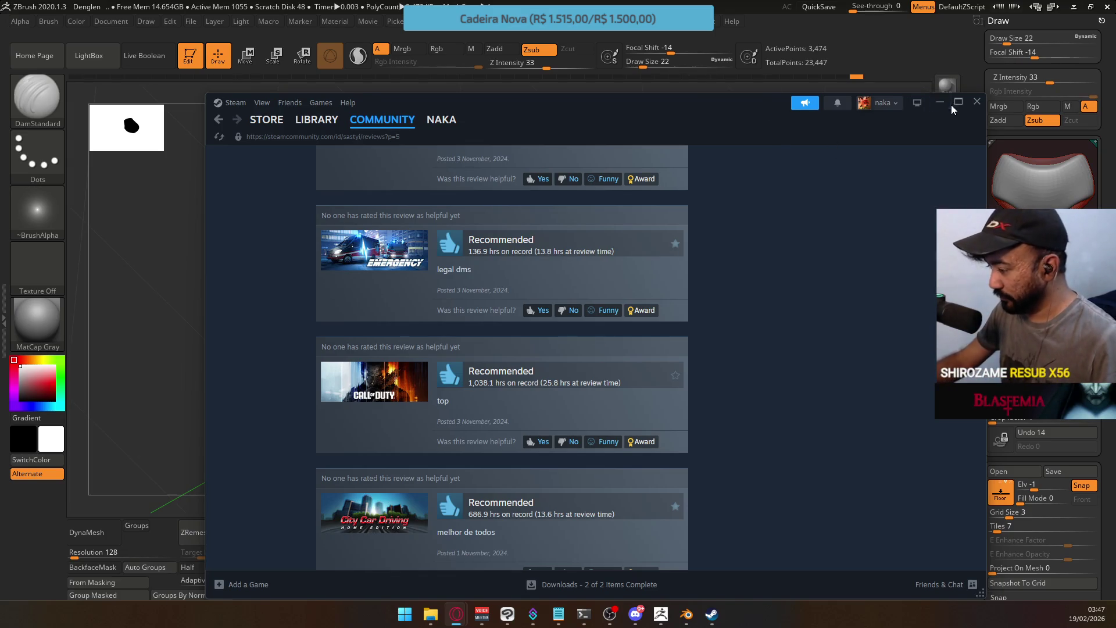
Close the Steam reviews window and bring the ZBrush sculpting session back to the front
left_click(976, 102)
left_click(1009, 22)
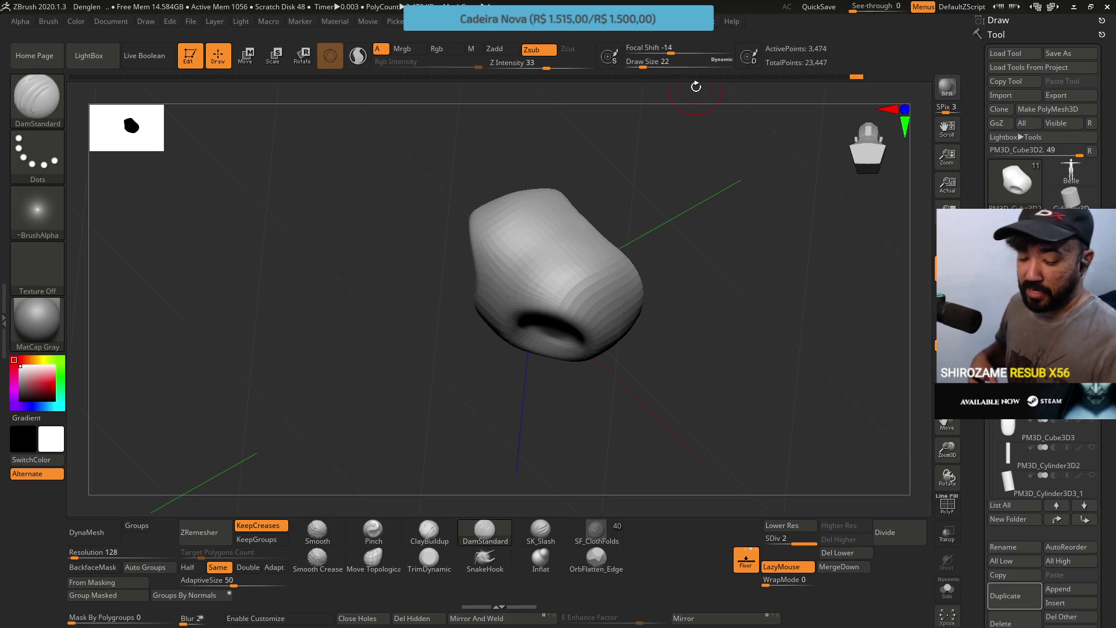
Widen the hip piece's rim into a pelvis using the Move Topological brush at size 59
mouse_move(659, 337)
left_mouse_down()
mouse_move(779, 317)
mouse_move(694, 351)
mouse_move(688, 280)
mouse_move(650, 295)
mouse_move(637, 287)
left_mouse_up()
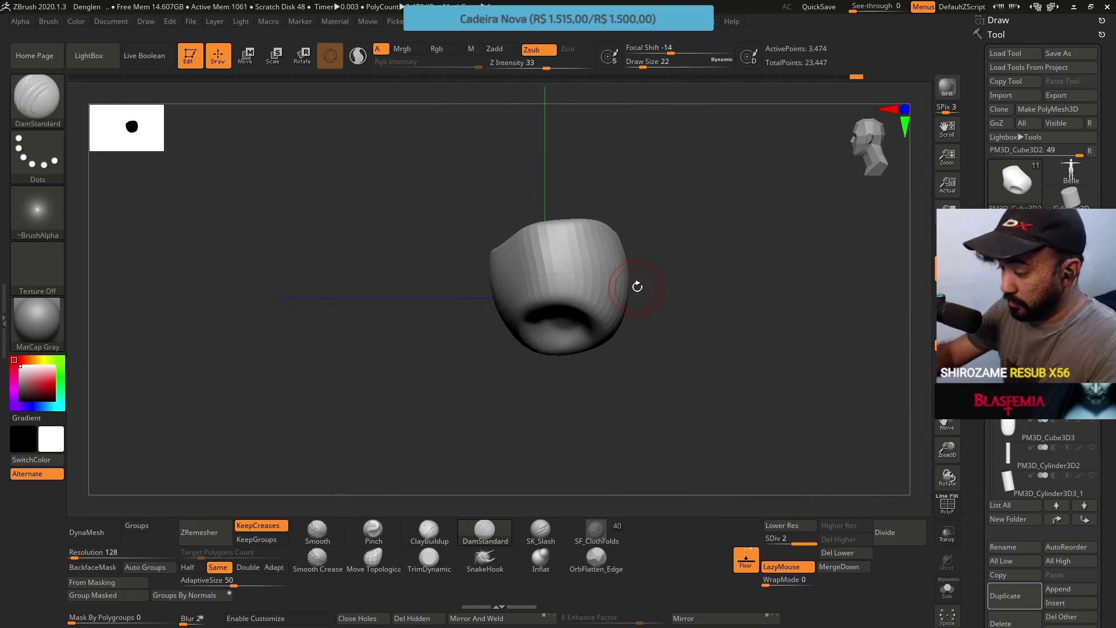
left_click(372, 558)
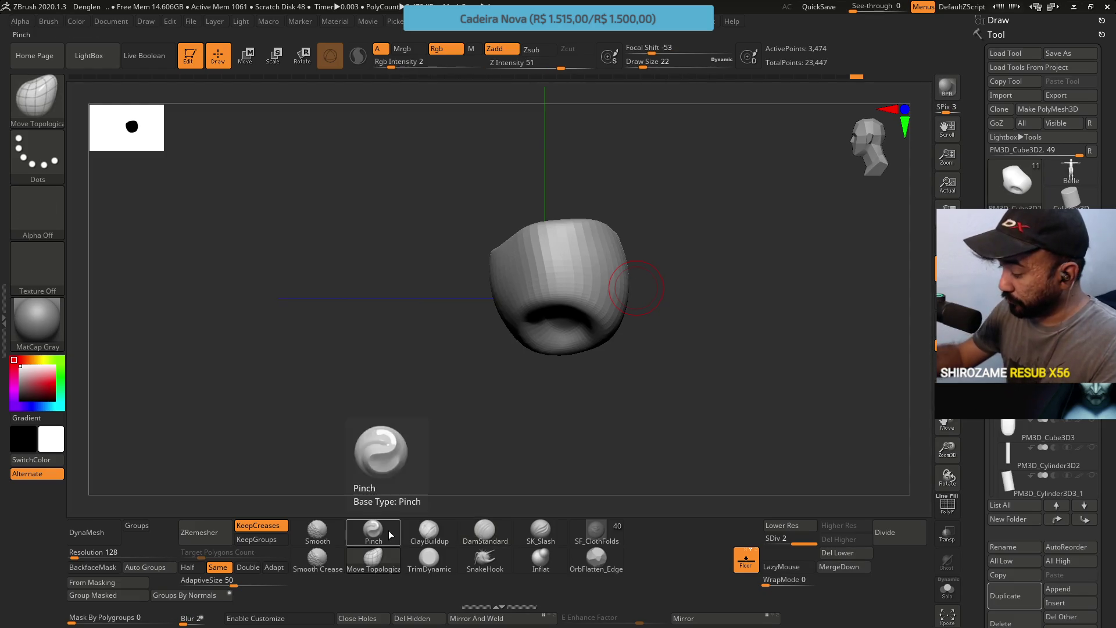
mouse_move(794, 539)
left_mouse_down()
mouse_move(720, 492)
mouse_move(587, 291)
mouse_move(601, 317)
mouse_move(578, 317)
mouse_move(511, 282)
left_mouse_up()
key("s")
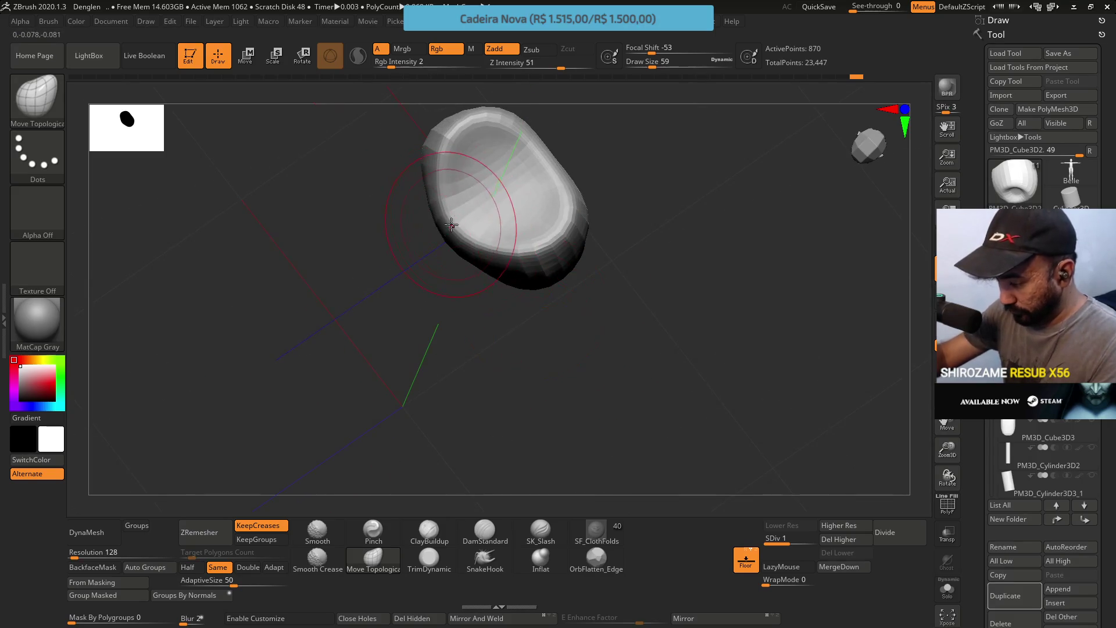
mouse_move(457, 225)
left_mouse_down()
mouse_move(481, 204)
mouse_move(498, 234)
left_mouse_up()
mouse_move(593, 250)
left_mouse_down()
mouse_move(617, 271)
mouse_move(601, 229)
mouse_move(607, 268)
mouse_move(580, 243)
left_mouse_up()
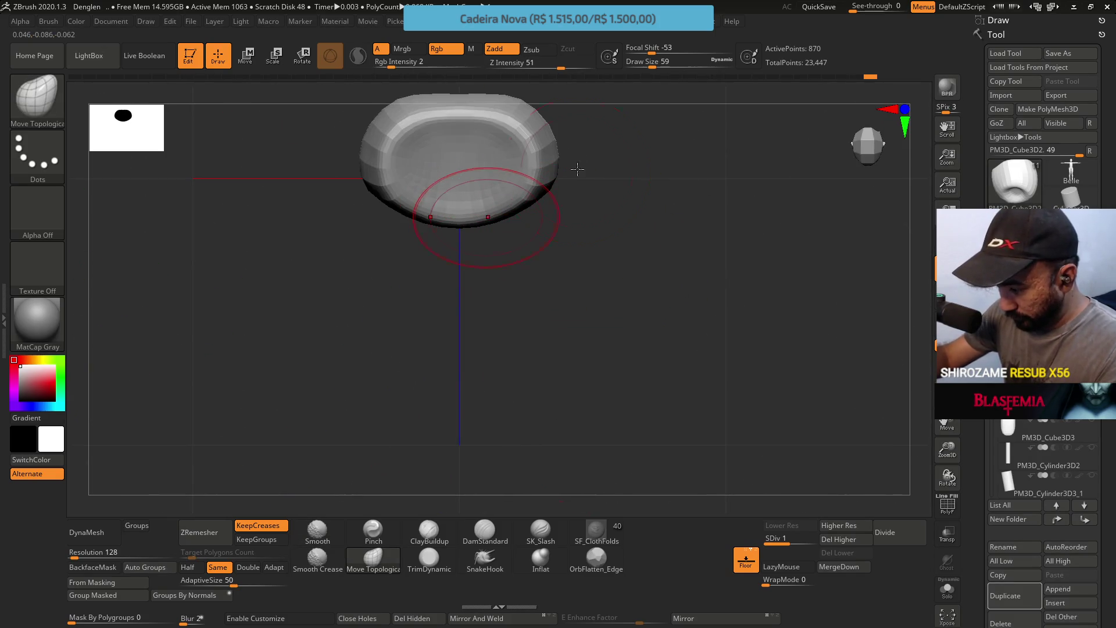
mouse_move(623, 324)
left_mouse_down()
mouse_move(595, 279)
mouse_move(608, 232)
left_mouse_up()
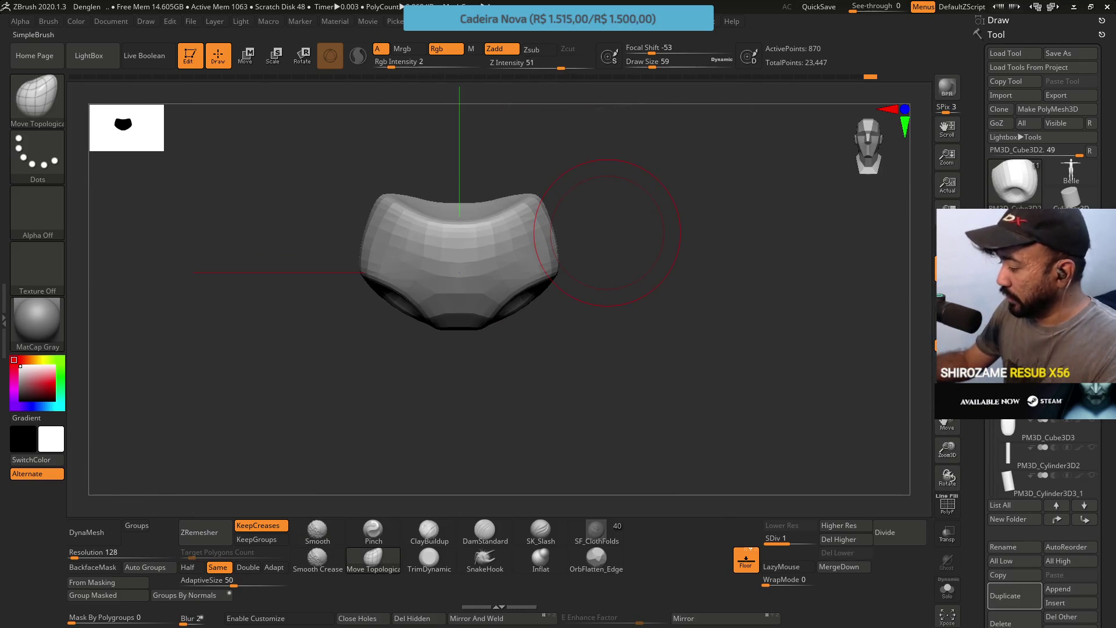
mouse_move(671, 336)
left_mouse_down()
mouse_move(688, 302)
mouse_move(722, 293)
mouse_move(655, 312)
mouse_move(675, 314)
left_mouse_up()
Raise the hip piece to subdivision level 2 and unhide all the mannequin's parts
left_click_drag(780, 543, 802, 503)
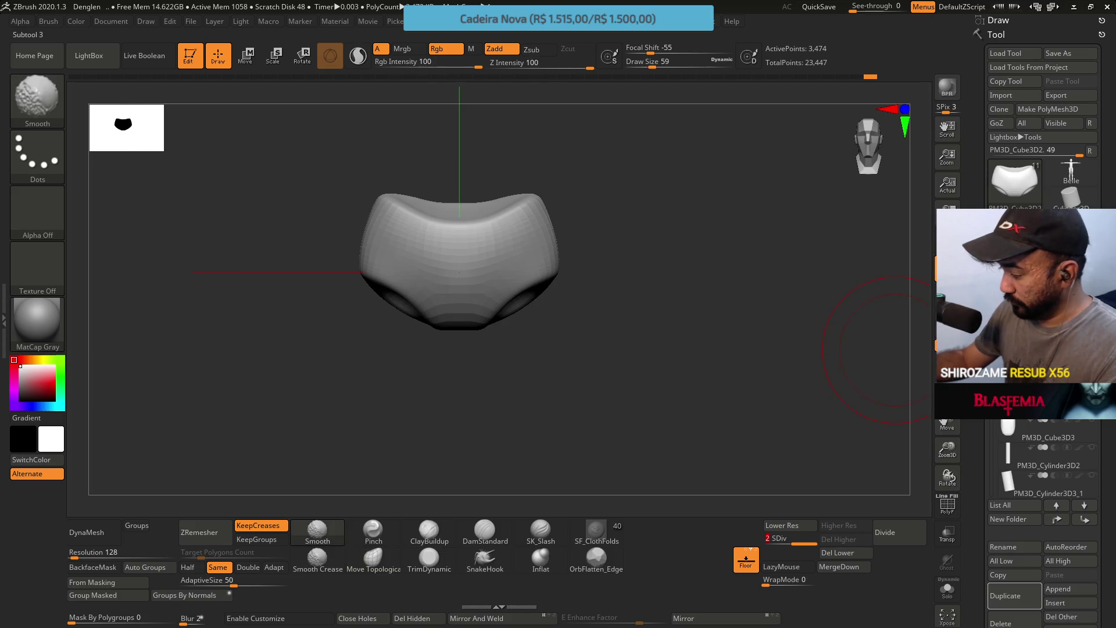
left_click(872, 337, "ctrl+shift")
left_click(847, 324, "ctrl+shift")
left_click(630, 257, "ctrl+shift")
mouse_move(630, 257)
left_mouse_down("alt")
mouse_move(623, 149)
mouse_move(631, 326)
mouse_move(590, 319)
mouse_move(591, 351)
mouse_move(643, 308)
mouse_move(593, 324)
left_mouse_up("alt")
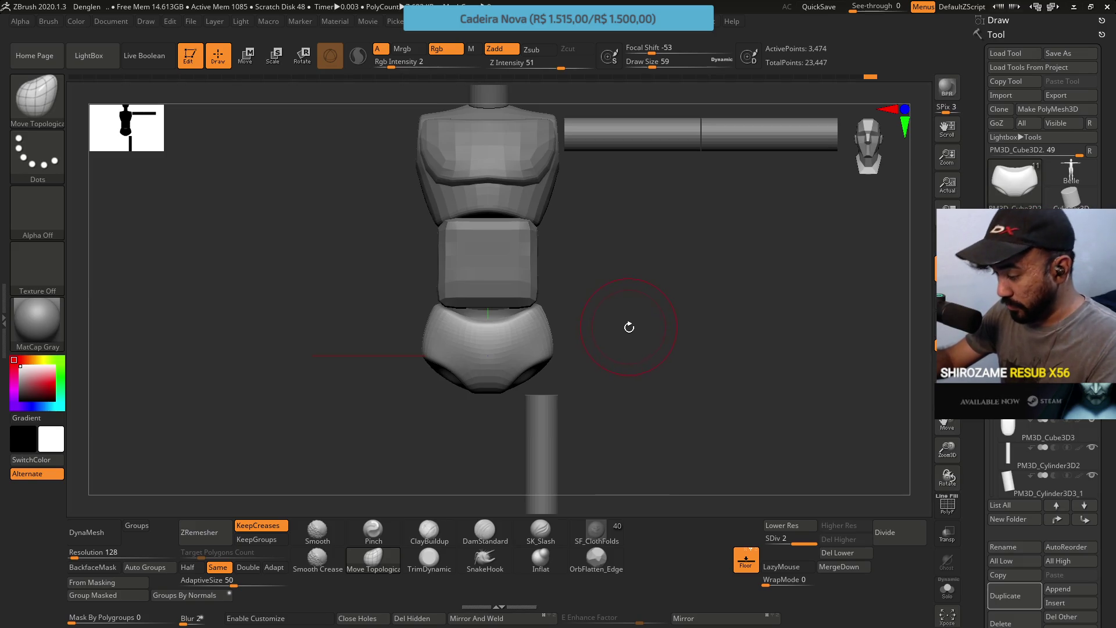
Drop the hip piece to its lowest subdivision, smooth it, and solo it in front view at brush size 44
mouse_move(622, 333)
left_mouse_down()
mouse_move(657, 297)
mouse_move(651, 317)
mouse_move(622, 327)
left_mouse_up()
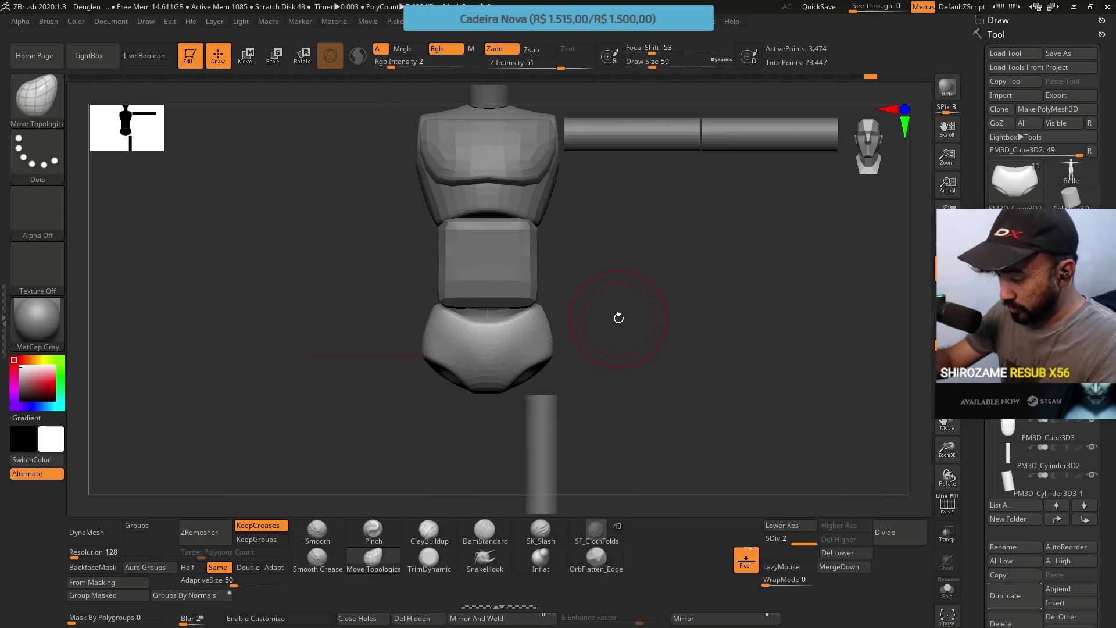
left_click(762, 524)
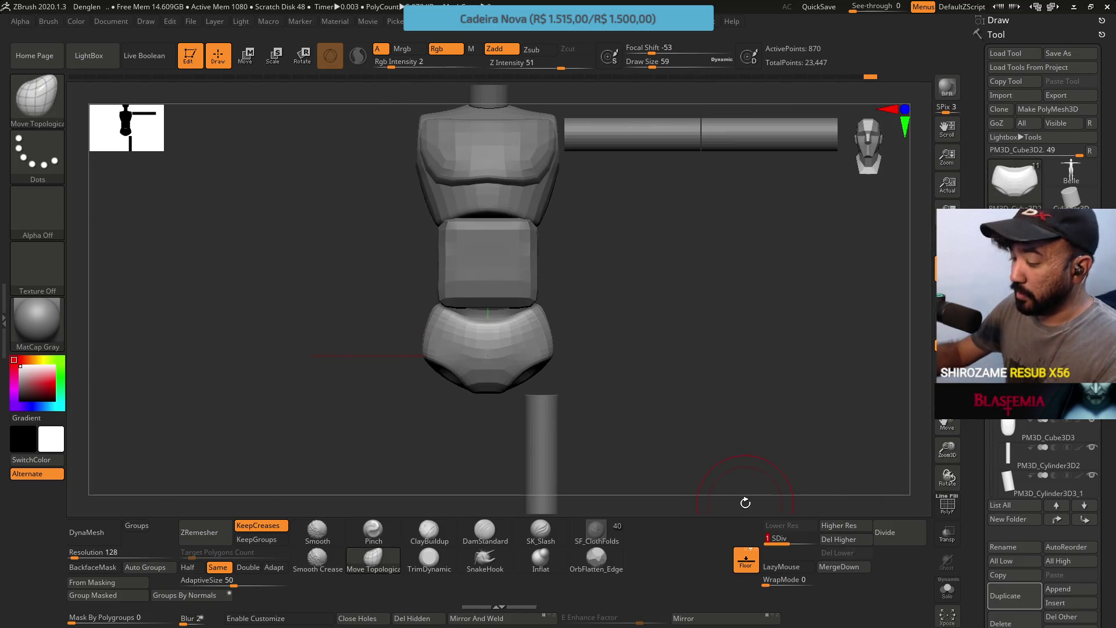
mouse_move(576, 314)
left_mouse_down()
mouse_move(588, 291)
mouse_move(523, 274)
mouse_move(534, 321)
left_mouse_up()
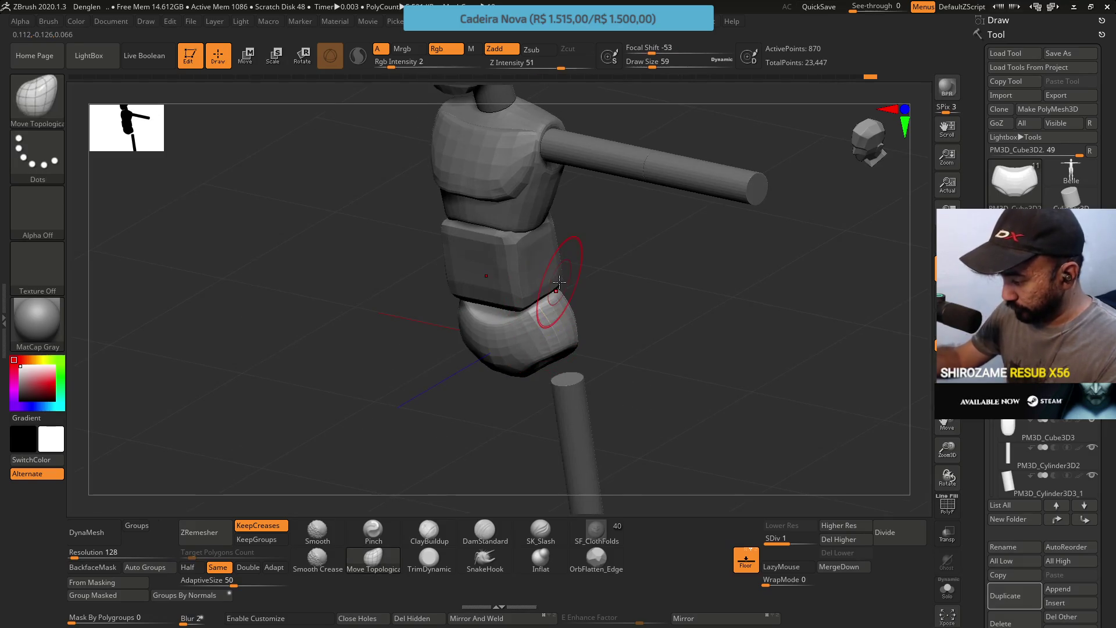
key("shift")
left_click(556, 291, "ctrl+shift")
mouse_move(534, 250)
left_mouse_down()
mouse_move(552, 273)
mouse_move(523, 300)
mouse_move(539, 294)
left_mouse_up()
key("s")
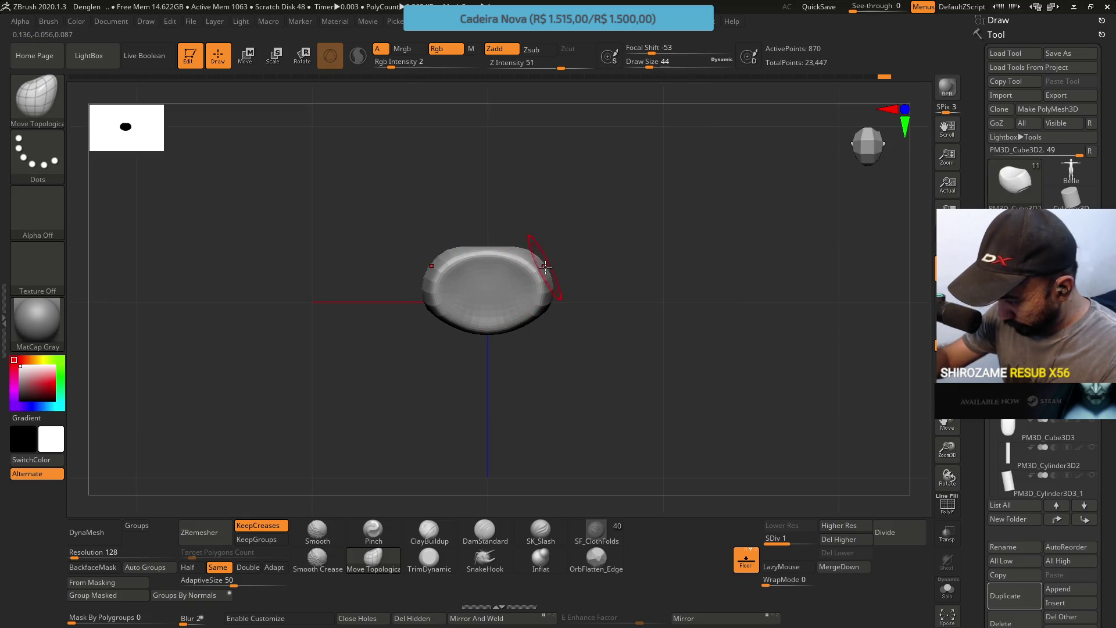
Carve a saddle-like dip into the hip piece's rim at brush sizes 37 and 23, then select TrimDynamic
mouse_move(551, 247)
left_mouse_down()
mouse_move(543, 184)
mouse_move(543, 219)
mouse_move(481, 227)
mouse_move(525, 350)
mouse_move(485, 326)
mouse_move(556, 375)
left_mouse_up()
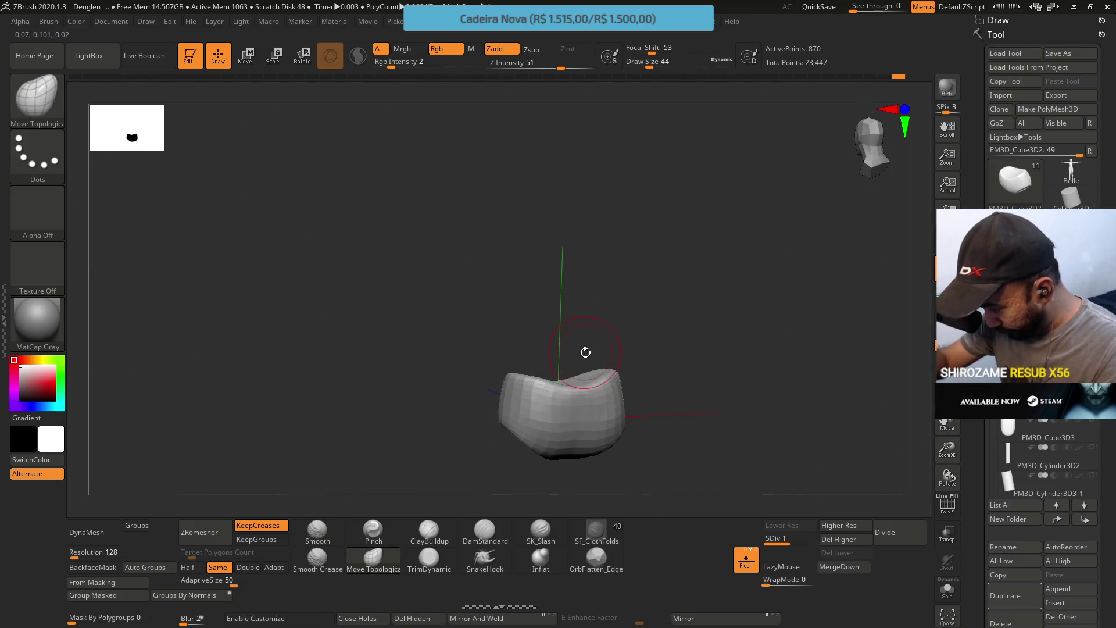
mouse_move(578, 365)
left_mouse_down()
mouse_move(585, 349)
mouse_move(575, 372)
mouse_move(555, 368)
left_mouse_up()
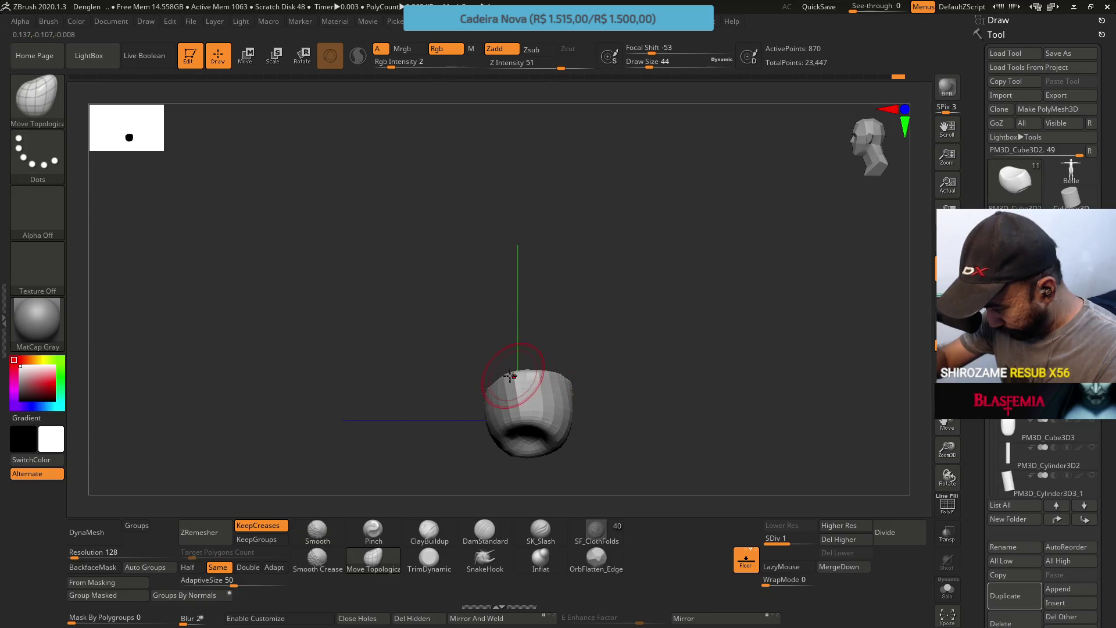
mouse_move(545, 317)
left_mouse_down()
mouse_move(547, 357)
mouse_move(571, 357)
mouse_move(548, 346)
mouse_move(610, 372)
mouse_move(702, 356)
mouse_move(577, 460)
mouse_move(624, 400)
left_mouse_up()
key("space")
key("s")
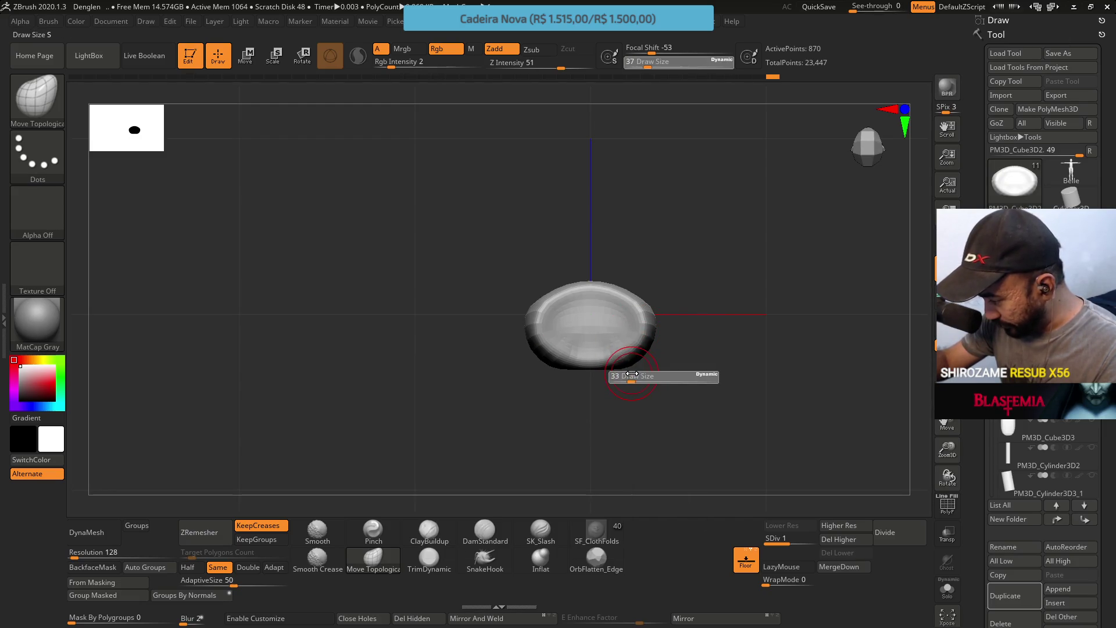
mouse_move(631, 374)
left_mouse_down()
mouse_move(582, 325)
mouse_move(581, 444)
mouse_move(578, 372)
left_mouse_up()
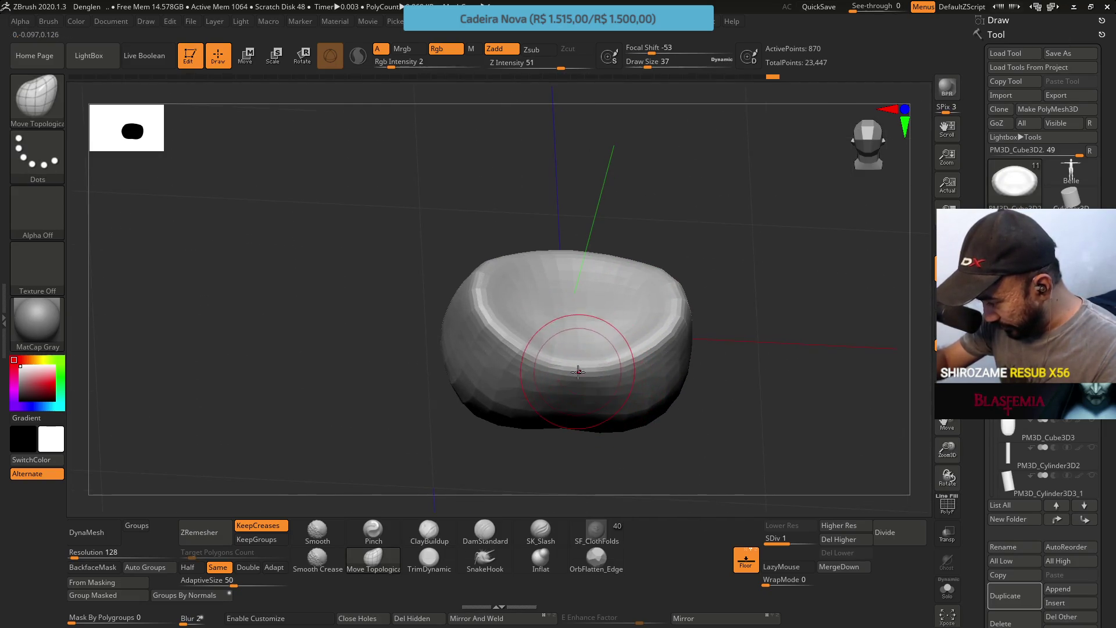
mouse_move(582, 373)
right_mouse_down()
mouse_move(600, 319)
mouse_move(650, 312)
mouse_move(630, 354)
mouse_move(584, 376)
mouse_move(581, 349)
mouse_move(528, 361)
mouse_move(593, 331)
mouse_move(618, 361)
mouse_move(610, 340)
right_mouse_up()
key("s")
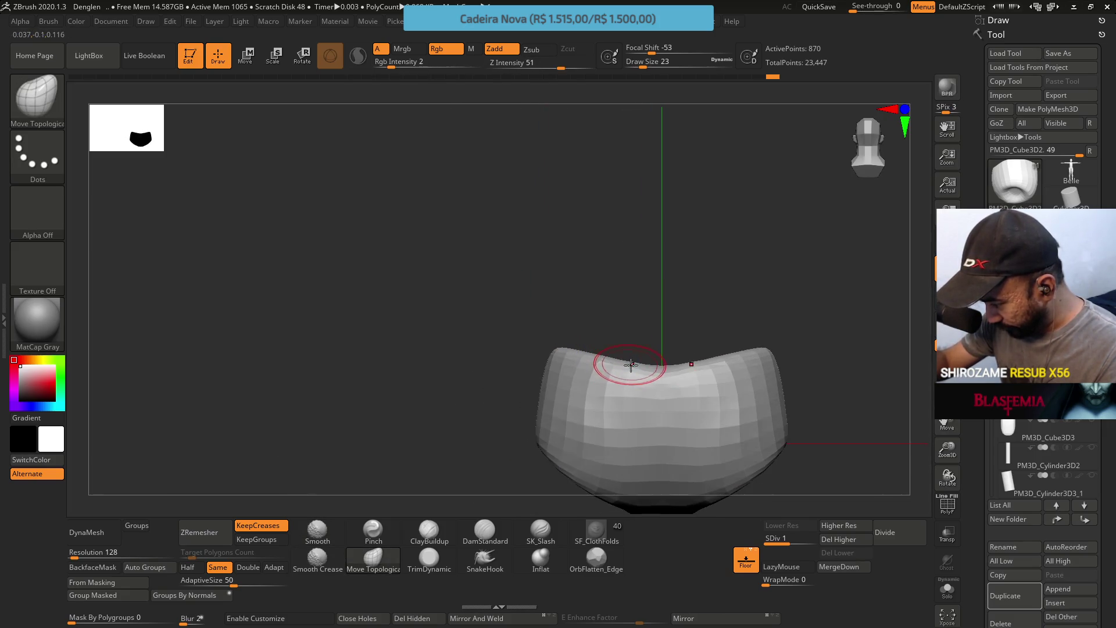
mouse_move(658, 242)
right_mouse_down()
mouse_move(714, 260)
mouse_move(700, 351)
mouse_move(655, 256)
right_mouse_up()
left_click(441, 559)
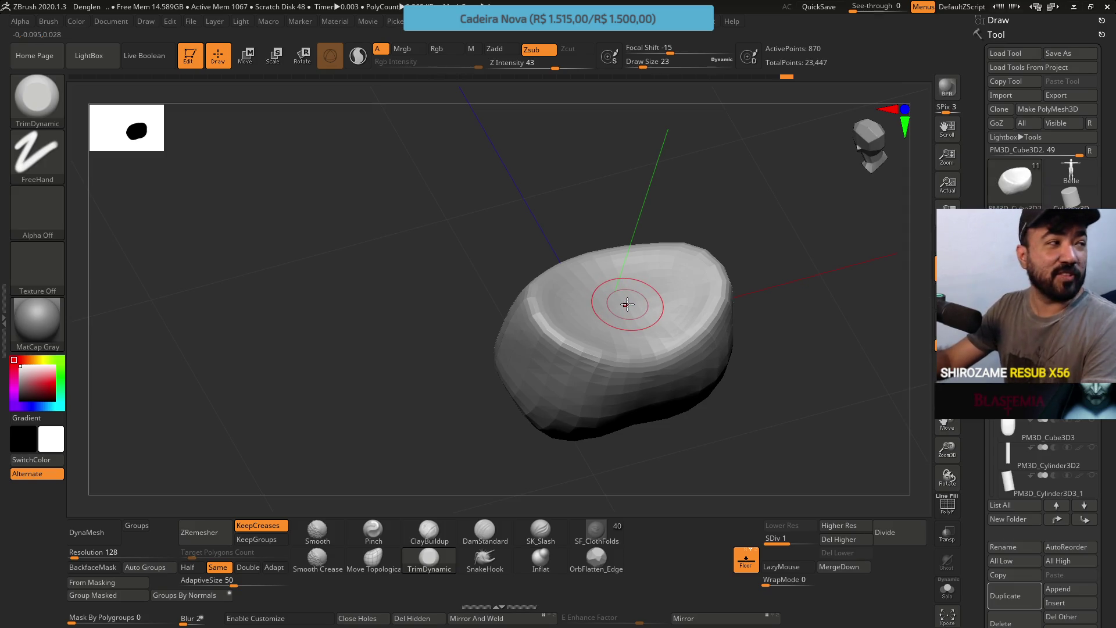
Alternate the TrimDynamic and Move Topological brushes to plane the front of the hip piece
mouse_move(627, 304)
right_mouse_down()
mouse_move(686, 203)
mouse_move(633, 269)
mouse_move(630, 311)
mouse_move(615, 309)
right_mouse_up()
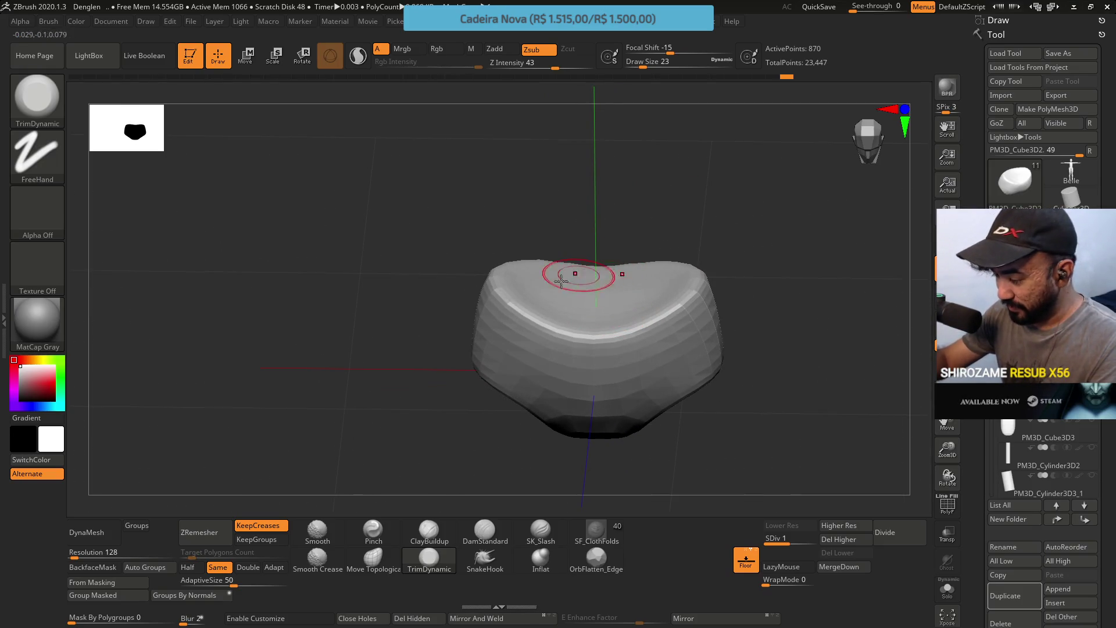
mouse_move(583, 286)
right_mouse_down()
mouse_move(657, 233)
mouse_move(705, 231)
right_mouse_up()
left_click(373, 559)
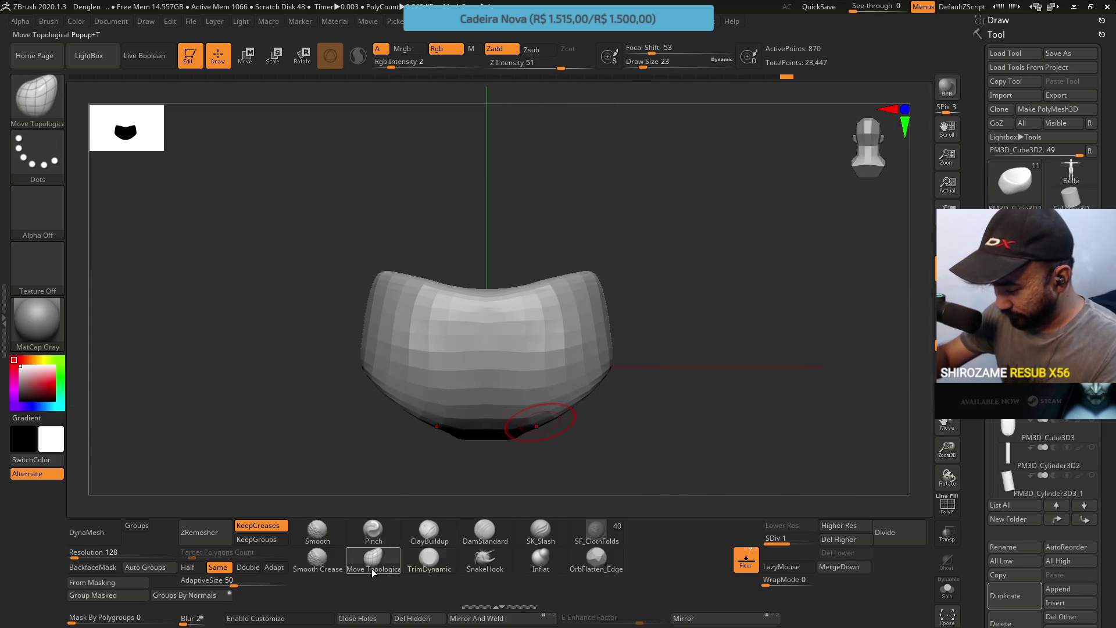
right_click_drag(652, 191, 646, 255)
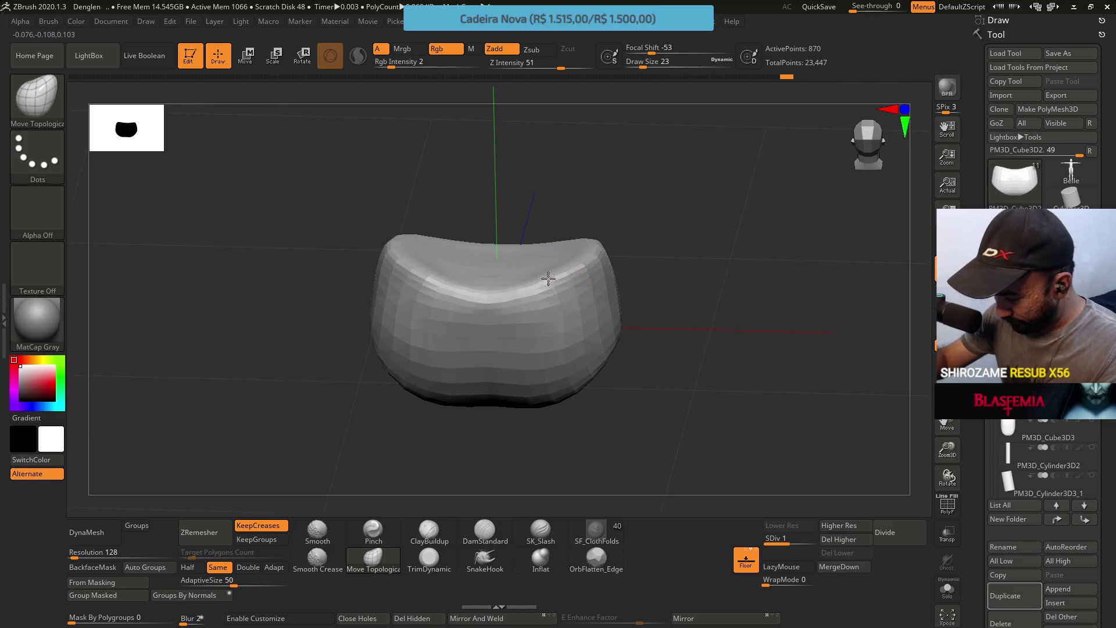
mouse_move(543, 287)
right_mouse_down()
mouse_move(558, 366)
mouse_move(545, 354)
right_mouse_up()
left_click(429, 558)
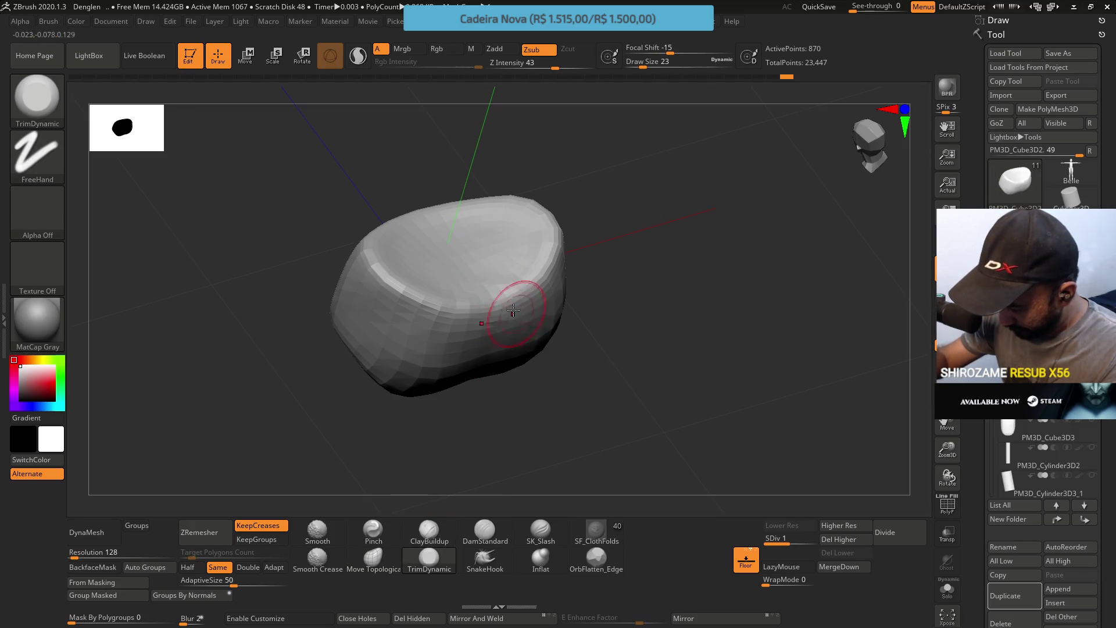
right_click_drag(522, 324, 523, 304)
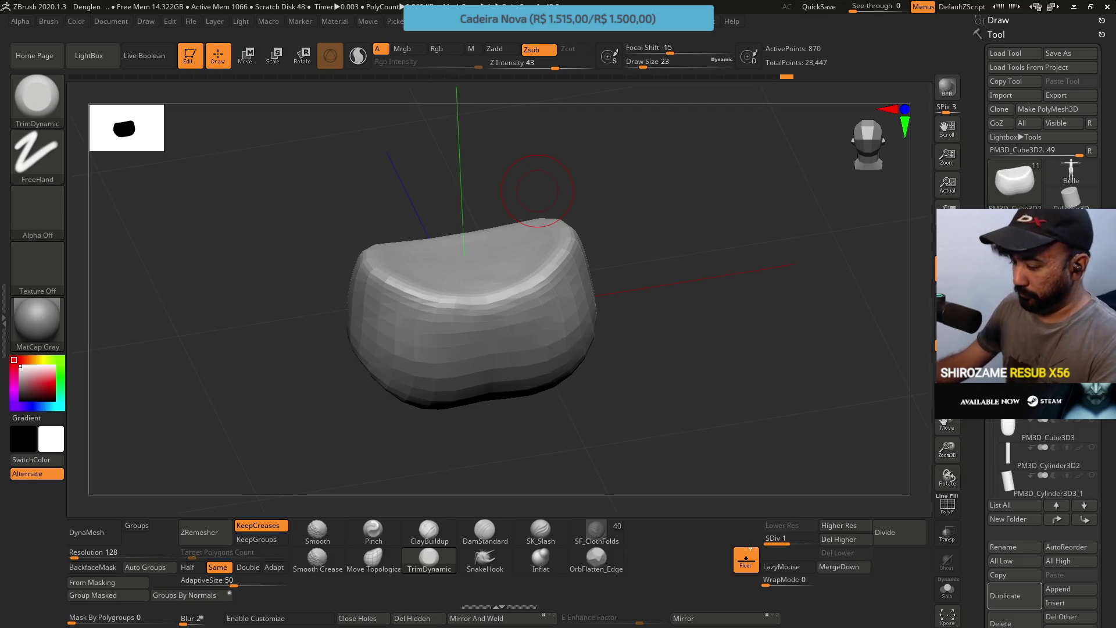
mouse_move(688, 333)
left_mouse_down()
mouse_move(723, 302)
mouse_move(707, 333)
left_mouse_up()
left_click_drag(650, 275, 627, 351)
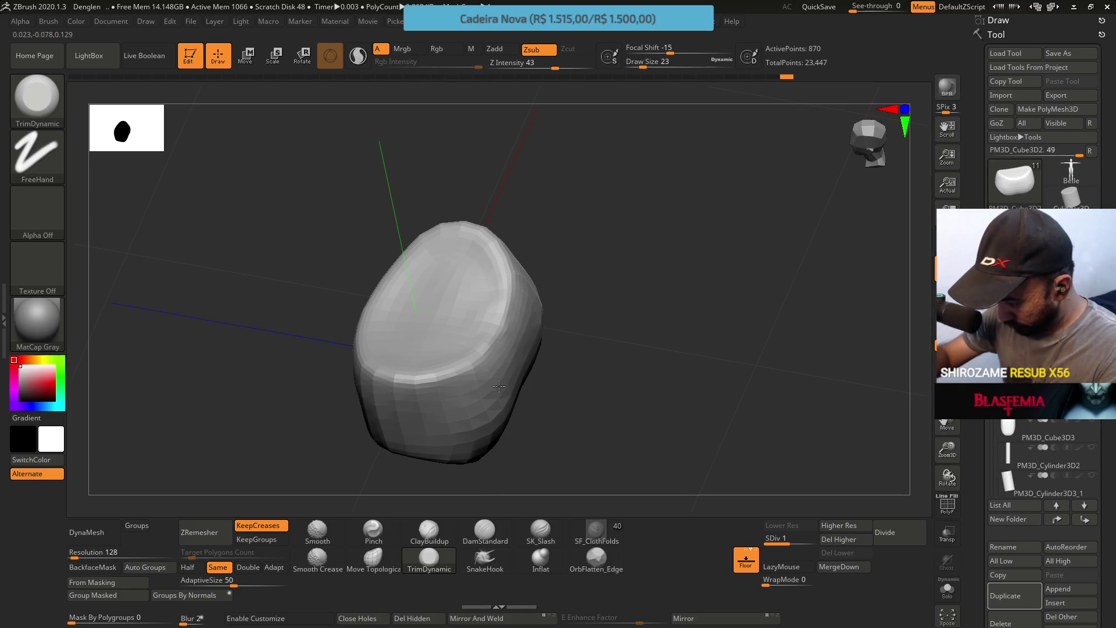
Flatten the hip piece's right side at brush size 31 and raise it to subdivision level 2
mouse_move(497, 372)
left_mouse_down()
mouse_move(536, 292)
mouse_move(526, 308)
mouse_move(573, 399)
left_mouse_up()
key("s")
left_click_drag(555, 391, 536, 399)
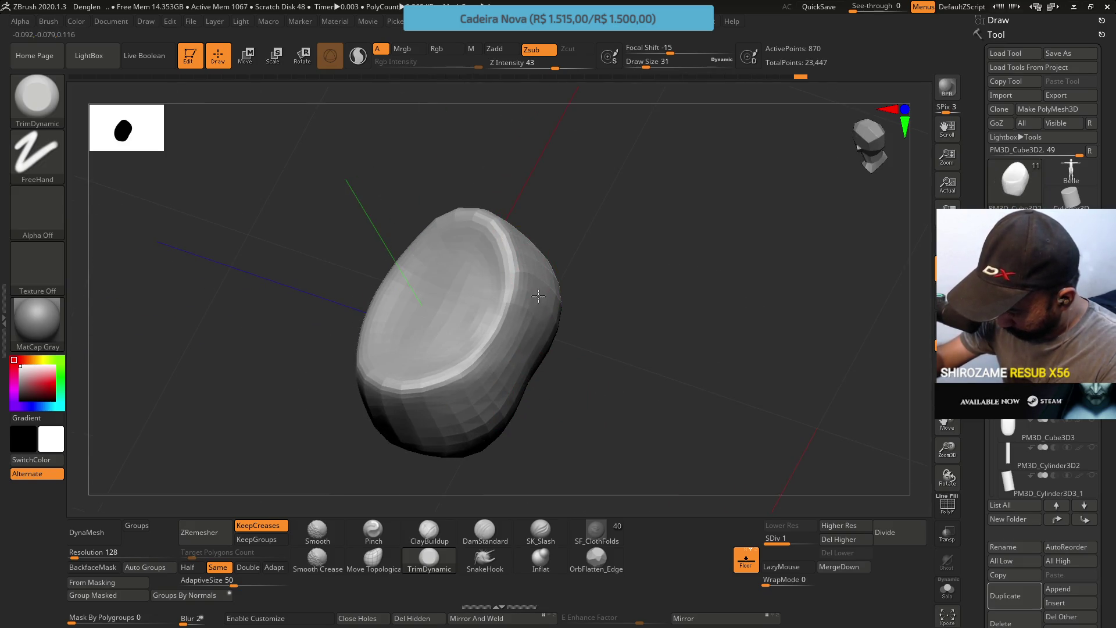
left_click_drag(508, 330, 527, 332)
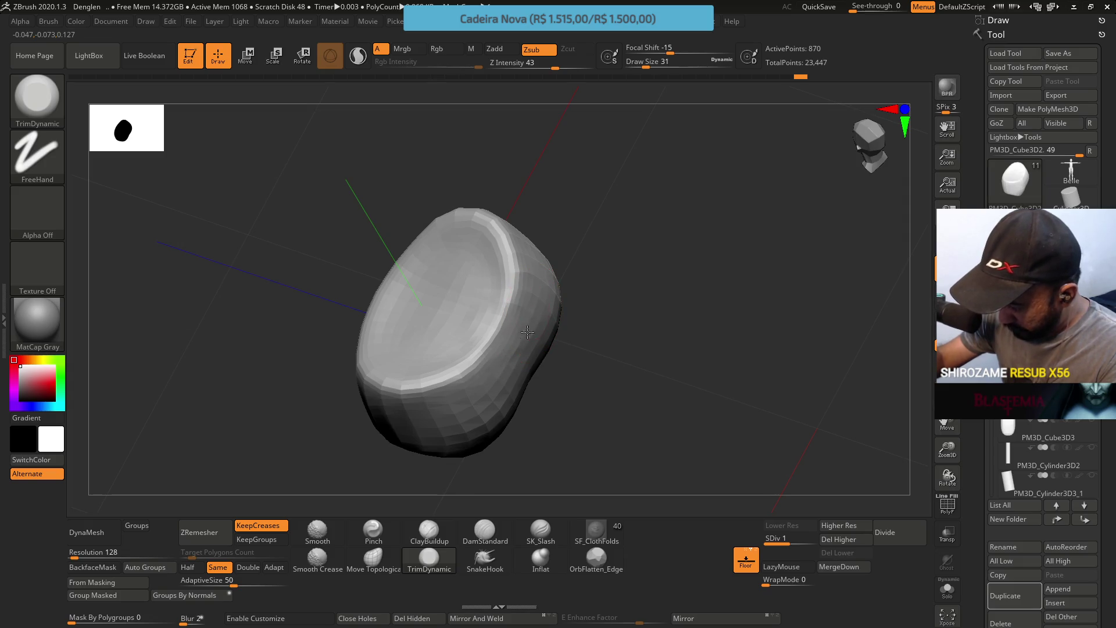
mouse_move(539, 327)
right_mouse_down()
mouse_move(529, 232)
mouse_move(535, 318)
mouse_move(609, 314)
right_mouse_up()
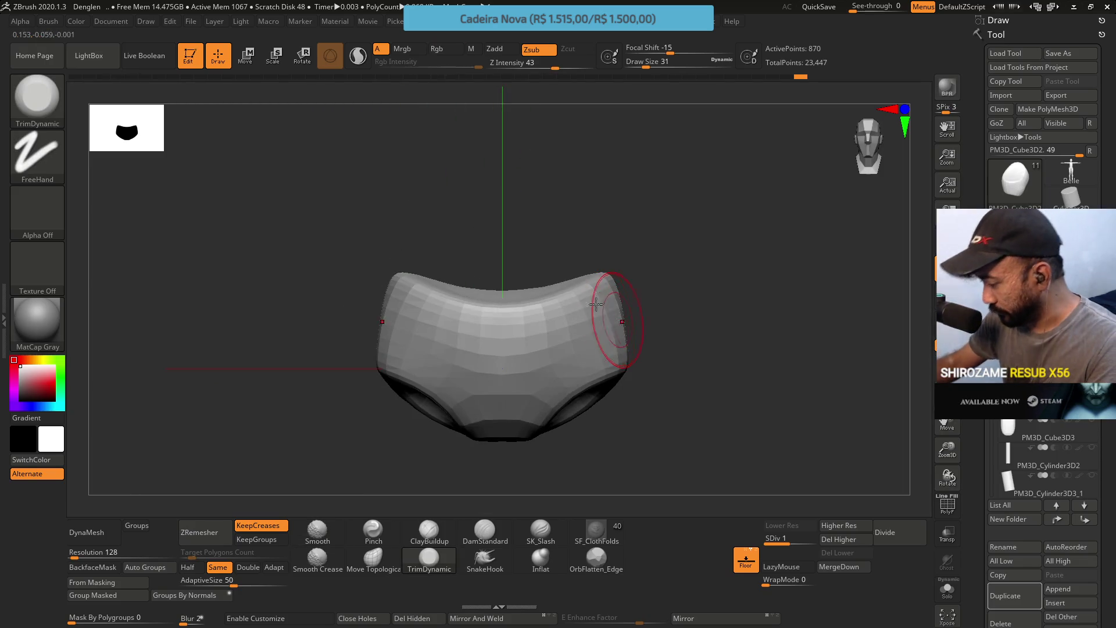
left_click(837, 540)
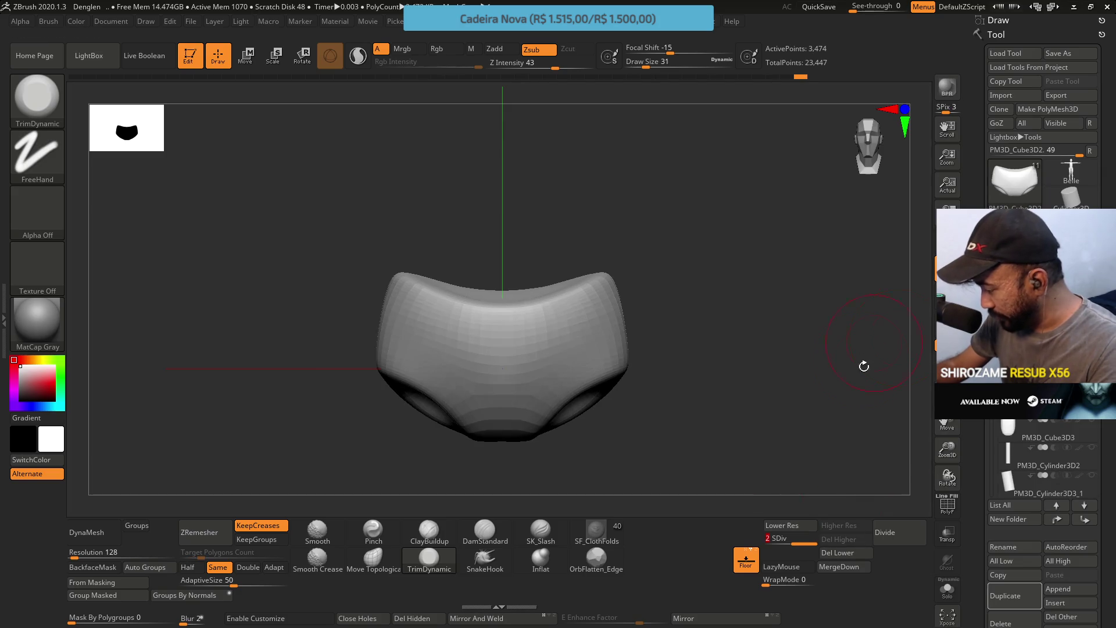
Select PM3D_Cube3D1, unhide all pieces, and frame the chest and pelvis in front view
left_click(713, 285)
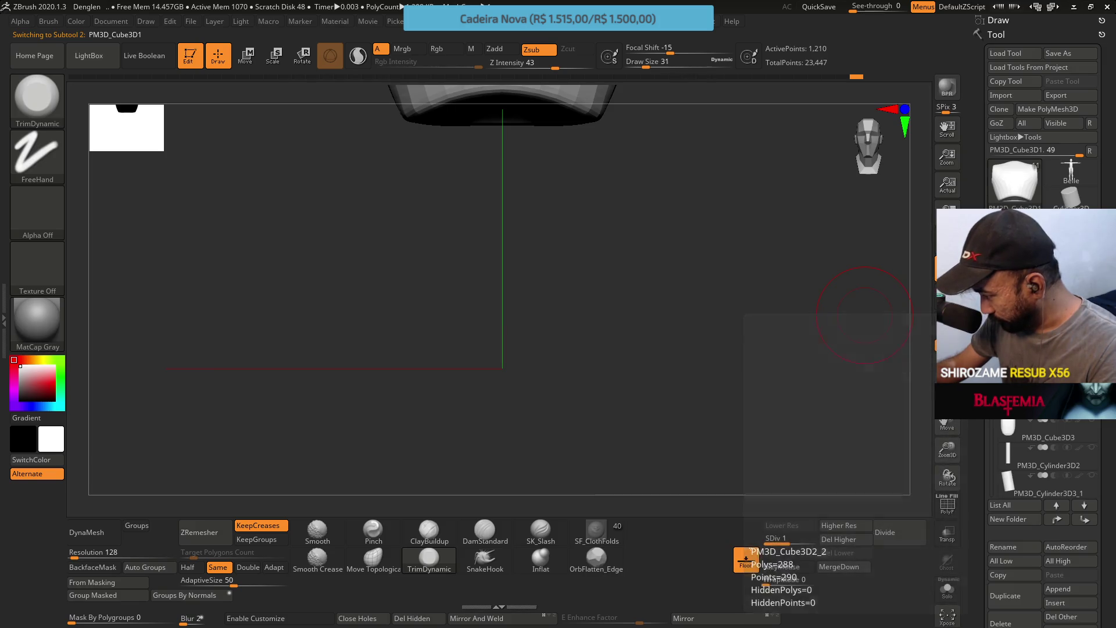
left_click(657, 324, "ctrl+shift")
key("f")
mouse_move(632, 234)
left_mouse_down()
mouse_move(647, 252)
mouse_move(725, 222)
mouse_move(764, 380)
left_mouse_up()
left_click_drag(764, 288, 832, 274, "alt")
left_click_drag(729, 305, 805, 304)
mouse_move(1041, 410)
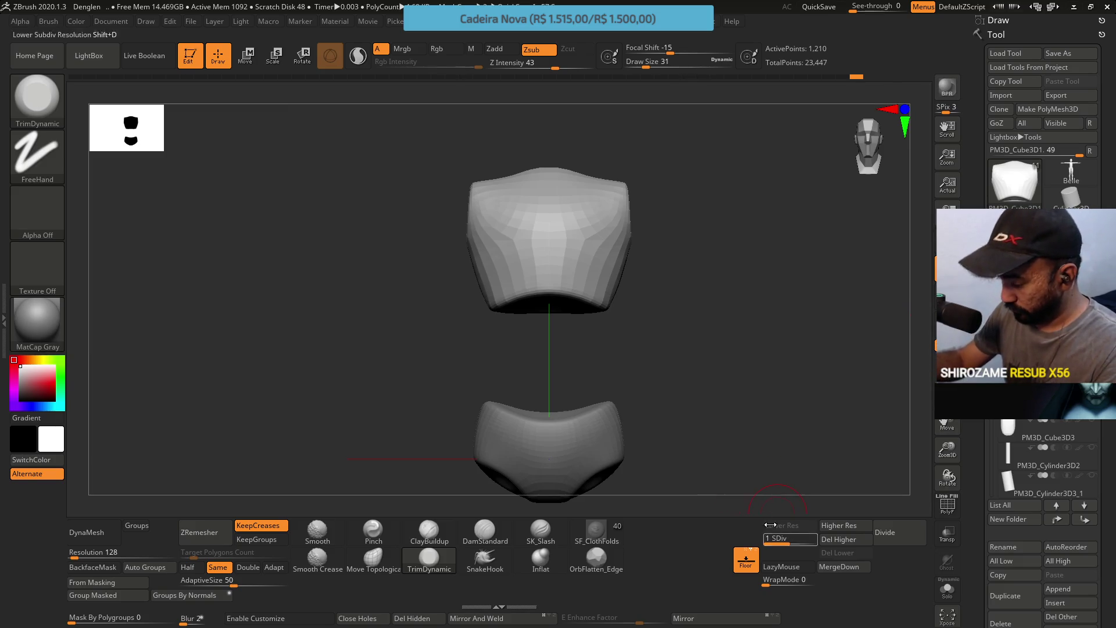
Reshape the chest block's side with Move Topological at brush size 44–46, undoing one stroke
left_click_drag(620, 319, 625, 329)
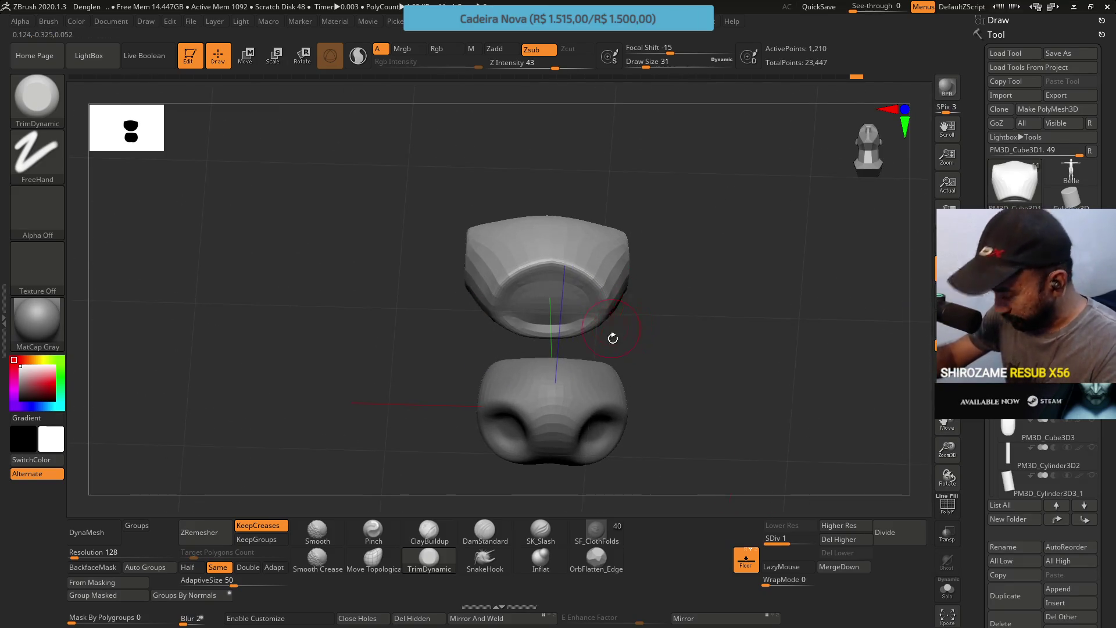
key("b")
key("m")
key("t")
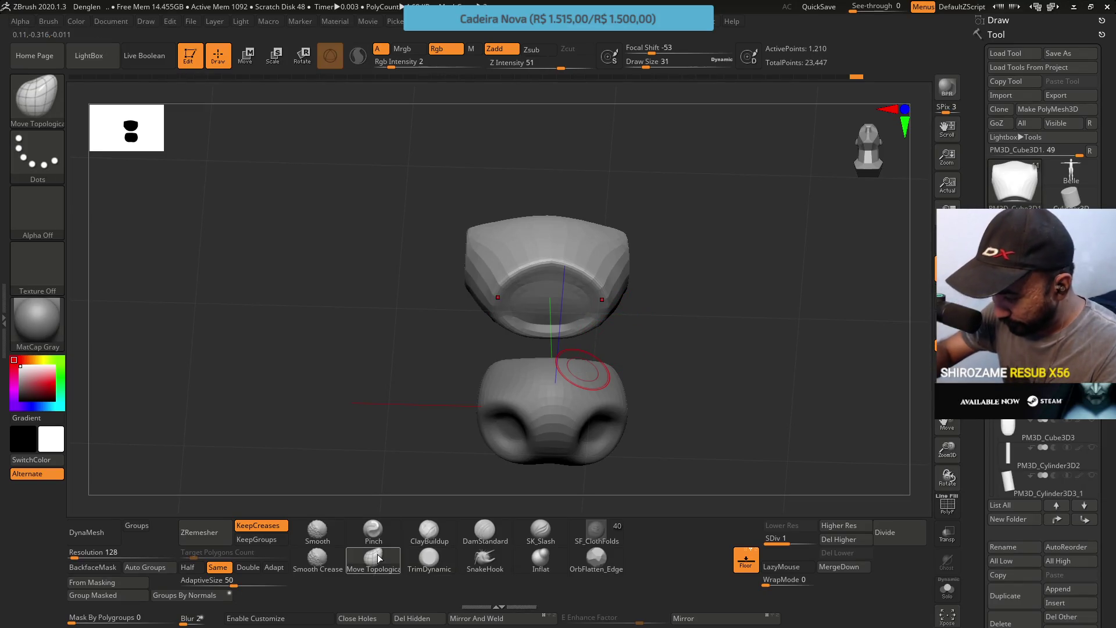
key("s")
mouse_move(604, 317)
left_mouse_down()
mouse_move(623, 323)
mouse_move(602, 366)
left_mouse_up()
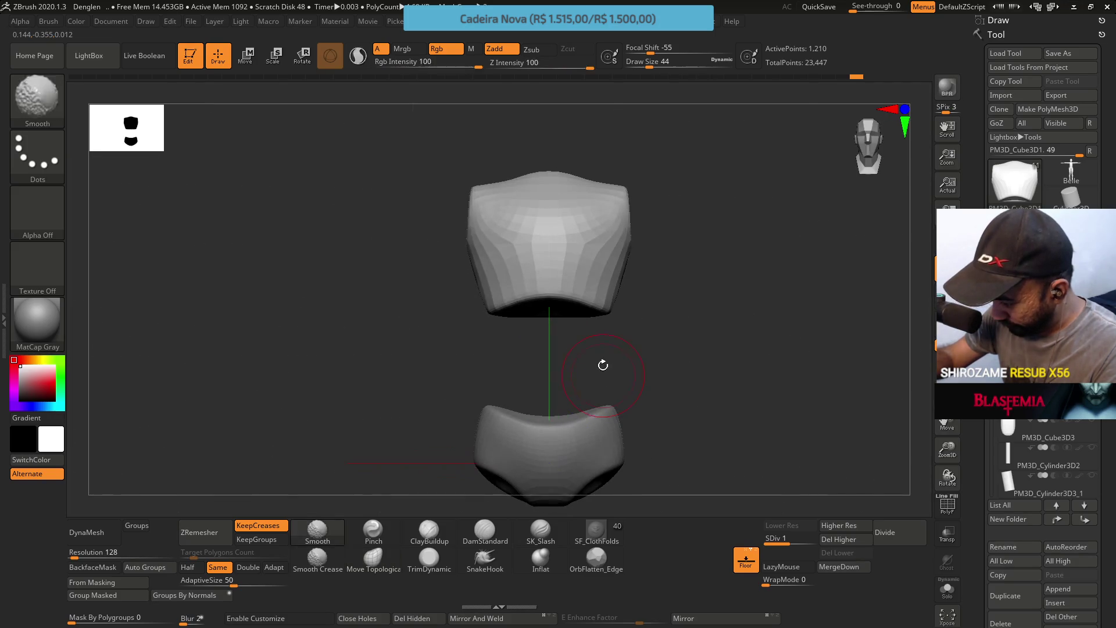
mouse_move(632, 319)
left_mouse_down()
mouse_move(598, 237)
mouse_move(600, 291)
mouse_move(587, 303)
mouse_move(596, 252)
mouse_move(619, 317)
mouse_move(661, 315)
mouse_move(689, 279)
mouse_move(678, 245)
mouse_move(673, 258)
mouse_move(689, 256)
mouse_move(726, 225)
left_mouse_up()
key("s")
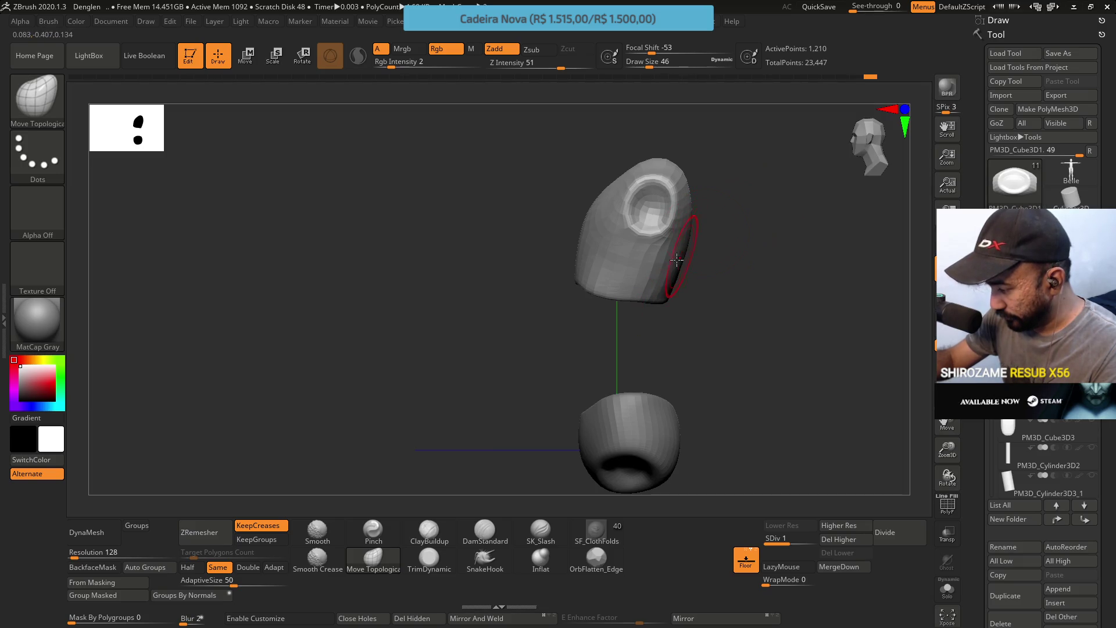
mouse_move(668, 295)
left_mouse_down()
mouse_move(715, 299)
mouse_move(733, 279)
mouse_move(699, 280)
mouse_move(687, 253)
left_mouse_up()
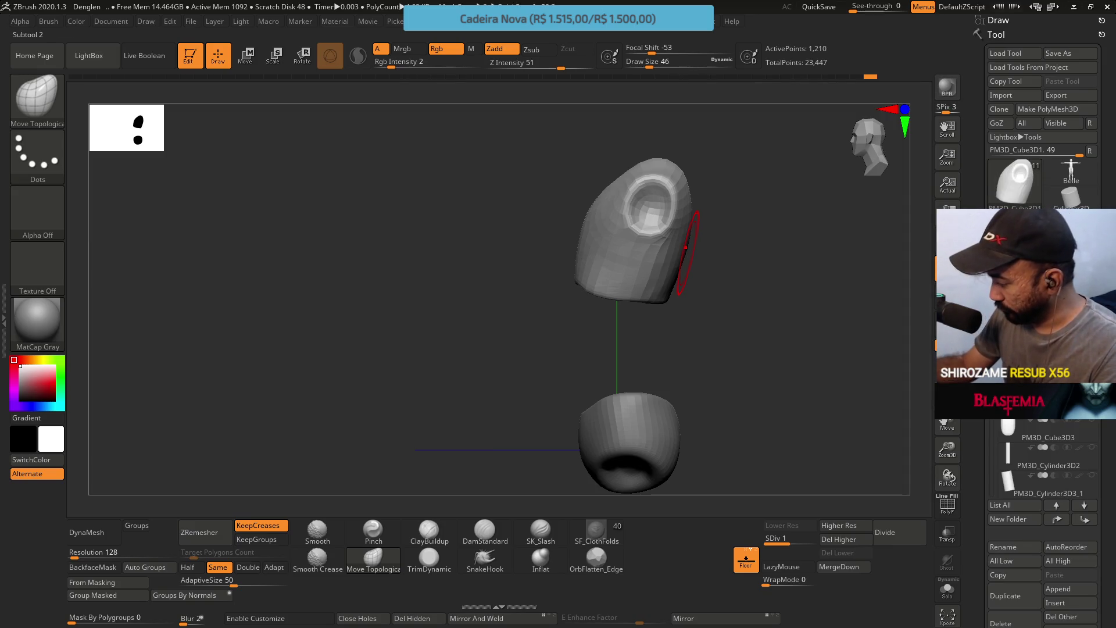
key("ctrl+z")
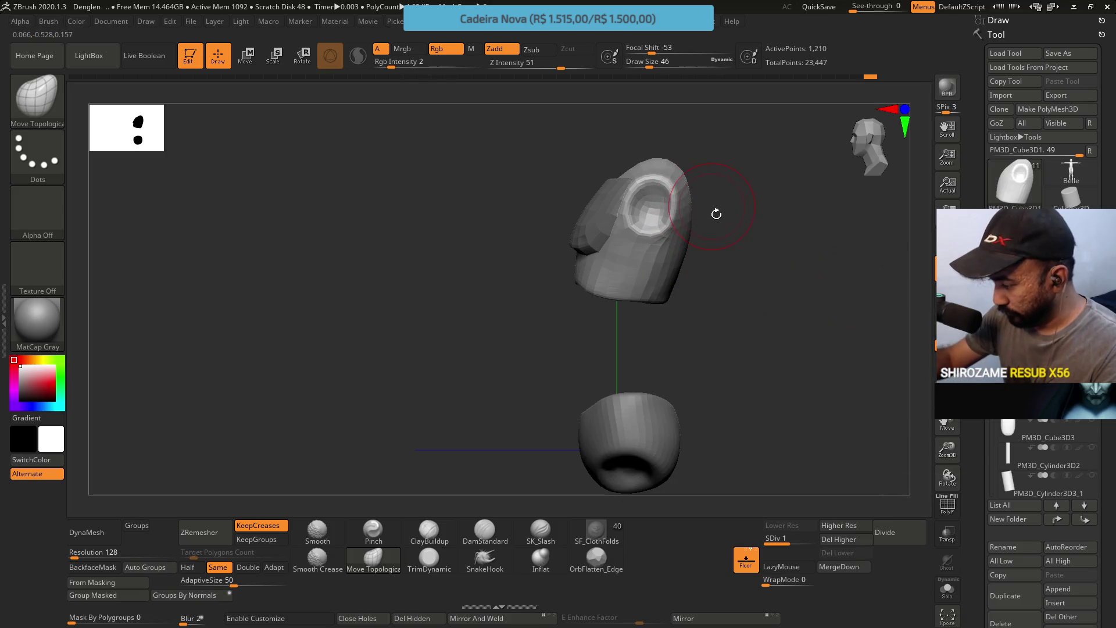
Inspect the chest from several angles and reveal the middle box piece between chest and pelvis
mouse_move(703, 277)
left_mouse_down()
mouse_move(705, 242)
mouse_move(740, 187)
mouse_move(705, 257)
left_mouse_up()
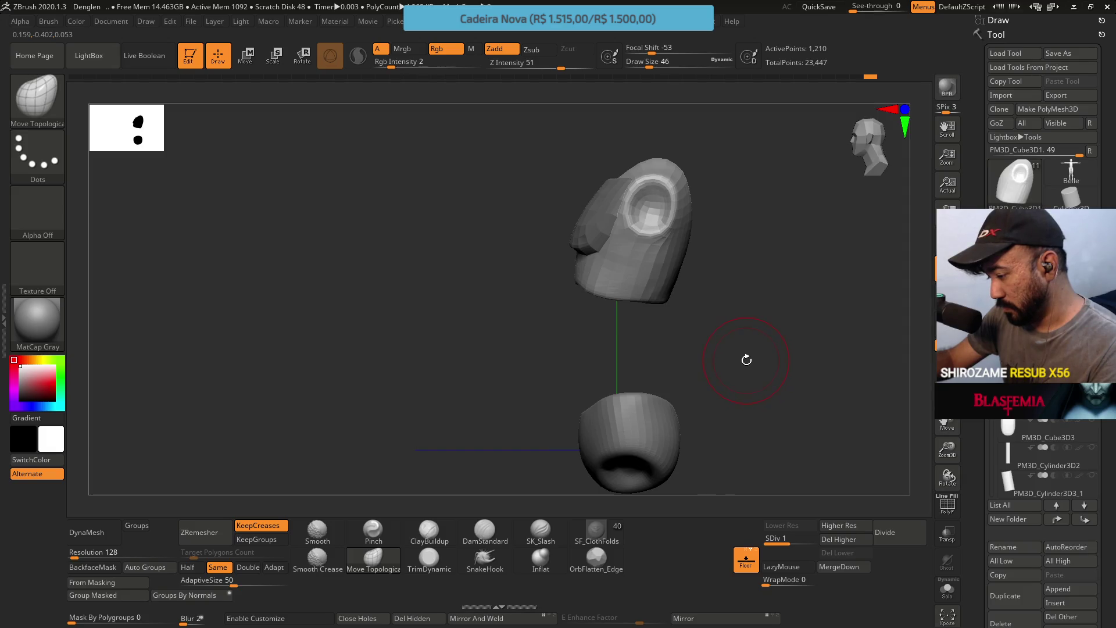
mouse_move(721, 331)
left_mouse_down()
mouse_move(725, 309)
mouse_move(759, 307)
mouse_move(713, 302)
left_mouse_up()
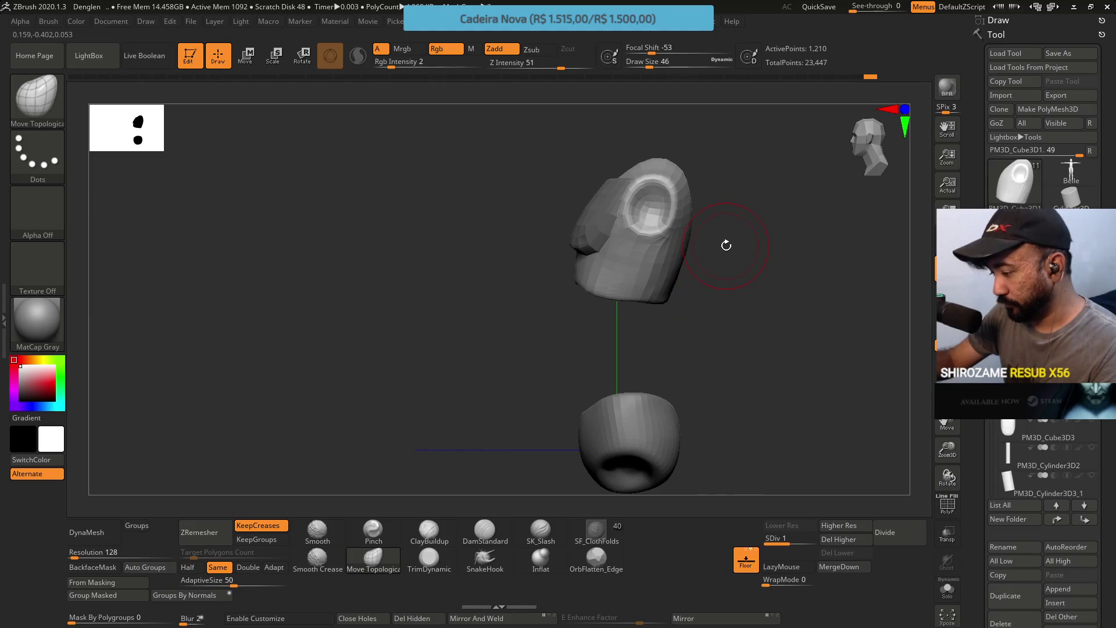
left_click_drag(685, 304, 736, 314)
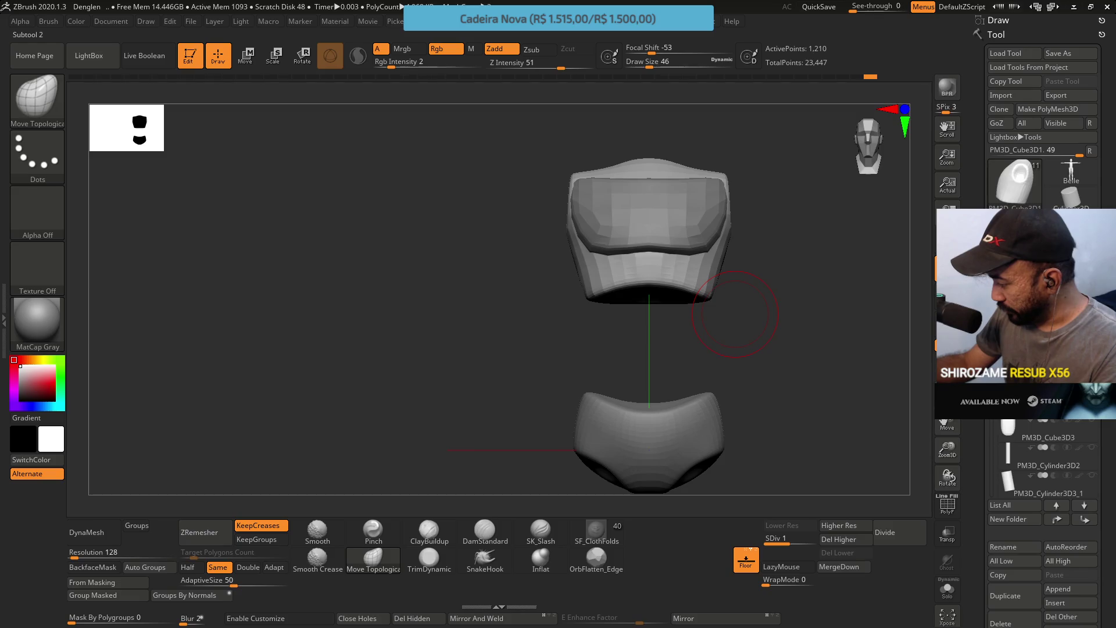
mouse_move(827, 331)
left_mouse_down()
mouse_move(669, 314)
mouse_move(747, 332)
mouse_move(720, 267)
left_mouse_up()
left_click(654, 301, "alt")
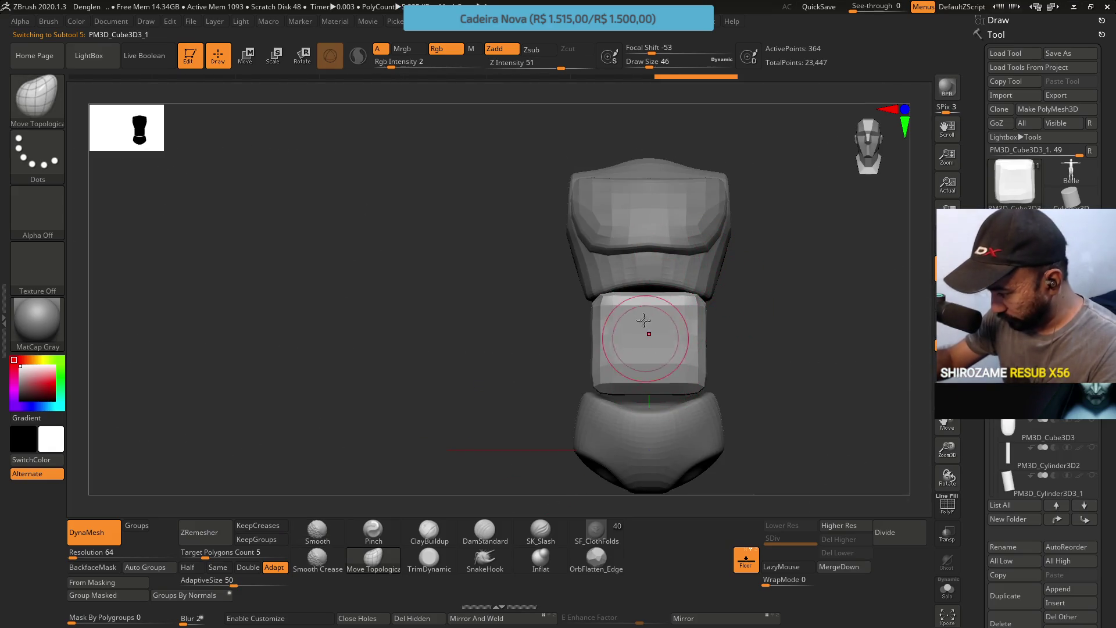
Use the Transpose gizmo to shift the middle box slightly down and to the left
left_click(245, 55)
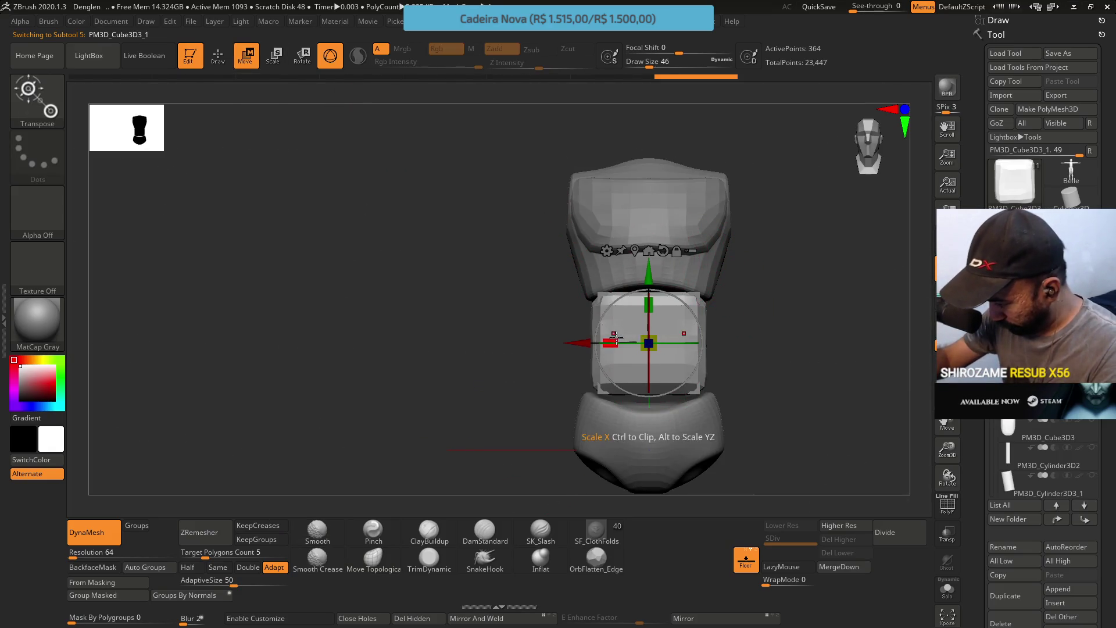
mouse_move(729, 311)
left_mouse_down()
mouse_move(693, 302)
mouse_move(678, 251)
left_mouse_up()
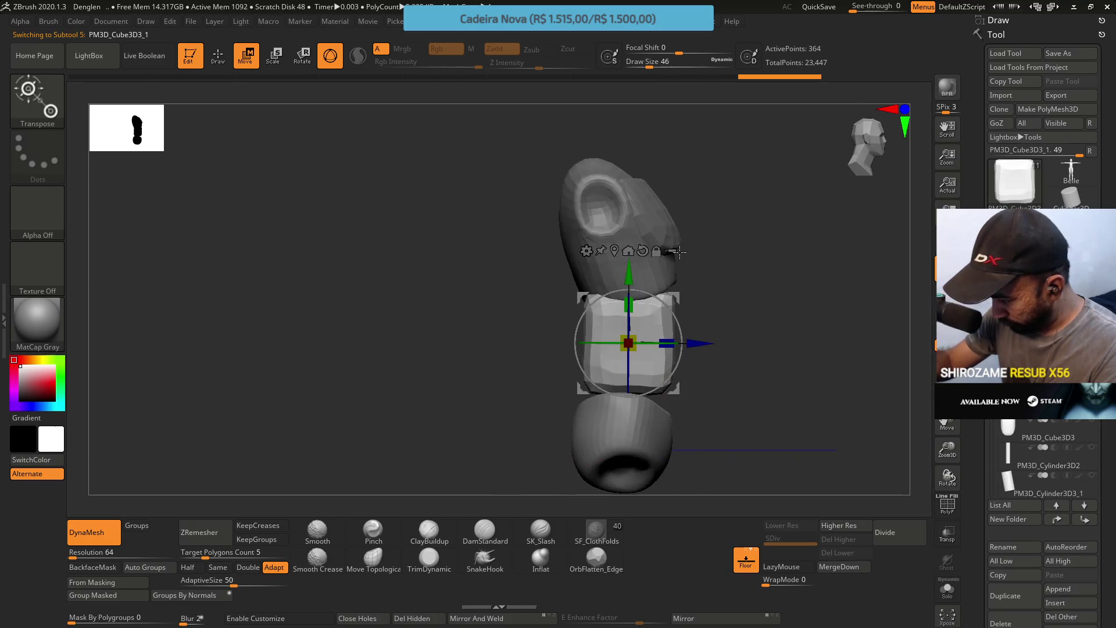
left_click(631, 278)
left_click_drag(631, 277, 629, 286)
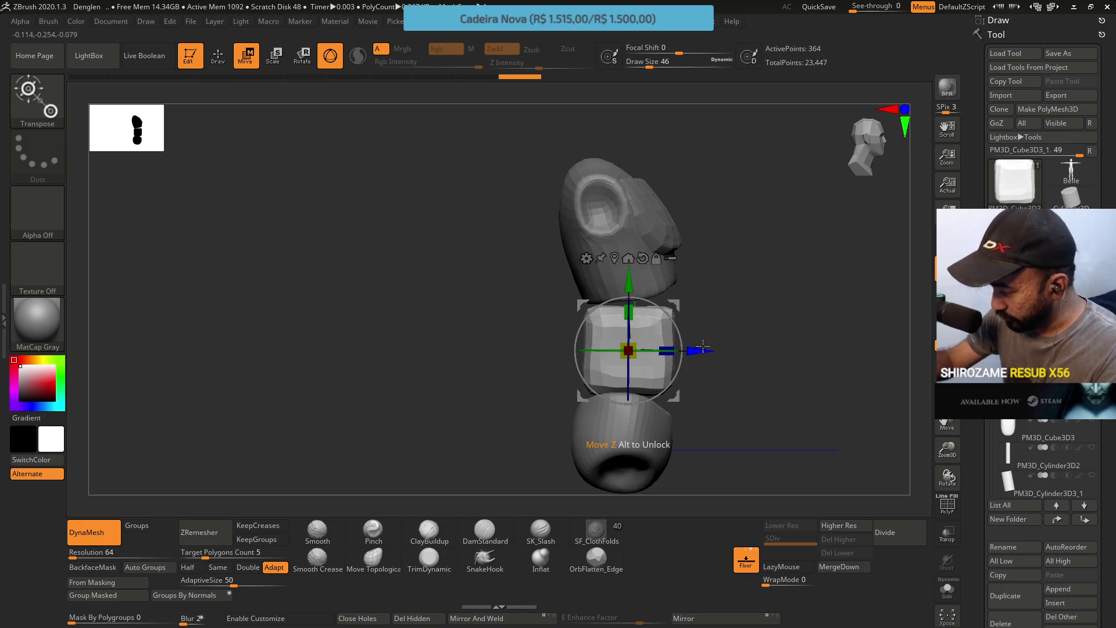
left_click_drag(700, 351, 699, 351)
Choose the ClayBuildup brush and set the box's DynaMesh resolution to 16
left_click(429, 531)
left_click_drag(448, 485, 523, 442)
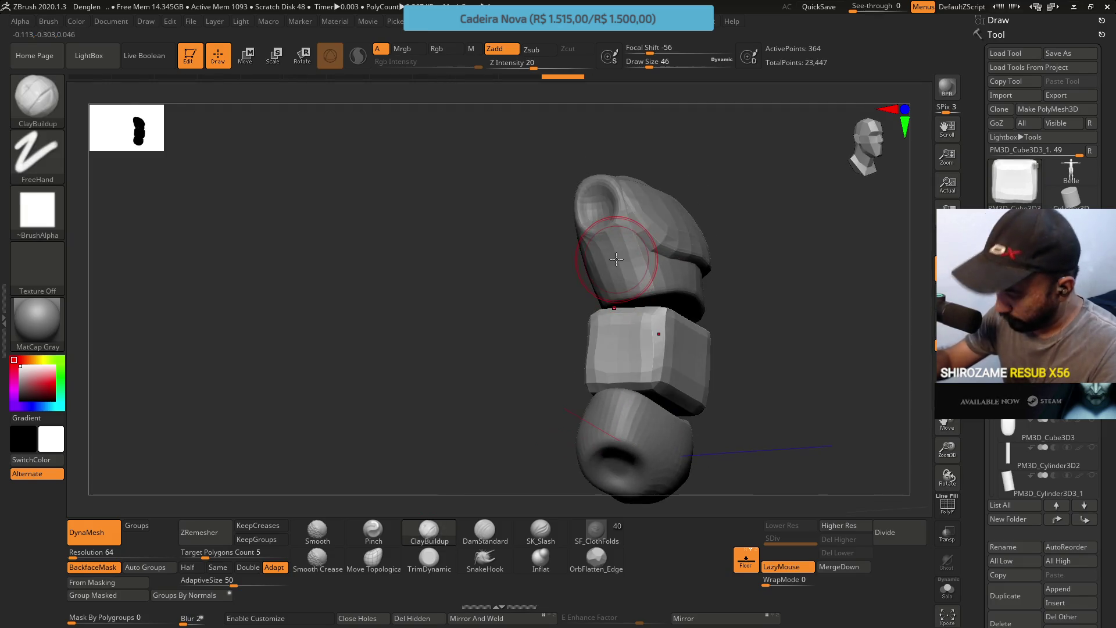
right_click_drag(668, 305, 646, 244)
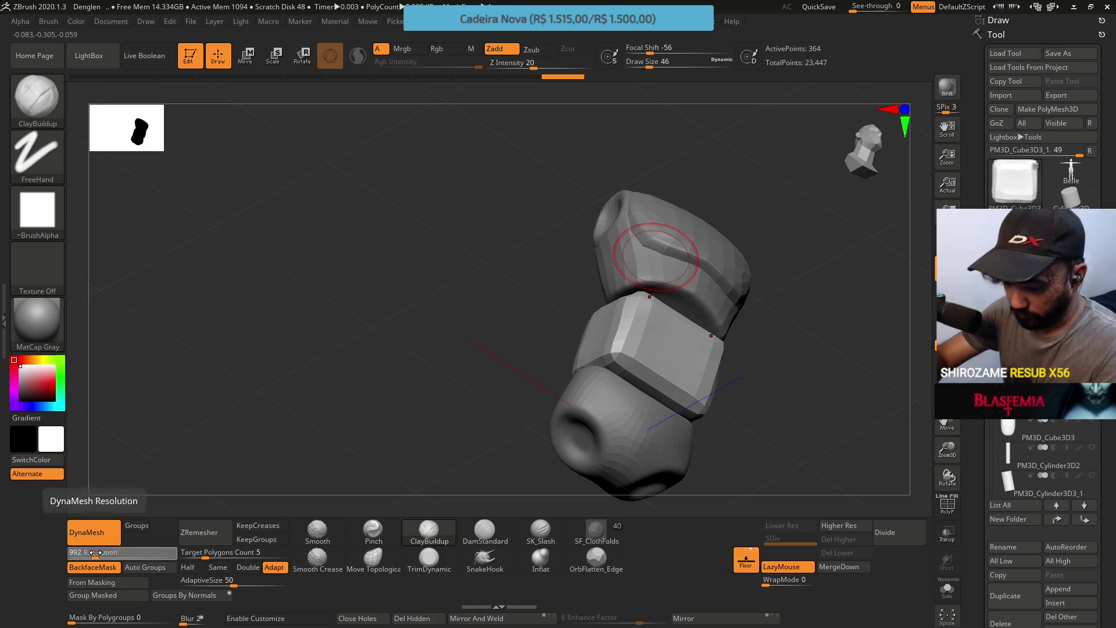
left_click_drag(93, 551, 107, 544)
type("16")
key("Return")
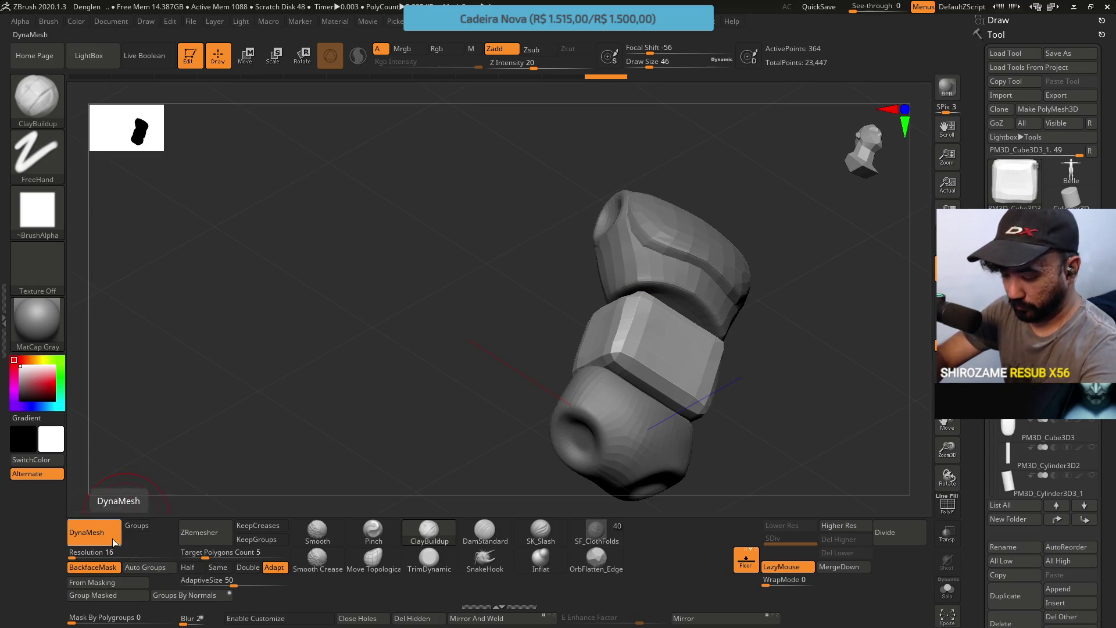
Set the middle block's DynaMesh resolution to 128
left_click(119, 552)
type("128")
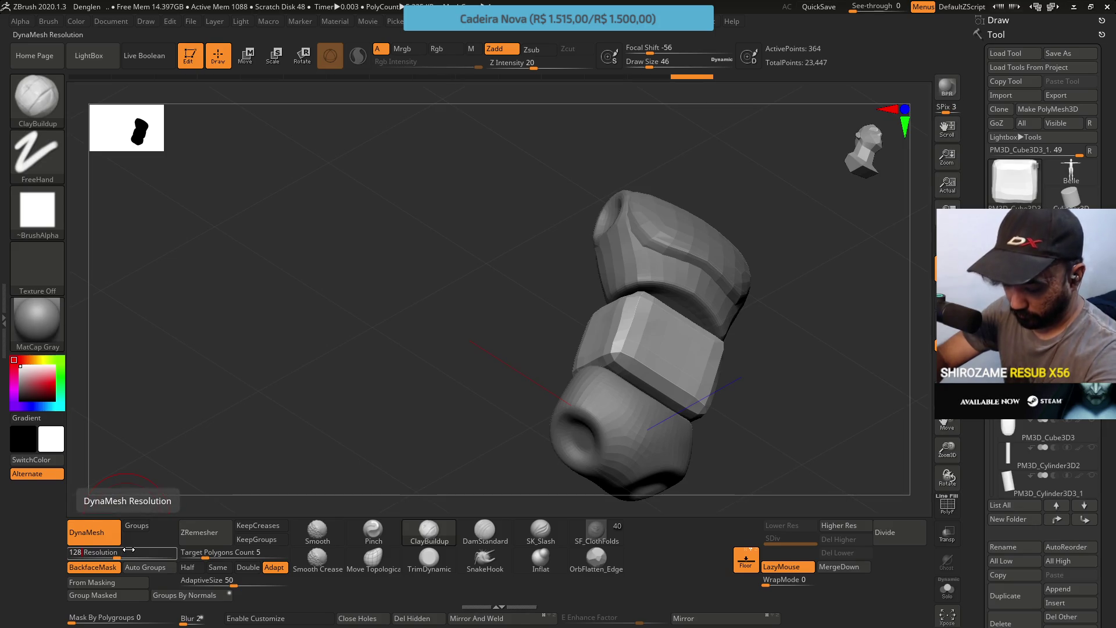
key("Return")
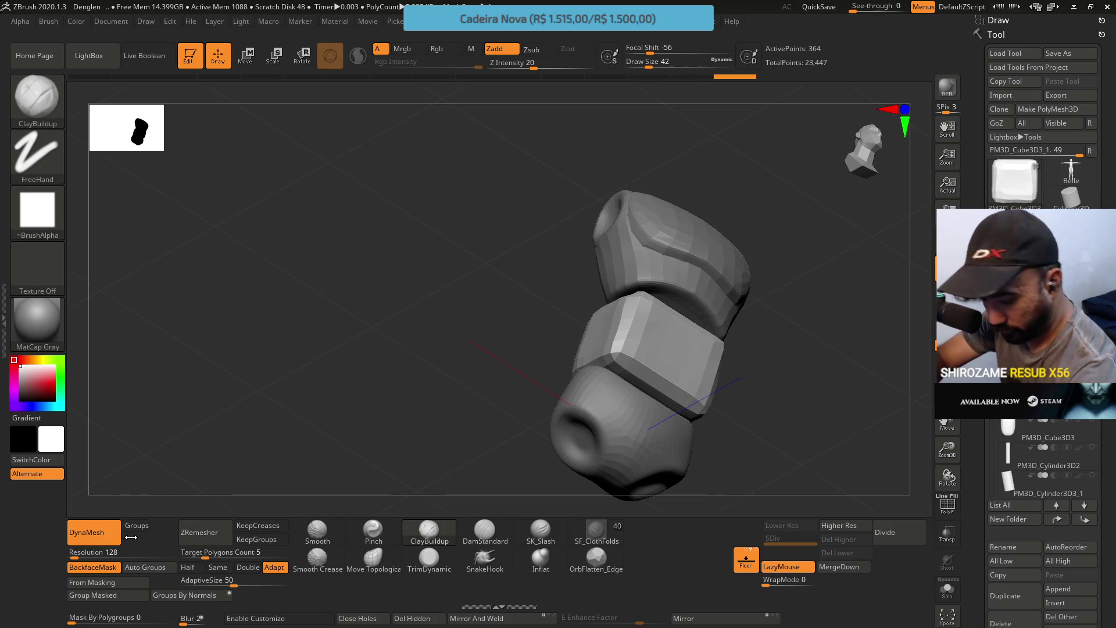
mouse_move(653, 324)
right_mouse_down()
mouse_move(663, 326)
mouse_move(641, 338)
right_mouse_up()
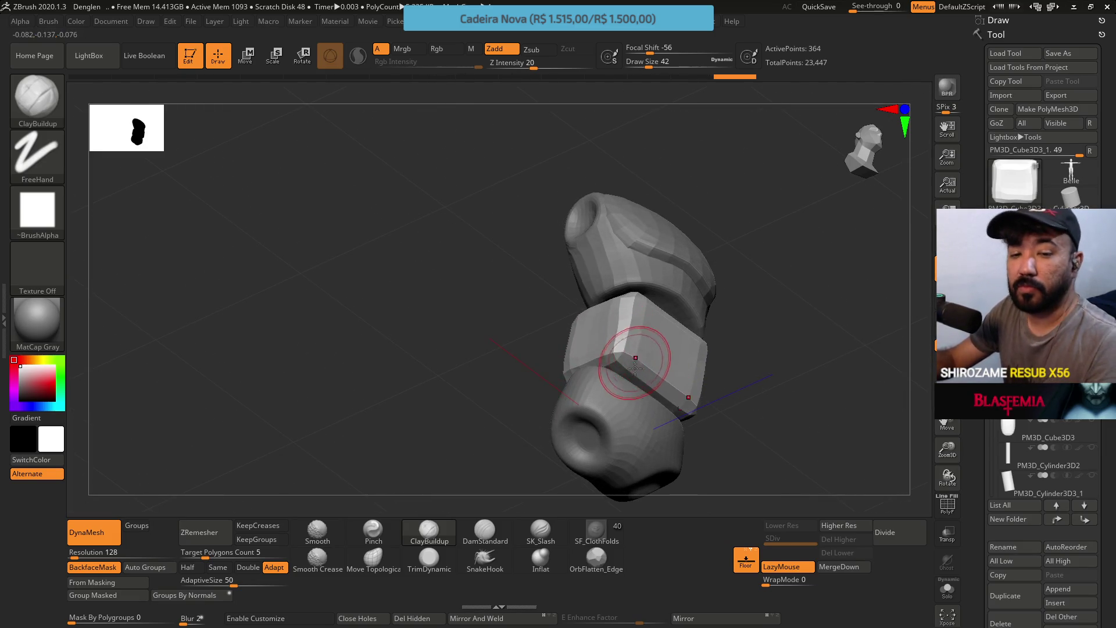
mouse_move(616, 332)
right_mouse_down()
mouse_move(648, 369)
mouse_move(643, 319)
mouse_move(625, 319)
right_mouse_up()
Build up clay on the middle block's front and inspect it from higher angles with Move Topological active
mouse_move(623, 358)
left_mouse_down()
mouse_move(621, 343)
mouse_move(635, 354)
left_mouse_up()
mouse_move(617, 305)
right_mouse_down()
mouse_move(648, 237)
mouse_move(639, 325)
mouse_move(611, 322)
mouse_move(631, 336)
right_mouse_up()
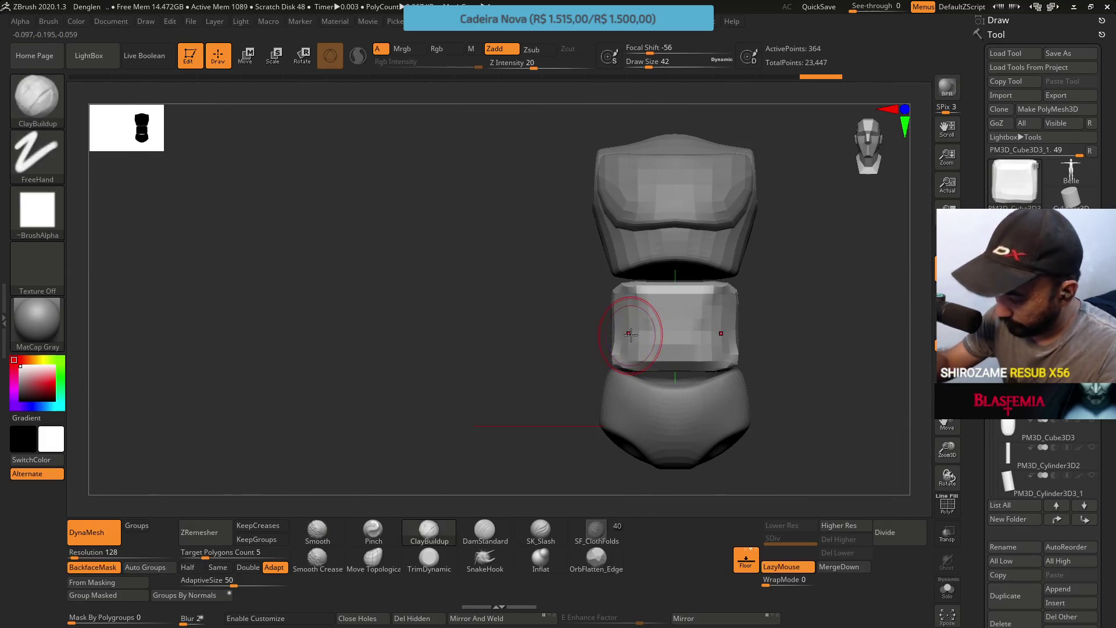
mouse_move(692, 305)
right_mouse_down()
mouse_move(736, 280)
mouse_move(779, 211)
mouse_move(768, 249)
mouse_move(741, 248)
mouse_move(761, 238)
mouse_move(747, 261)
mouse_move(771, 254)
right_mouse_up()
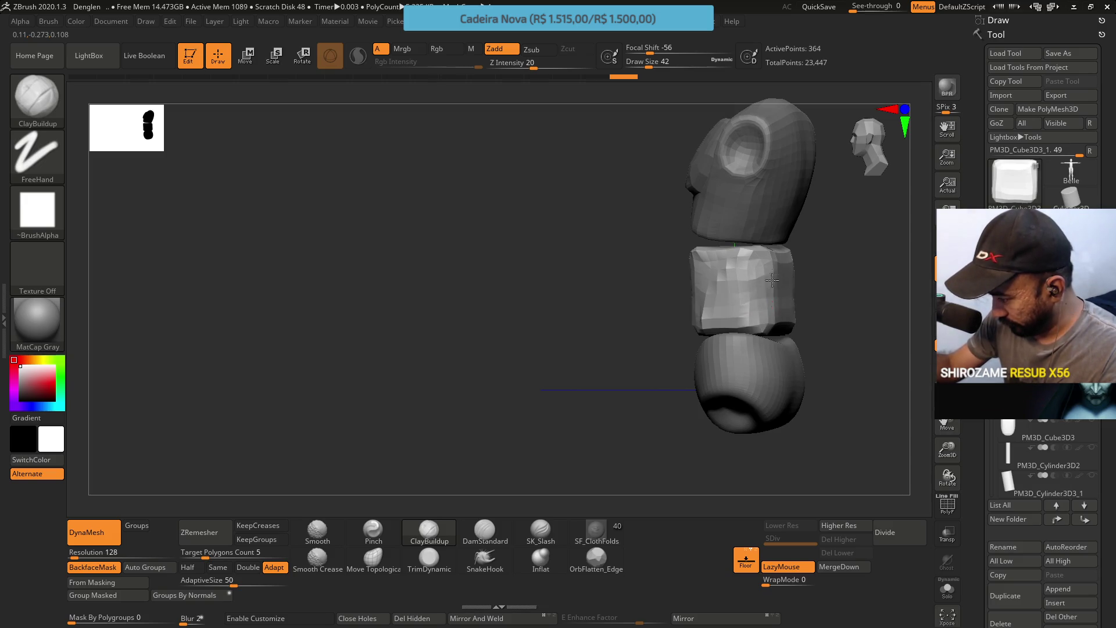
right_click_drag(783, 269, 785, 290)
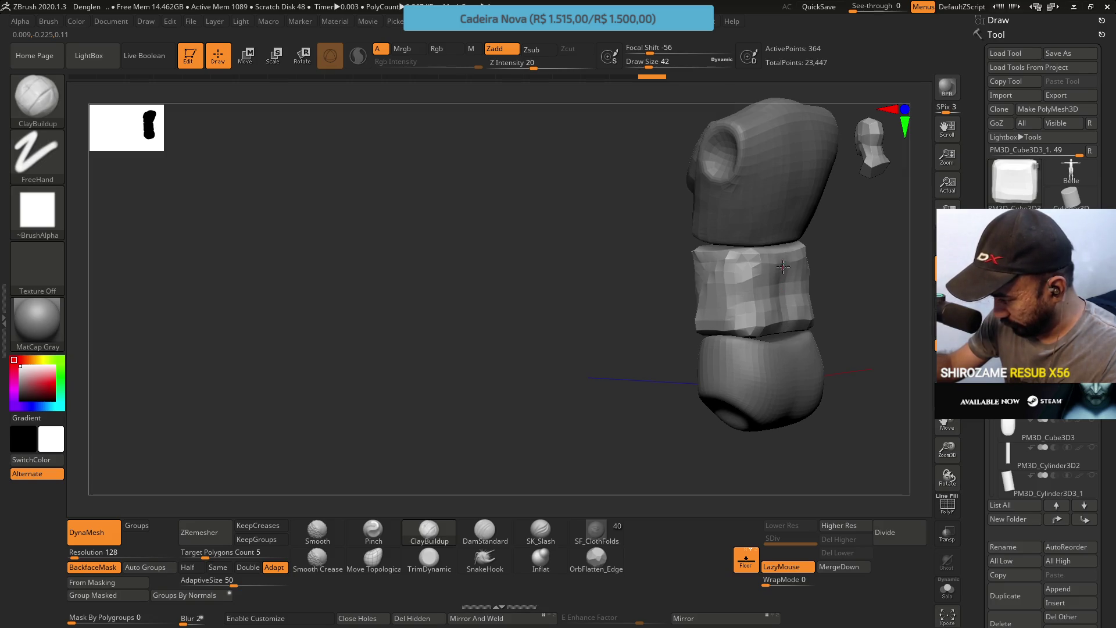
right_click_drag(775, 265, 780, 184)
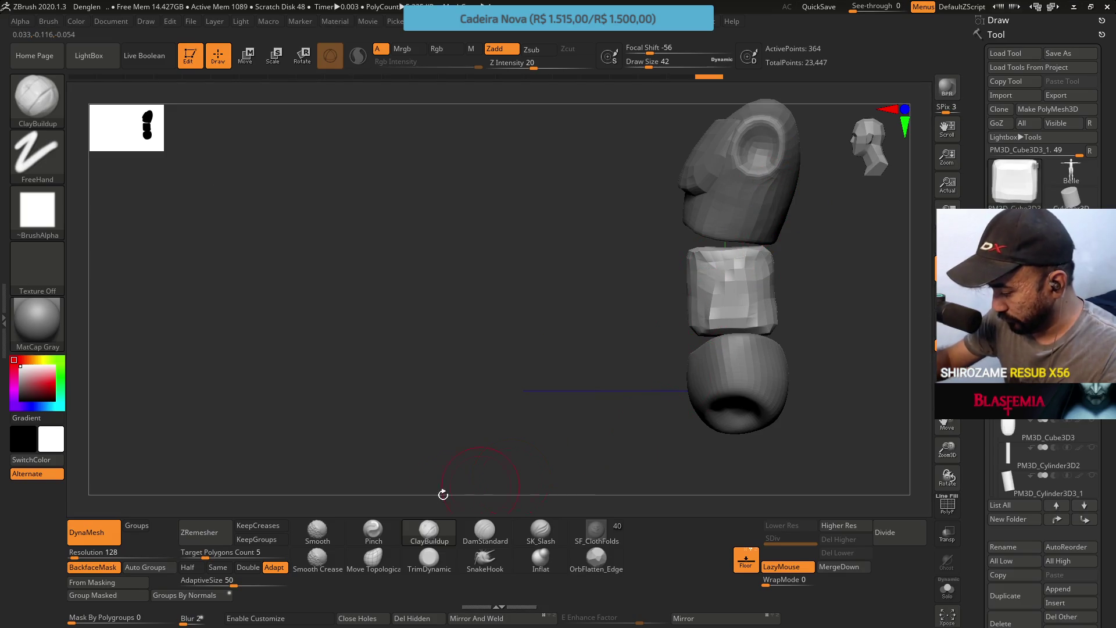
left_click(382, 558)
mouse_move(683, 256)
right_mouse_down()
mouse_move(690, 240)
mouse_move(707, 273)
mouse_move(771, 254)
mouse_move(725, 269)
right_mouse_up()
Soften the brush to Focal Shift -20 and push the middle block's lower edge slightly
right_click(706, 273)
right_click(733, 273)
left_click_drag(727, 285, 742, 286)
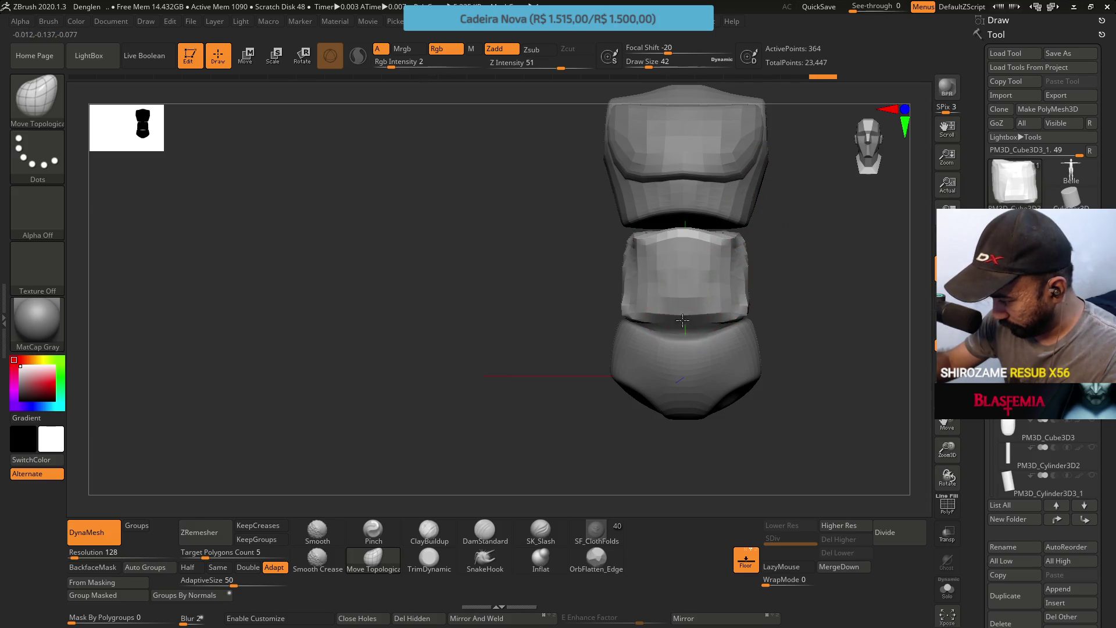
right_click_drag(682, 319, 673, 313)
mouse_move(676, 313)
left_mouse_down()
mouse_move(643, 324)
mouse_move(628, 311)
mouse_move(723, 210)
left_mouse_up()
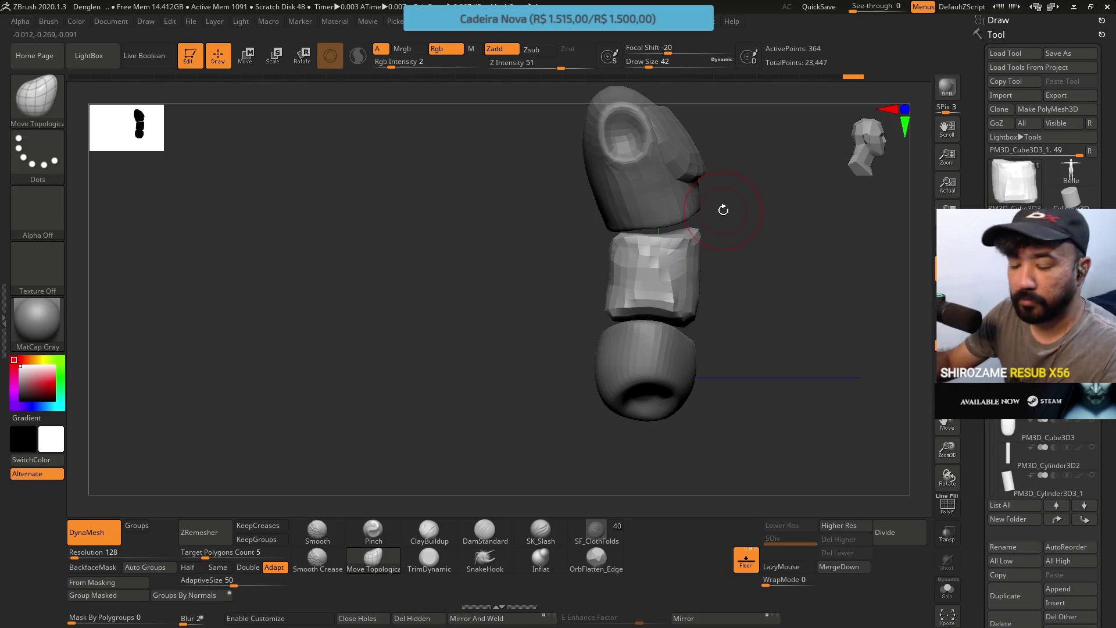
Orbit to a side view and enlarge the brush to size 65
right_click_drag(751, 255, 686, 291)
right_click_drag(751, 261, 671, 256)
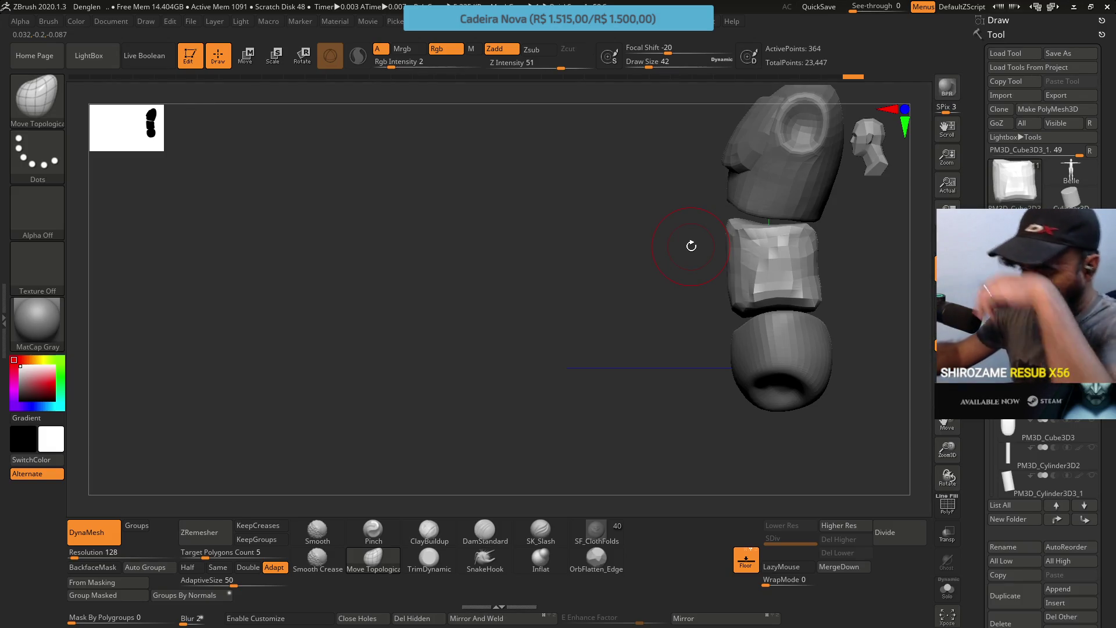
key("bracketright")
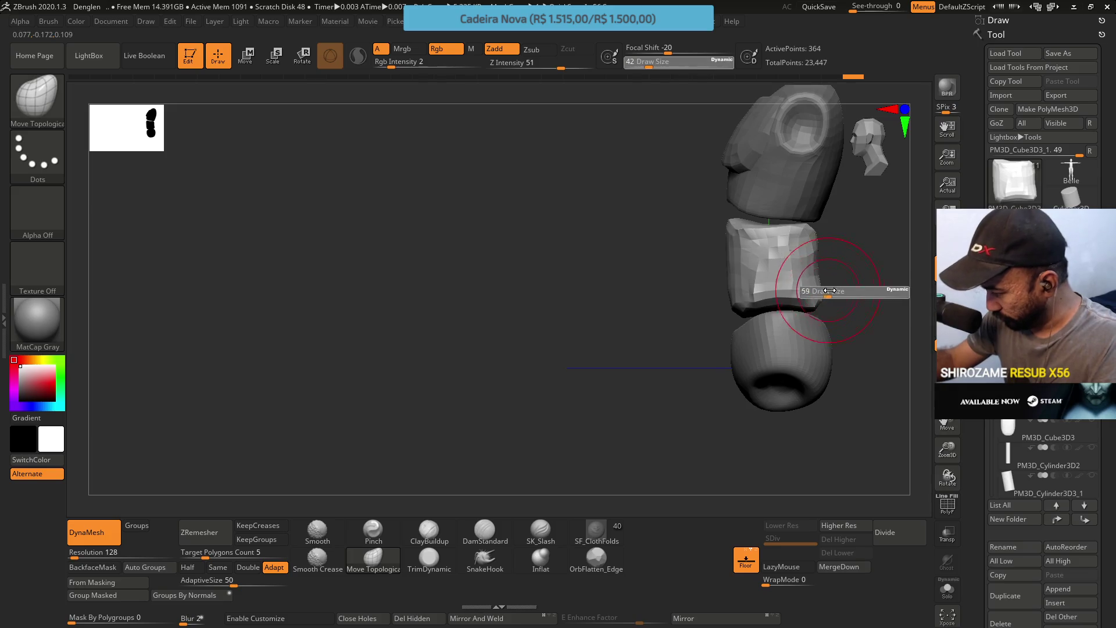
mouse_move(760, 269)
right_mouse_down()
mouse_move(746, 283)
mouse_move(718, 282)
mouse_move(817, 268)
right_mouse_up()
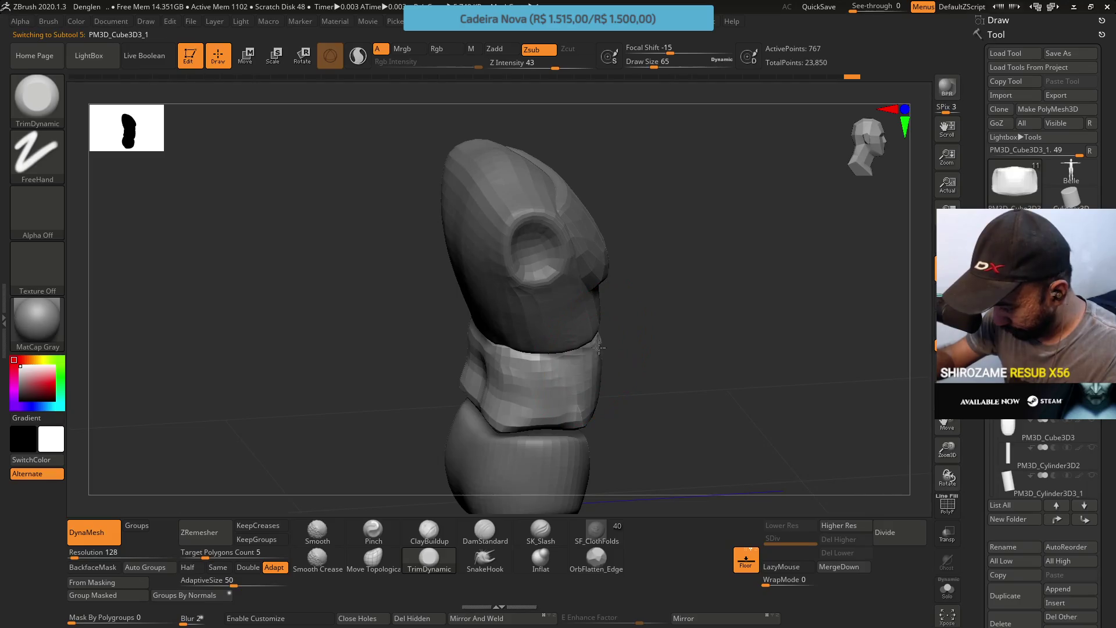
Trim the seam where the two torso blocks meet with TrimDynamic at brush size 37
right_click_drag(590, 381, 574, 325)
key("s")
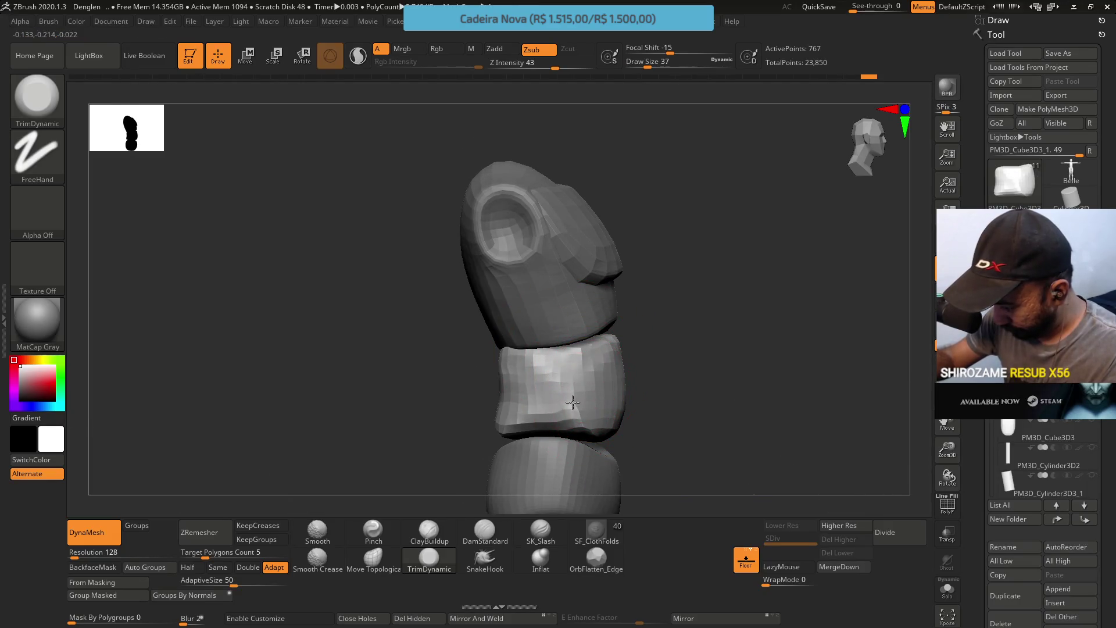
mouse_move(582, 410)
right_mouse_down()
mouse_move(465, 349)
mouse_move(533, 405)
right_mouse_up()
mouse_move(533, 406)
left_mouse_down()
mouse_move(509, 431)
mouse_move(511, 391)
mouse_move(498, 438)
left_mouse_up()
mouse_move(498, 438)
right_mouse_down()
mouse_move(535, 455)
mouse_move(584, 324)
mouse_move(574, 321)
right_mouse_up()
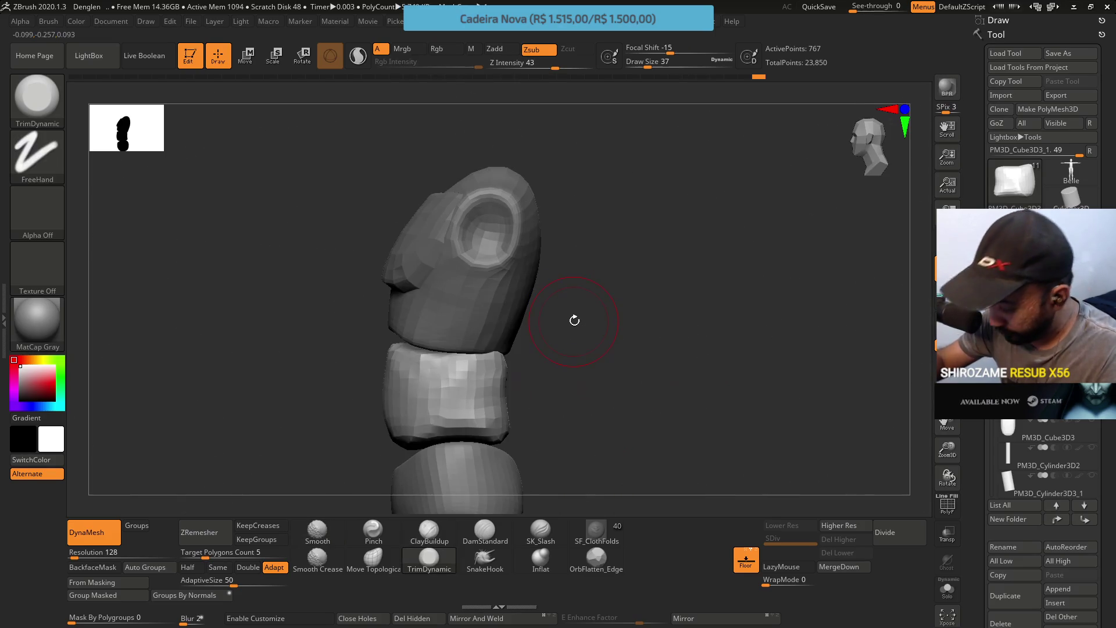
Solo the waist block and pull its upper-left surface with Move Topological
left_click(373, 558)
right_click_drag(404, 461, 498, 314)
mouse_move(471, 364)
right_mouse_down()
mouse_move(508, 321)
mouse_move(491, 344)
right_mouse_up()
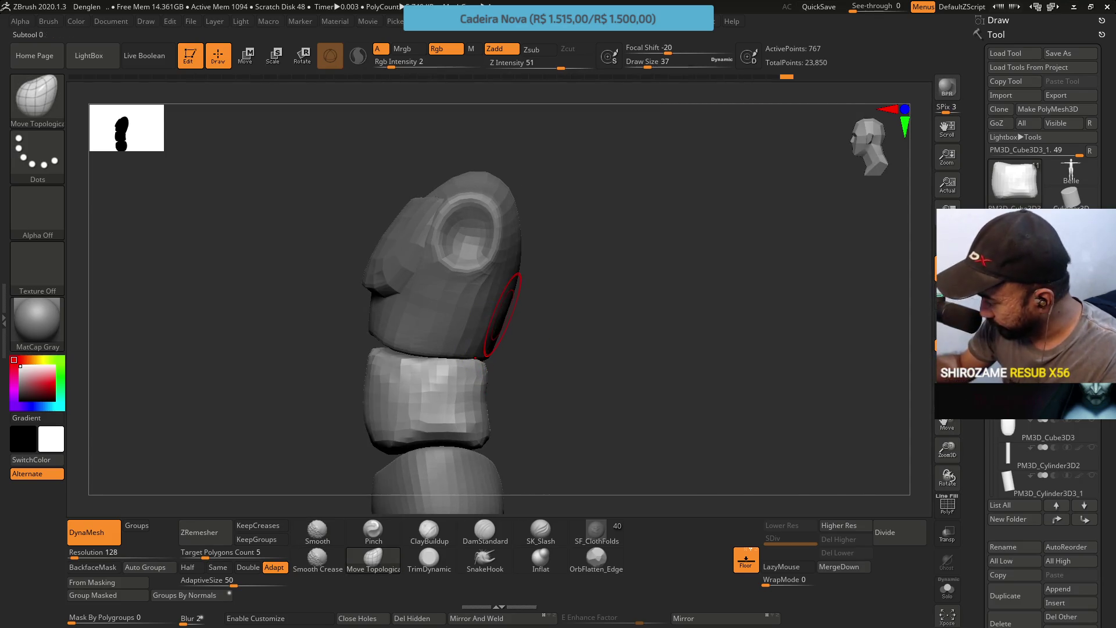
key("ctrl+shift+s")
mouse_move(511, 250)
right_mouse_down()
mouse_move(473, 342)
mouse_move(458, 335)
right_mouse_up()
mouse_move(458, 335)
left_mouse_down()
mouse_move(442, 368)
mouse_move(486, 361)
mouse_move(521, 321)
left_mouse_up()
mouse_move(521, 321)
right_mouse_down()
mouse_move(515, 346)
mouse_move(491, 361)
right_mouse_up()
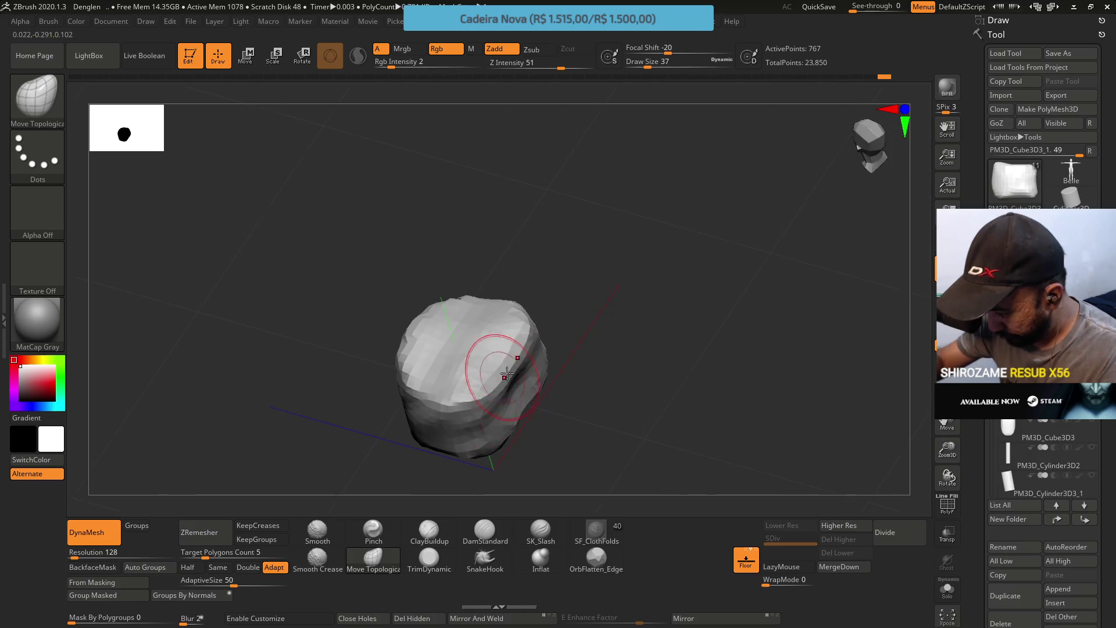
Add ClayBuildup to the waist block, then trim down its top with TrimDynamic
left_click(446, 525)
mouse_move(465, 476)
right_mouse_down()
mouse_move(517, 394)
mouse_move(486, 398)
right_mouse_up()
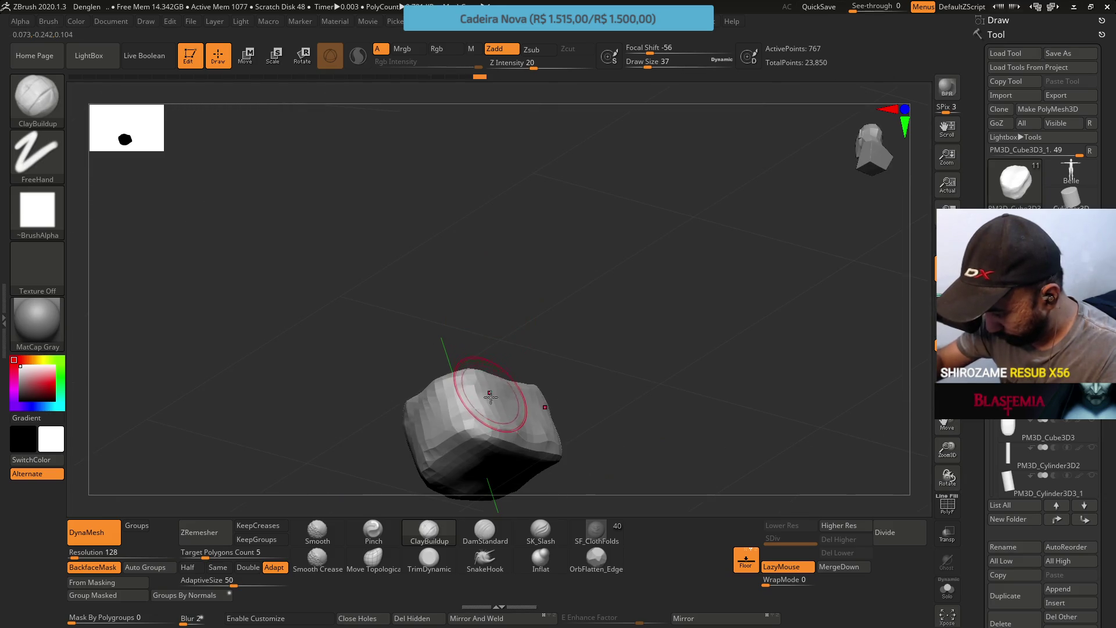
left_click(428, 551)
mouse_move(488, 374)
left_mouse_down()
mouse_move(468, 404)
mouse_move(429, 362)
left_mouse_up()
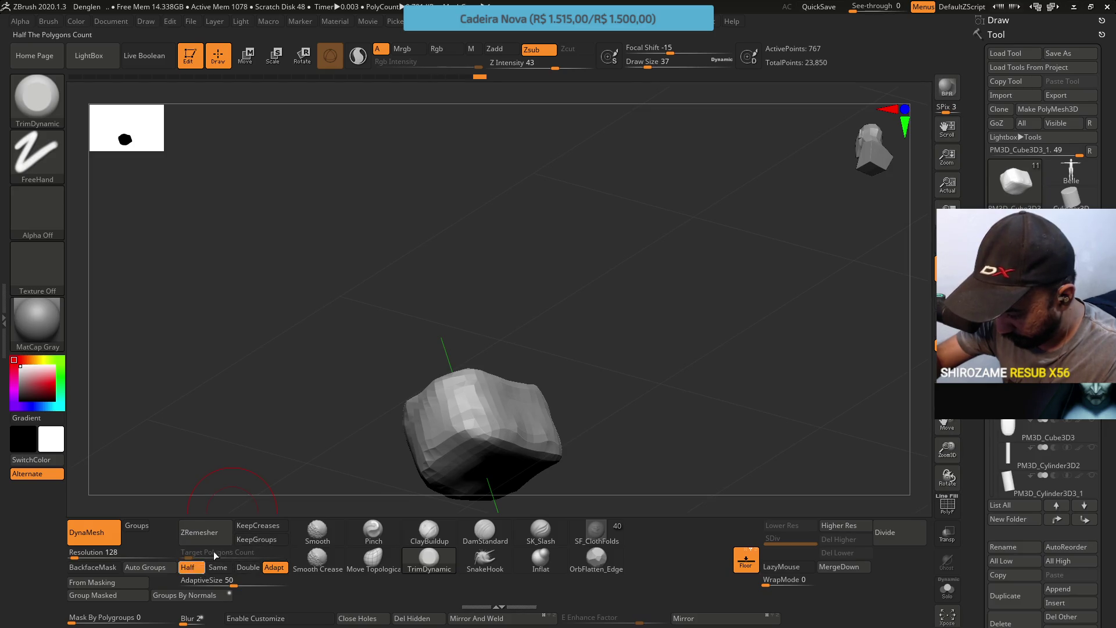
Run ZRemesher set to Half twice to rebuild the waist block with far fewer polygons
left_click(204, 537)
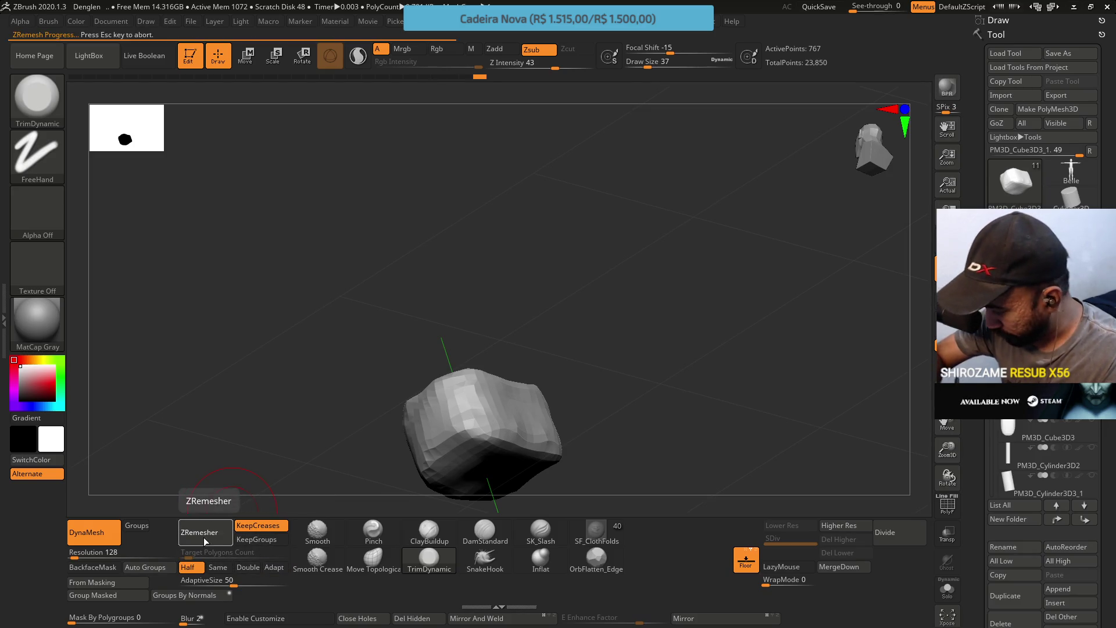
mouse_move(205, 510)
left_mouse_down()
mouse_move(262, 506)
mouse_move(233, 511)
left_mouse_up()
left_click(218, 531)
mouse_move(489, 347)
left_mouse_down()
mouse_move(732, 441)
mouse_move(856, 467)
left_mouse_up()
Add one subdivision level, return to the lowest level, and turn Solo off
key("ctrl+d")
left_click(762, 532)
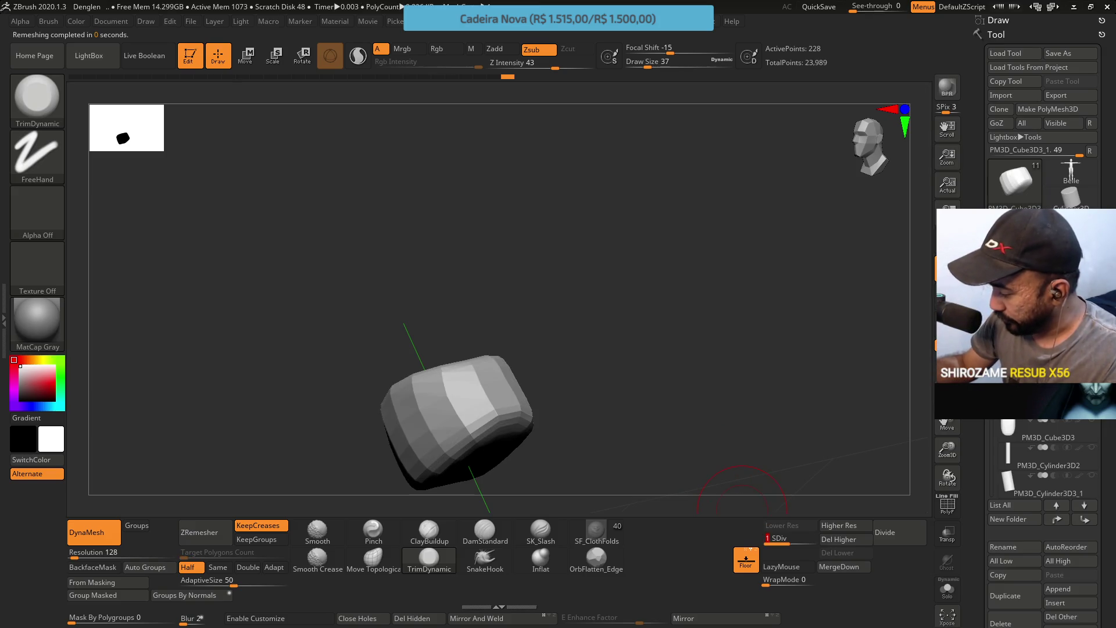
key("ctrl+shift+s")
mouse_move(742, 500)
left_mouse_down()
mouse_move(605, 326)
mouse_move(573, 304)
mouse_move(607, 271)
left_mouse_up()
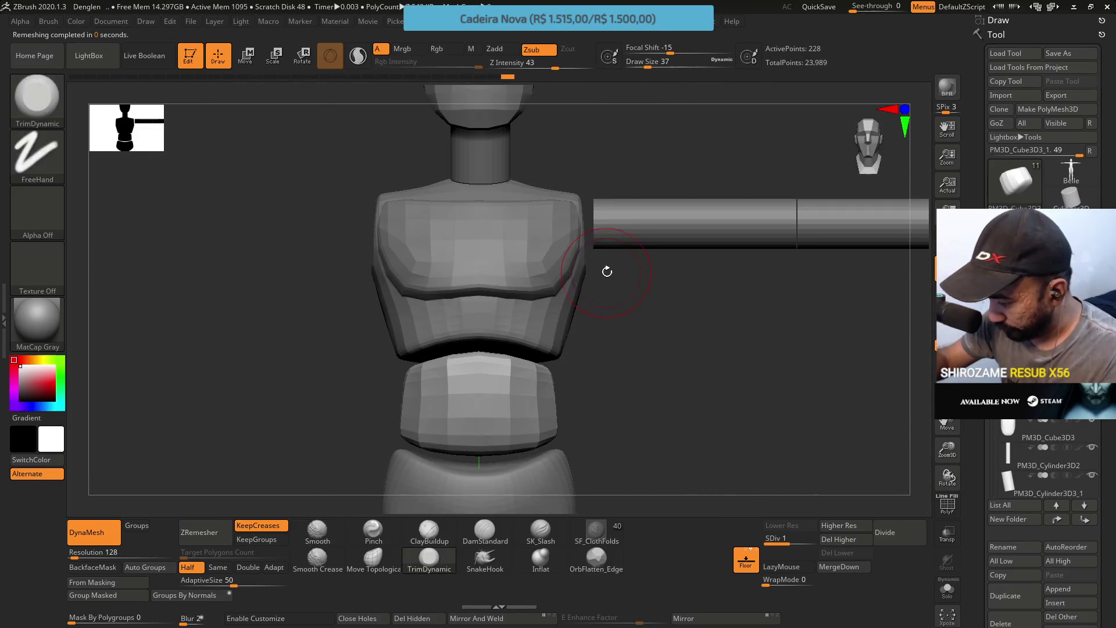
Widen both sides of the lower belly block with Move Topological at brush size 49
left_click_drag(616, 401, 583, 410)
key("s")
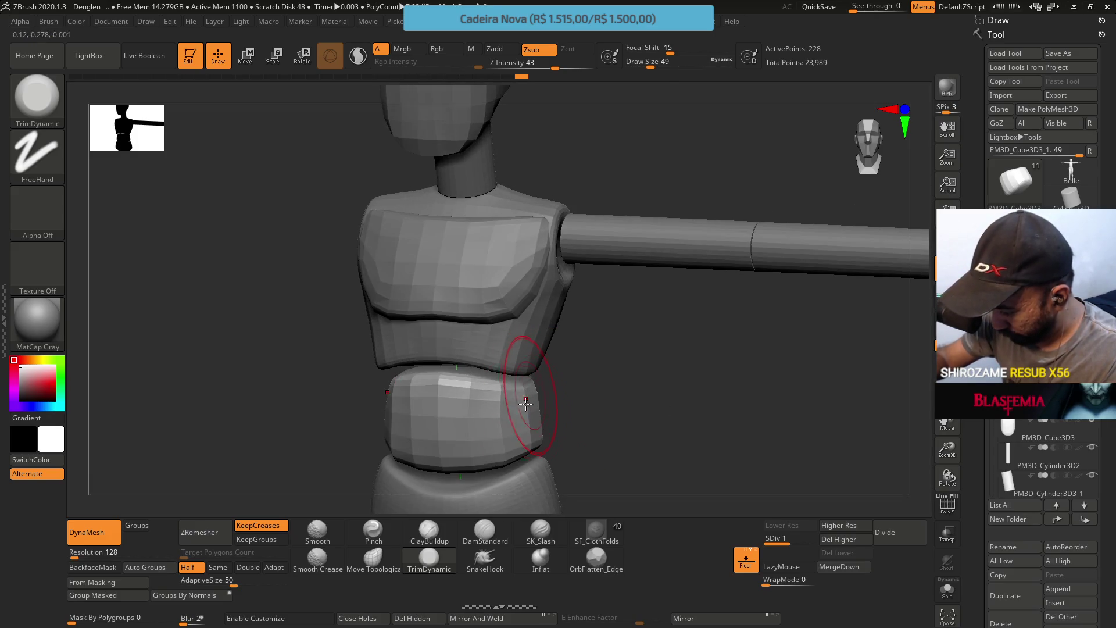
left_click(372, 559)
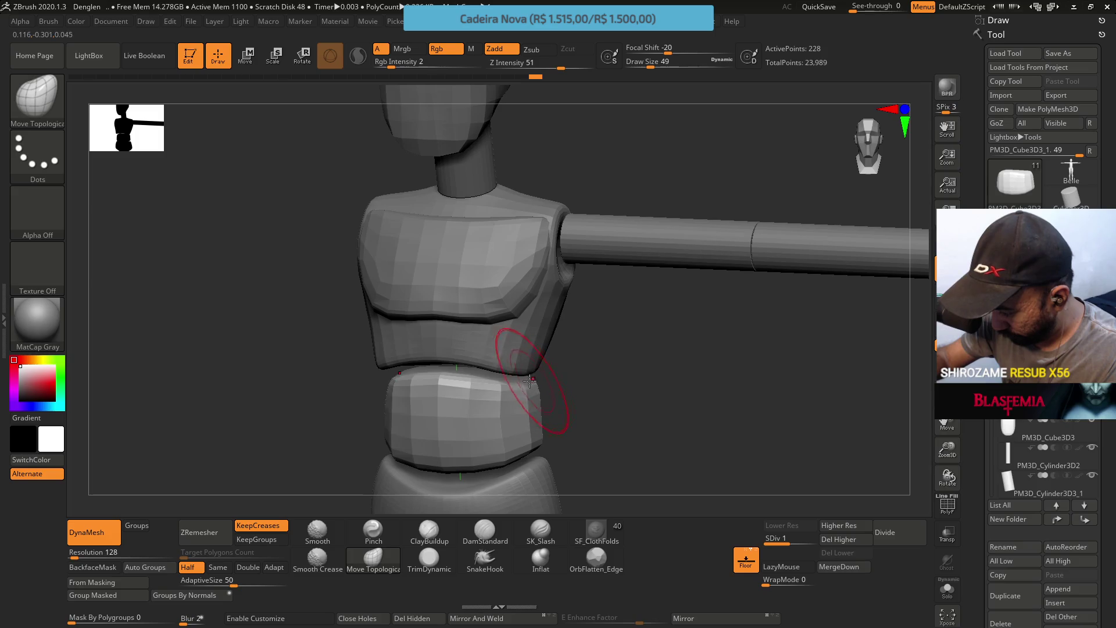
left_click_drag(547, 375, 546, 375, "shift")
left_click_drag(525, 421, 517, 414)
left_click_drag(557, 367, 549, 449)
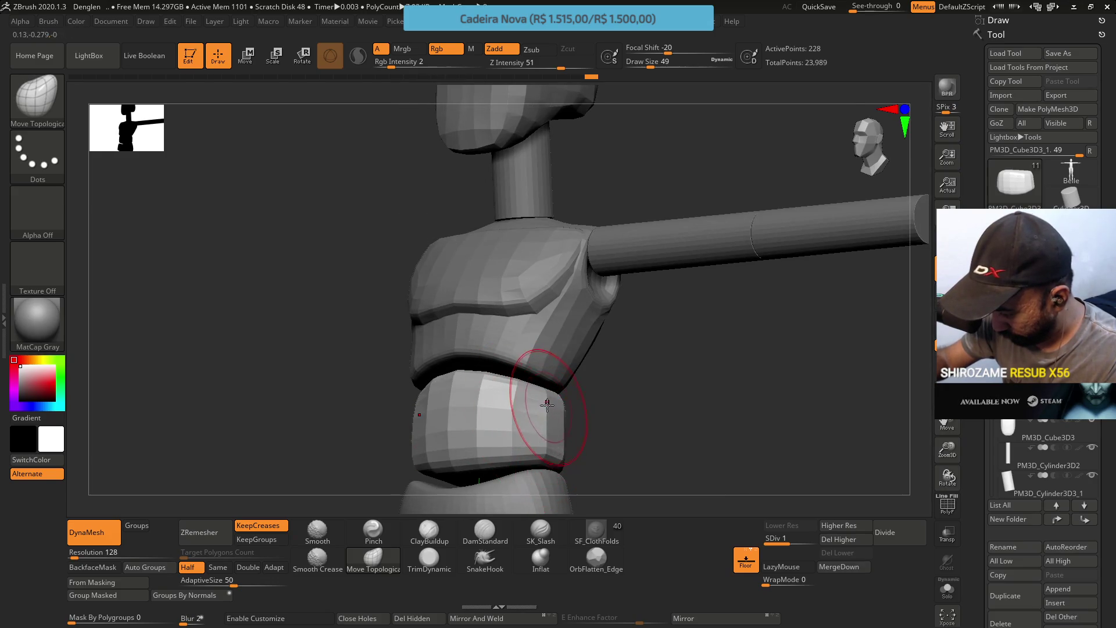
mouse_move(551, 388)
left_mouse_down("shift")
mouse_move(576, 389)
mouse_move(585, 422)
left_mouse_up("shift")
Continue shaping the waist block's sides at brush size 31 from side and top angles
mouse_move(702, 424)
left_mouse_down()
mouse_move(602, 376)
mouse_move(556, 389)
mouse_move(573, 392)
mouse_move(560, 407)
mouse_move(581, 384)
mouse_move(552, 402)
mouse_move(523, 372)
mouse_move(509, 383)
mouse_move(505, 361)
mouse_move(524, 414)
left_mouse_up()
key("s")
right_click_drag(523, 415, 518, 431)
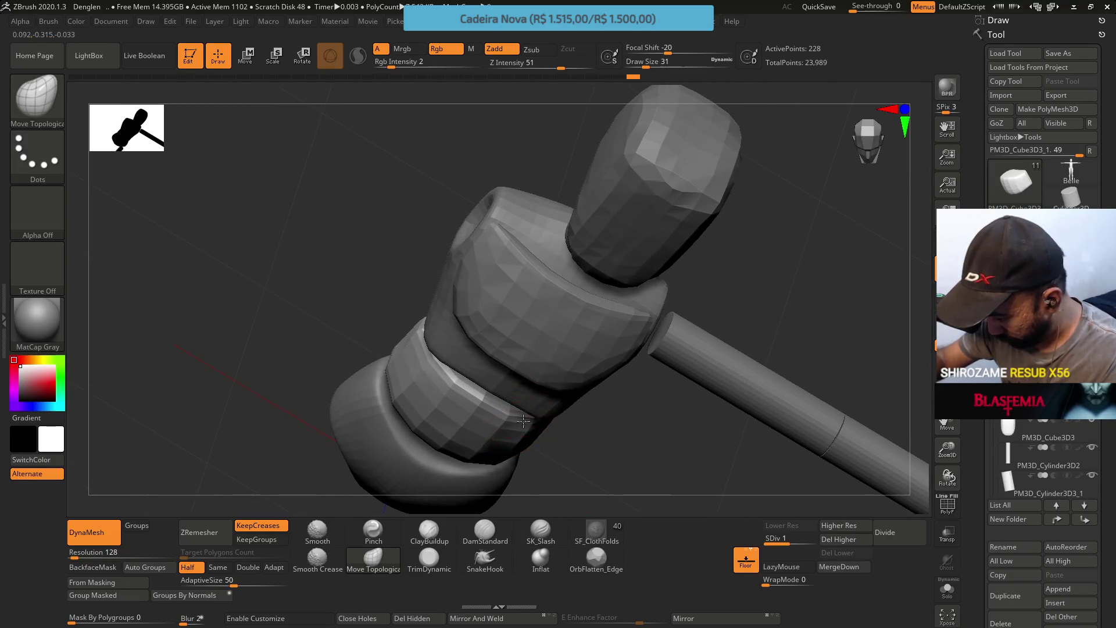
mouse_move(548, 400)
right_mouse_down()
mouse_move(523, 324)
mouse_move(526, 427)
mouse_move(541, 426)
mouse_move(599, 418)
mouse_move(577, 368)
mouse_move(605, 399)
mouse_move(634, 363)
mouse_move(622, 323)
right_mouse_up()
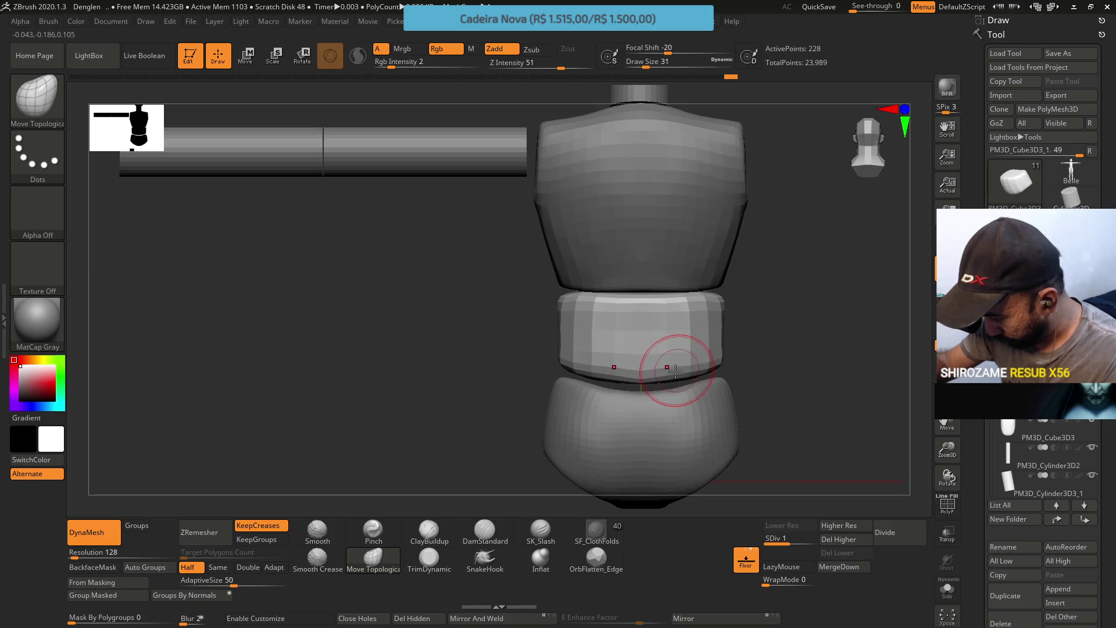
right_click_drag(639, 348, 660, 324)
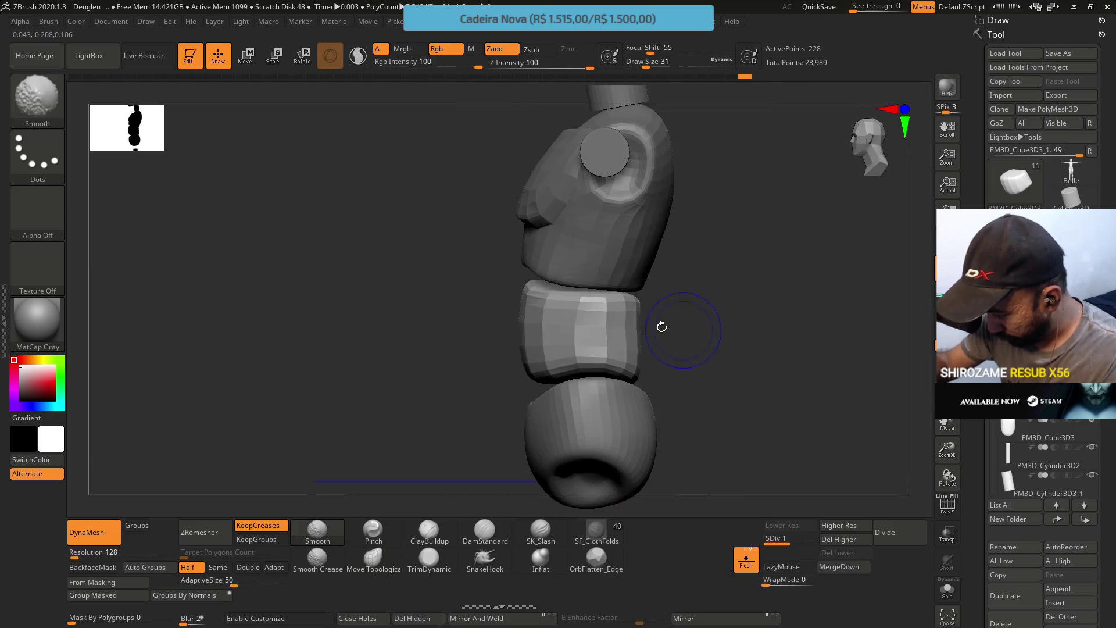
right_click_drag(570, 325, 520, 378)
Smooth the chest–waist seam and nudge it into place with small strokes
mouse_move(461, 377)
left_mouse_down()
mouse_move(528, 375)
mouse_move(511, 351)
left_mouse_up()
mouse_move(511, 351)
right_mouse_down()
mouse_move(560, 267)
mouse_move(455, 281)
right_mouse_up()
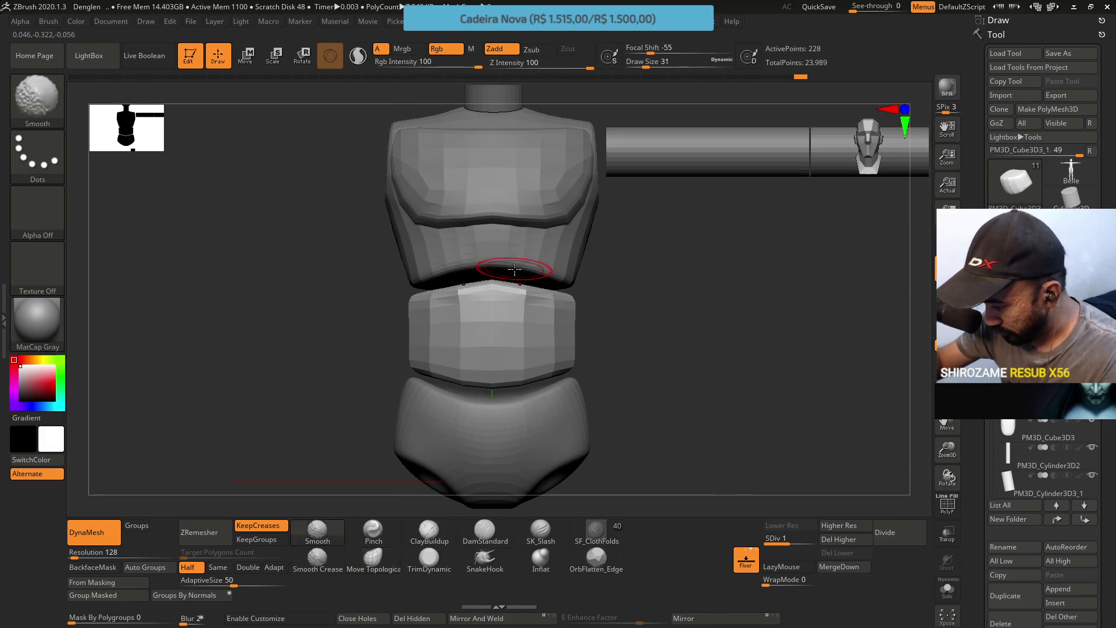
left_click_drag(430, 281, 506, 287)
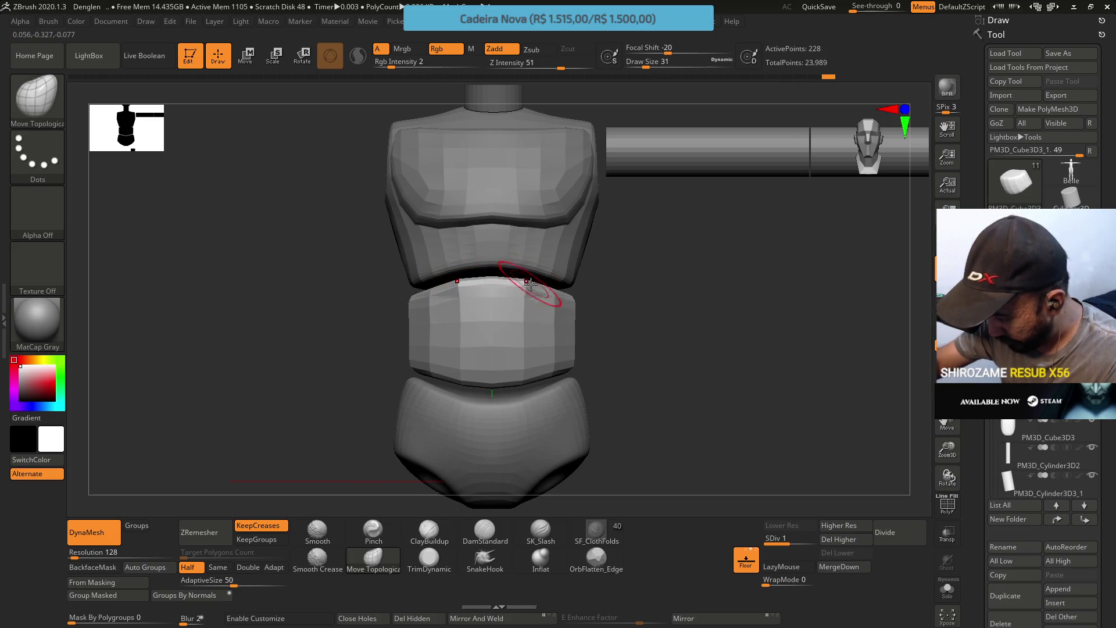
right_click_drag(557, 238, 536, 199)
mouse_move(573, 294)
right_mouse_down()
mouse_move(609, 335)
mouse_move(643, 289)
mouse_move(645, 254)
mouse_move(578, 380)
mouse_move(449, 484)
right_mouse_up()
Isolate the waist chunk and select the Pinch brush at size 35
key("b")
key("m")
key("t")
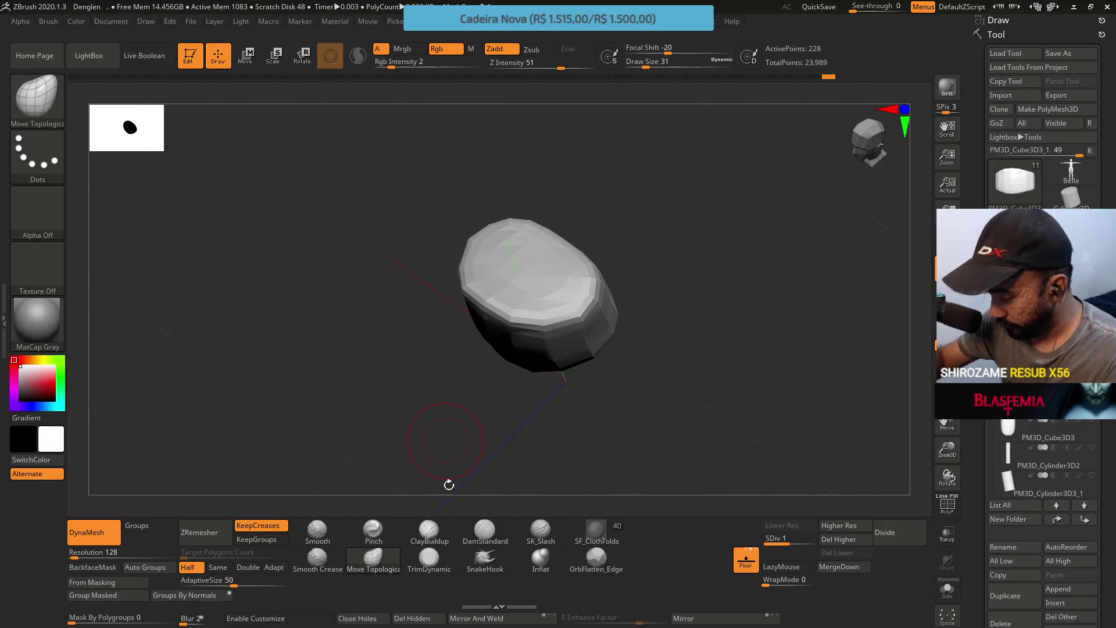
left_click(373, 532)
mouse_move(553, 279)
right_mouse_down()
mouse_move(493, 326)
mouse_move(508, 351)
right_mouse_up()
key("s")
left_click_drag(506, 359, 508, 359)
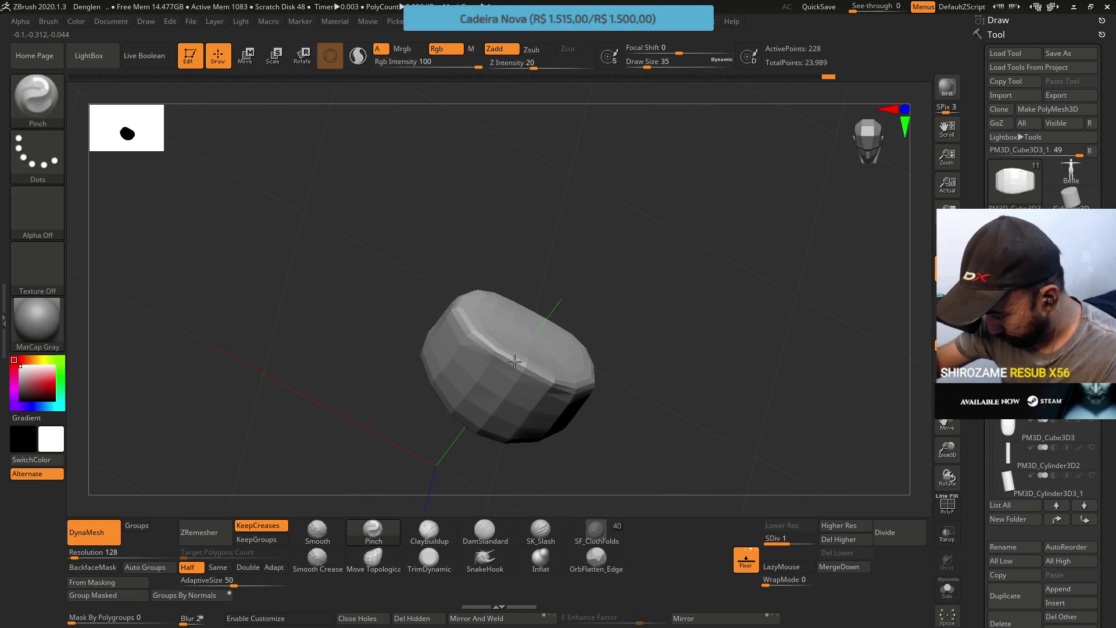
Pinch the chunk's rim from several angles, then subdivide it to SDiv 2
mouse_move(545, 376)
right_mouse_down()
mouse_move(529, 368)
mouse_move(559, 383)
right_mouse_up()
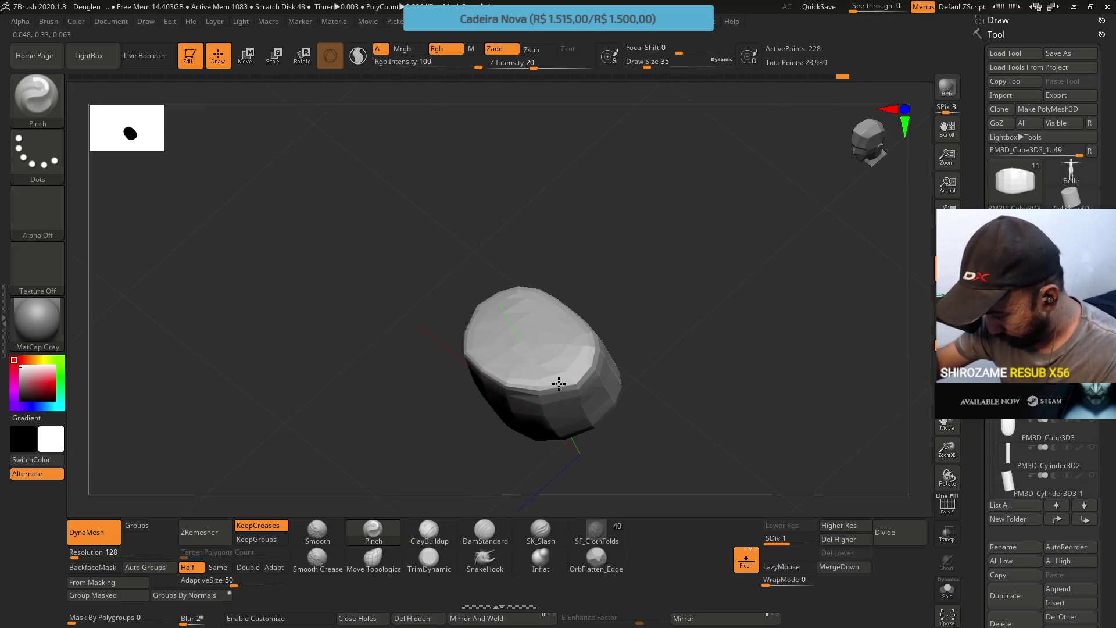
right_click_drag(569, 304, 567, 314)
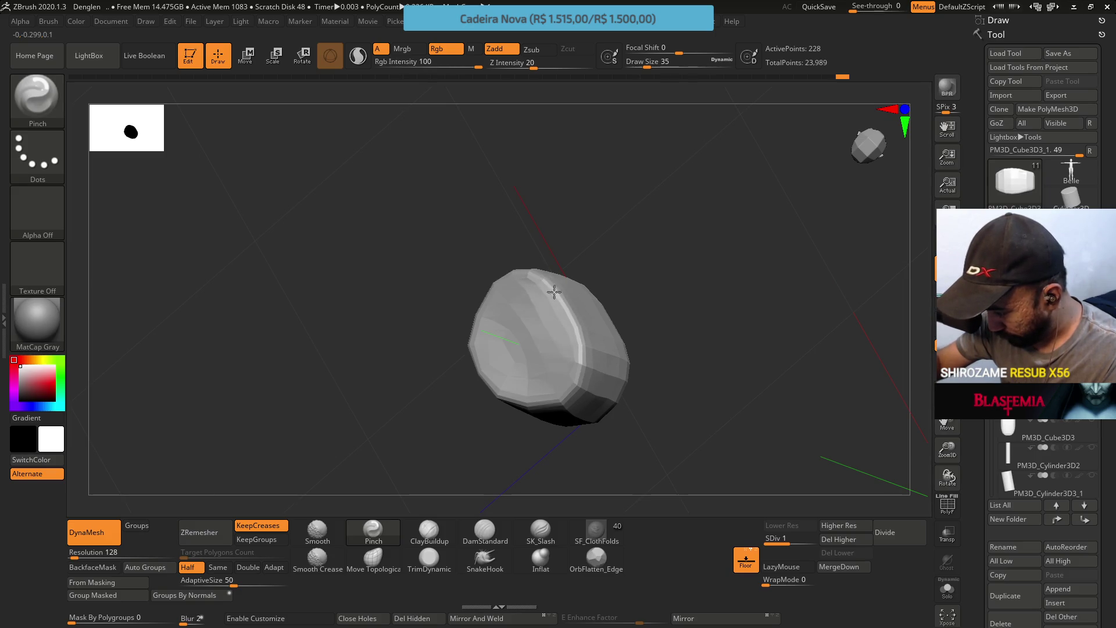
mouse_move(552, 343)
right_mouse_down()
mouse_move(530, 332)
mouse_move(562, 347)
mouse_move(469, 321)
mouse_move(549, 324)
mouse_move(550, 406)
right_mouse_up()
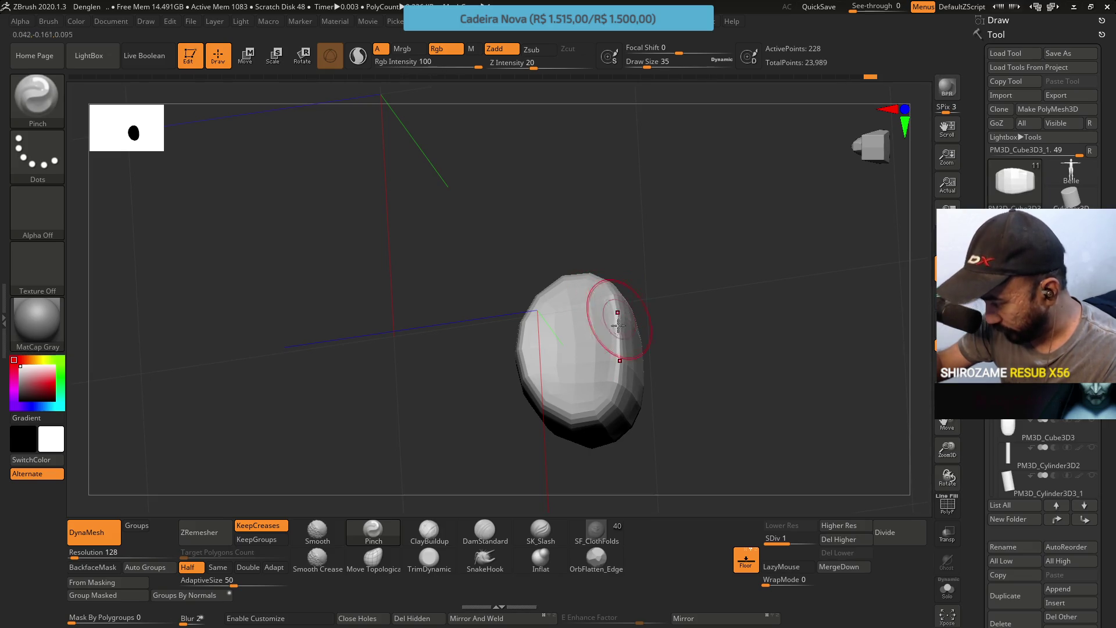
right_click_drag(591, 312, 606, 434)
mouse_move(581, 348)
right_mouse_down()
mouse_move(625, 389)
mouse_move(573, 286)
mouse_move(641, 311)
mouse_move(603, 344)
right_mouse_up()
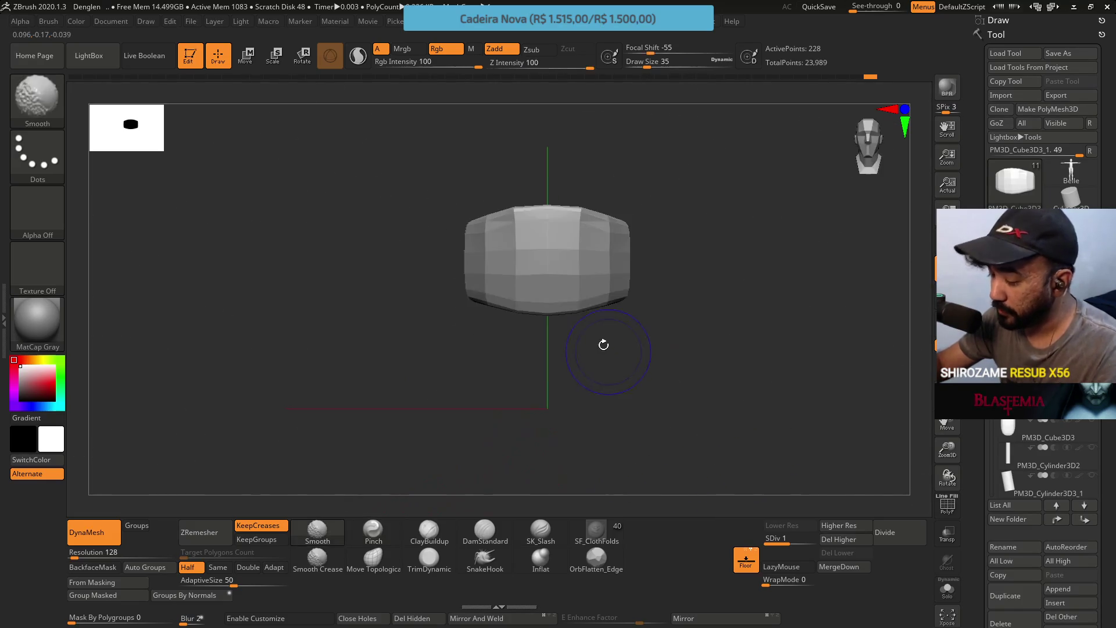
mouse_move(595, 250)
right_mouse_down("alt")
mouse_move(560, 352)
mouse_move(734, 316)
mouse_move(738, 346)
mouse_move(623, 323)
mouse_move(582, 338)
right_mouse_up("alt")
left_click(440, 567)
key("d")
Drop the waist chunk to subdivision level 1 for comparison, then return it to level 2
right_click_drag(535, 405, 583, 349)
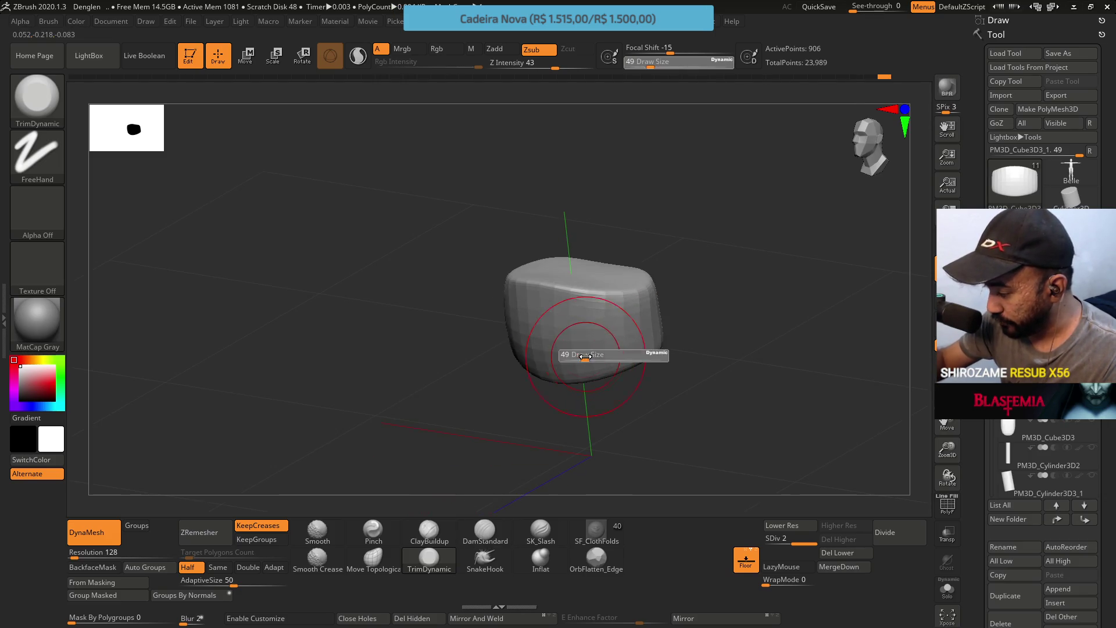
left_click(779, 546)
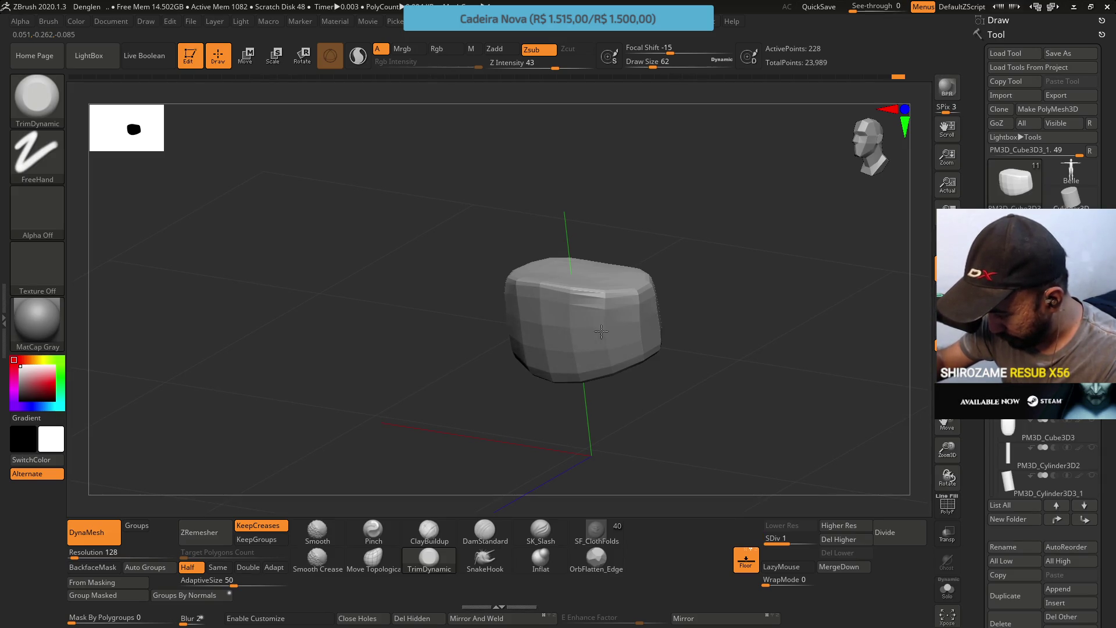
right_click_drag(611, 336, 614, 262)
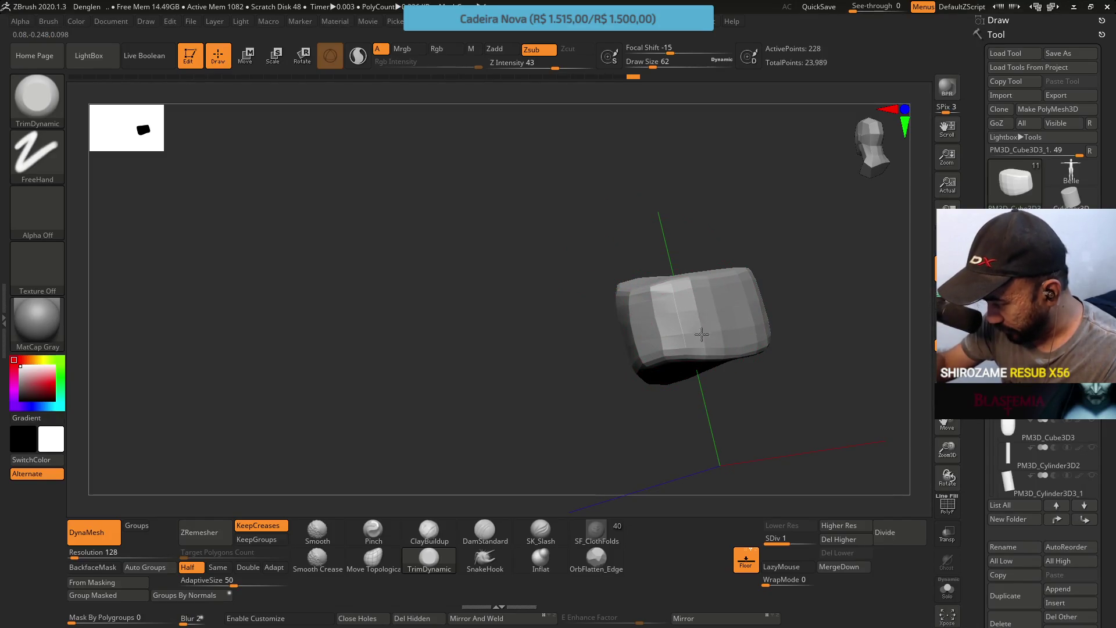
mouse_move(721, 308)
right_mouse_down()
mouse_move(745, 276)
mouse_move(806, 271)
right_mouse_up()
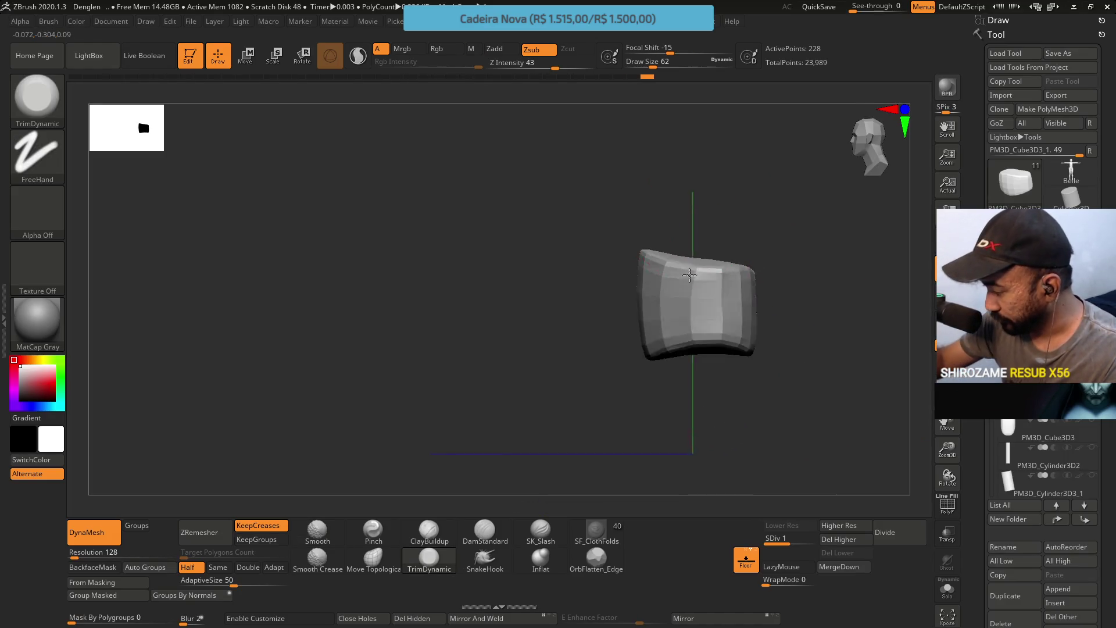
right_click_drag(690, 274, 688, 323)
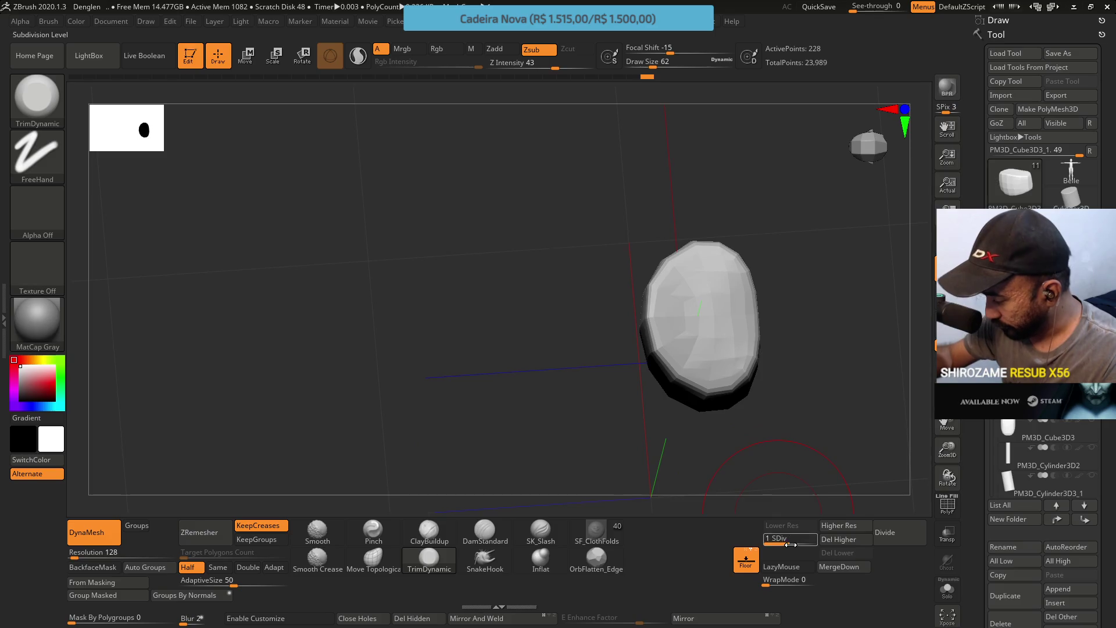
left_click_drag(790, 545, 817, 542)
Select the ClayBuildup brush and set its Draw Size to 23
left_click(429, 531)
mouse_move(431, 473)
right_mouse_down()
mouse_move(516, 348)
mouse_move(572, 374)
right_mouse_up()
key("s")
left_click_drag(573, 373, 577, 374)
right_click_drag(578, 373, 586, 368)
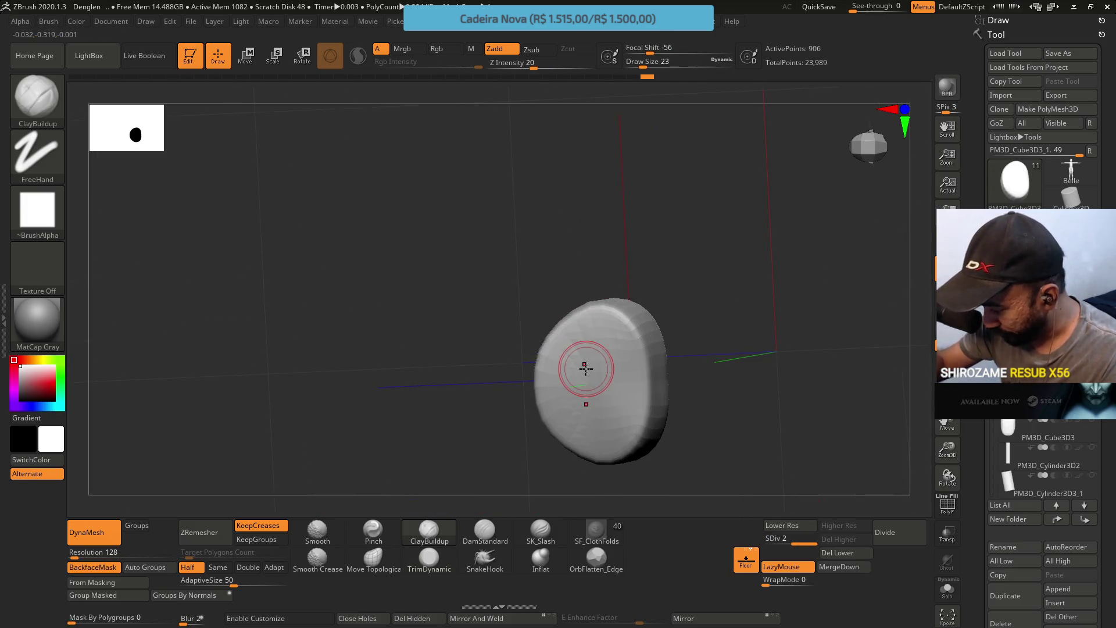
Lay size-23 ClayBuildup strokes on the ring's front, inner and inner-right faces
mouse_move(587, 352)
left_mouse_down()
mouse_move(587, 433)
mouse_move(609, 434)
mouse_move(580, 343)
mouse_move(575, 407)
mouse_move(599, 390)
mouse_move(619, 395)
mouse_move(619, 364)
left_mouse_up()
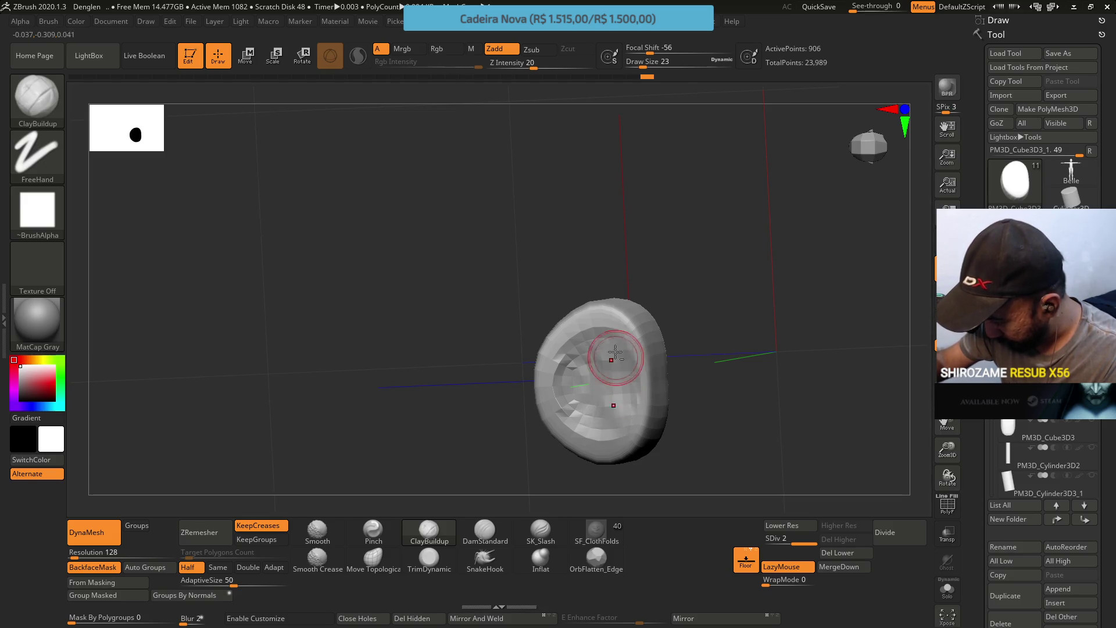
right_click_drag(591, 329, 612, 352)
left_click_drag(613, 352, 601, 365)
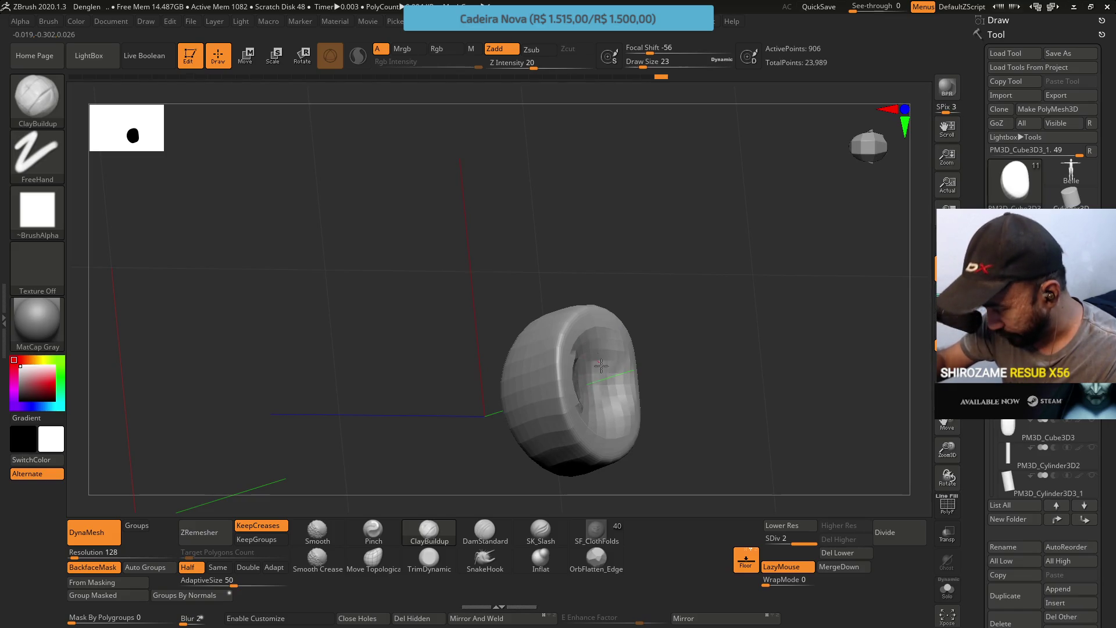
right_click_drag(586, 348, 604, 347)
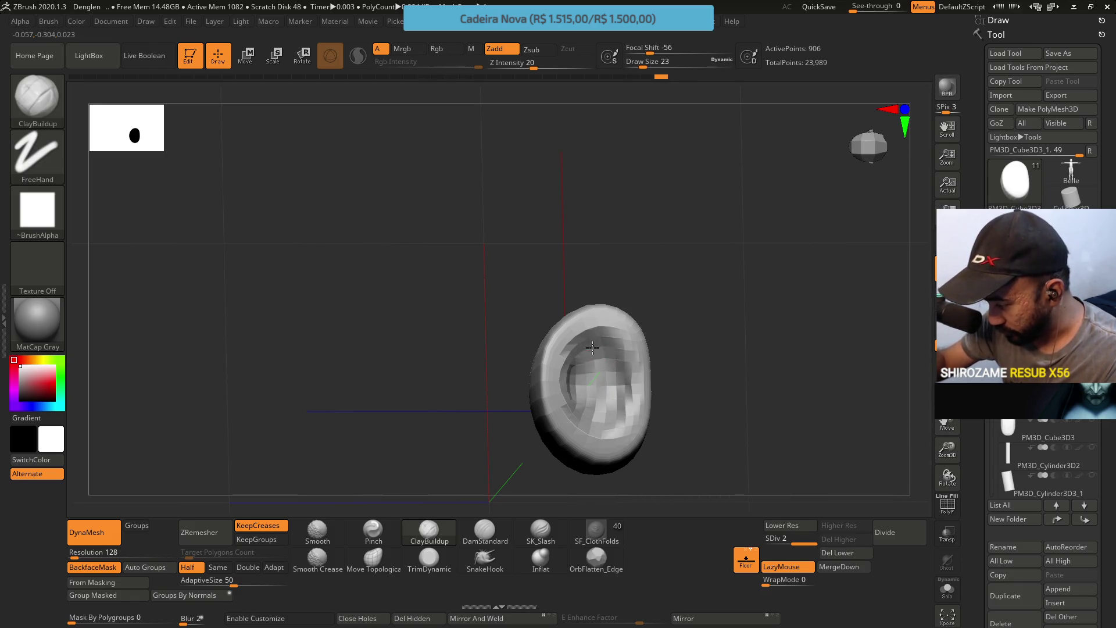
mouse_move(615, 351)
left_mouse_down()
mouse_move(612, 428)
mouse_move(589, 423)
left_mouse_up()
mouse_move(565, 389)
right_mouse_down()
mouse_move(572, 363)
mouse_move(581, 391)
mouse_move(604, 374)
mouse_move(598, 269)
mouse_move(587, 365)
right_mouse_up()
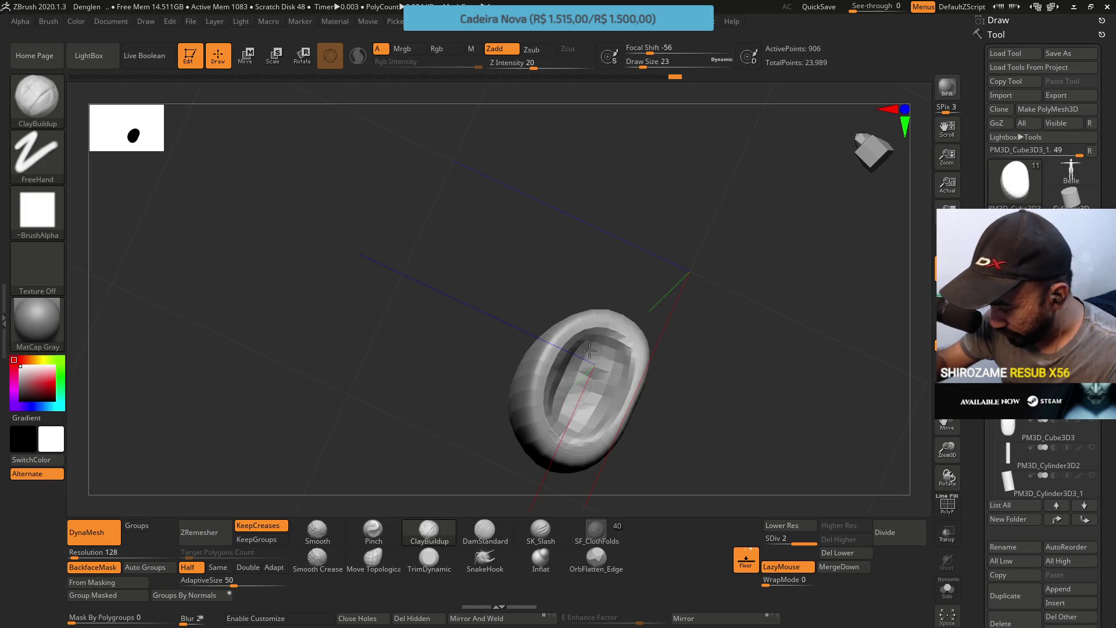
Shift-smooth the hollow's lumpy inner surface over several passes from different angles
right_click_drag(599, 372, 592, 382)
key("shift")
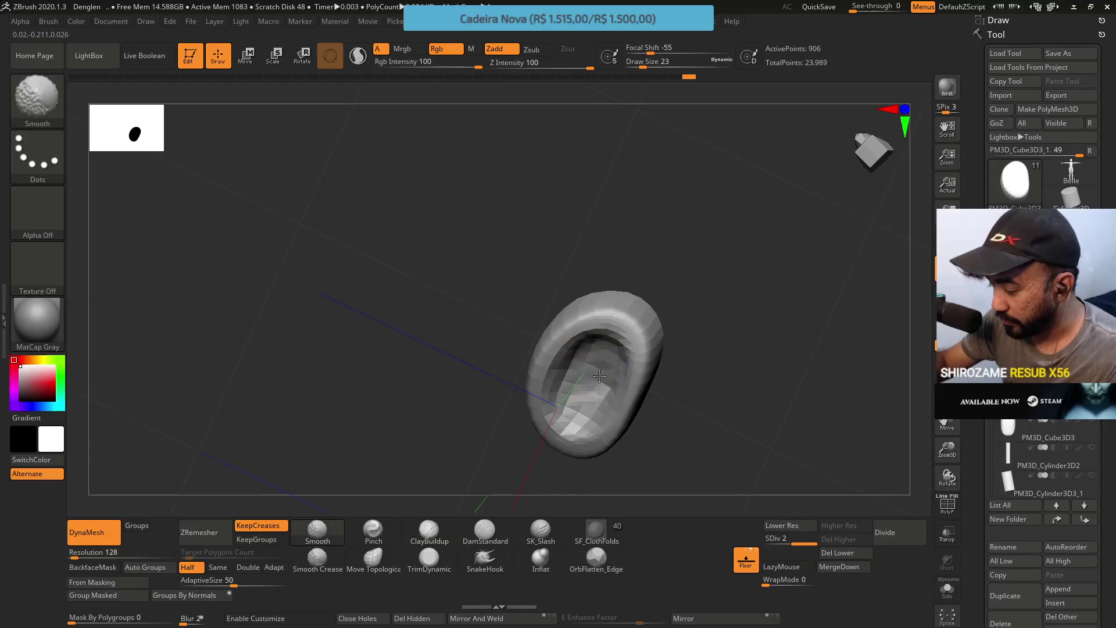
left_click_drag(588, 390, 582, 349, "shift")
mouse_move(580, 332)
right_mouse_down()
mouse_move(603, 340)
mouse_move(593, 366)
right_mouse_up()
left_click_drag(593, 366, 585, 411, "shift")
mouse_move(585, 411)
right_mouse_down()
mouse_move(631, 279)
mouse_move(645, 273)
mouse_move(598, 336)
mouse_move(664, 296)
mouse_move(675, 351)
right_mouse_up()
mouse_move(674, 352)
left_mouse_down("shift")
mouse_move(691, 366)
mouse_move(657, 349)
left_mouse_up("shift")
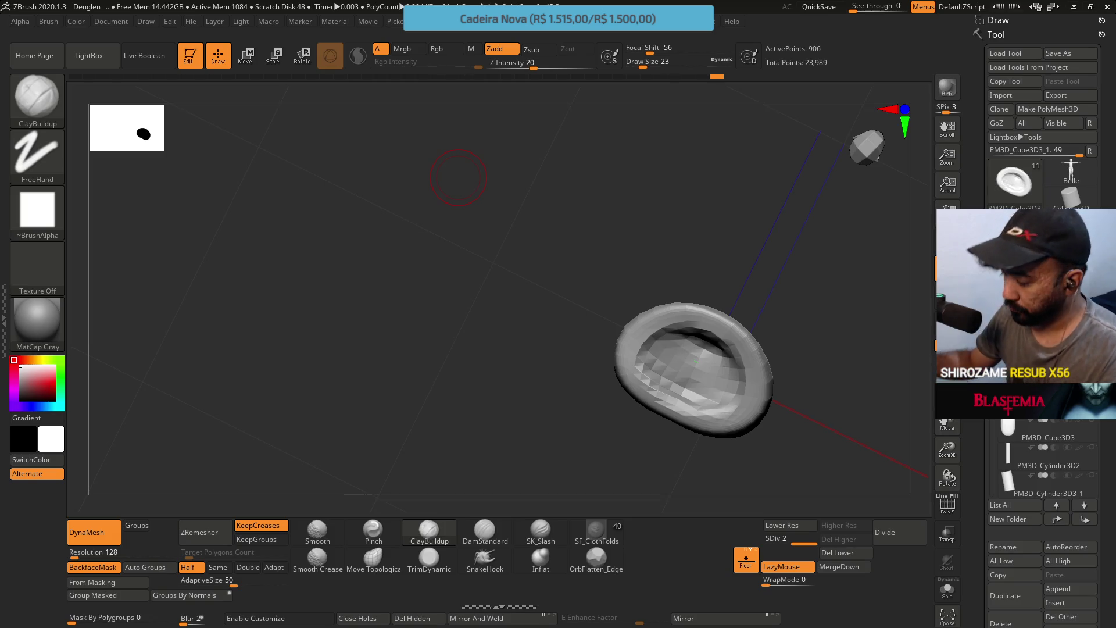
mouse_move(704, 267)
left_mouse_down()
mouse_move(720, 212)
mouse_move(687, 203)
left_mouse_up()
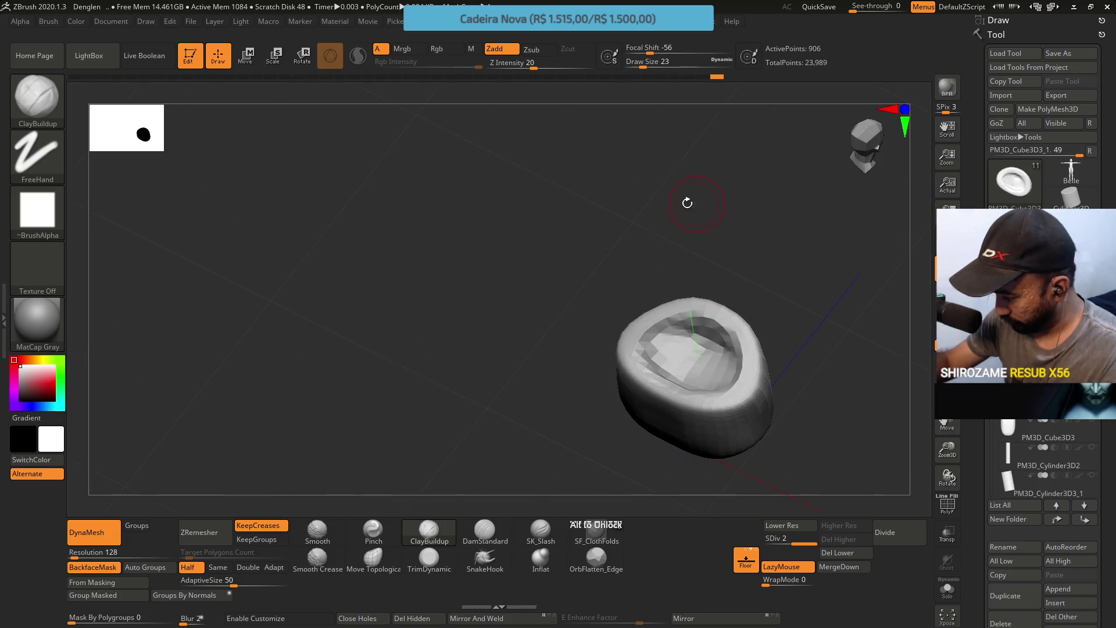
Retopologize the hollow mesh with ZRemesher set to Same, then smooth around its opening
left_click(218, 568)
left_click(199, 532)
mouse_move(721, 267)
left_mouse_down()
mouse_move(743, 363)
mouse_move(642, 325)
left_mouse_up()
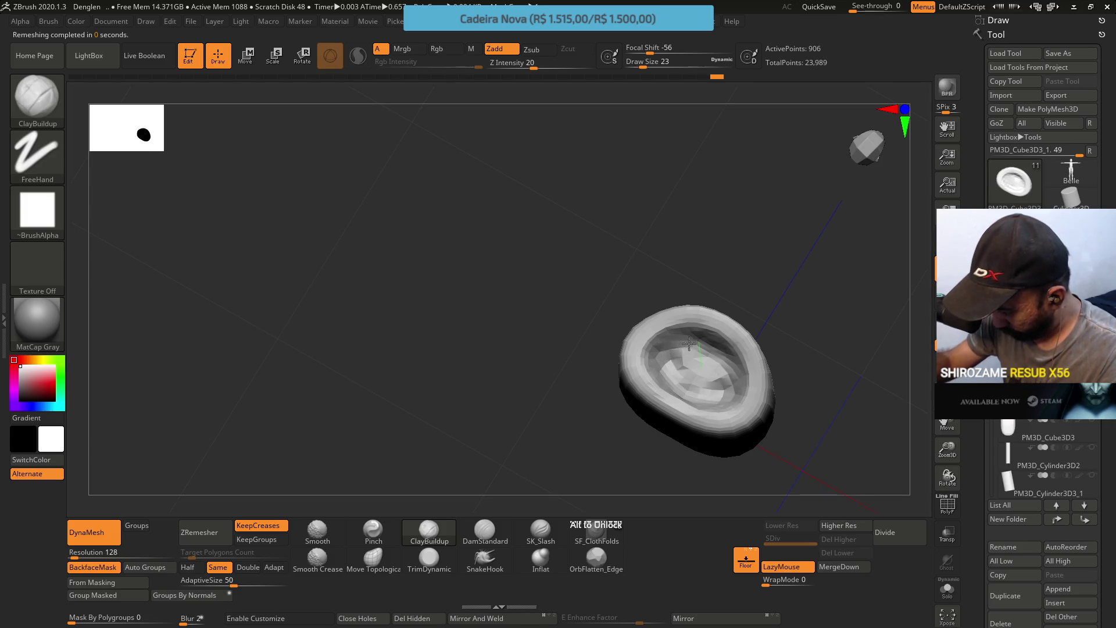
mouse_move(686, 348)
left_mouse_down()
mouse_move(719, 371)
mouse_move(716, 341)
left_mouse_up()
mouse_move(714, 378)
right_mouse_down()
mouse_move(696, 252)
mouse_move(718, 350)
right_mouse_up()
key("shift")
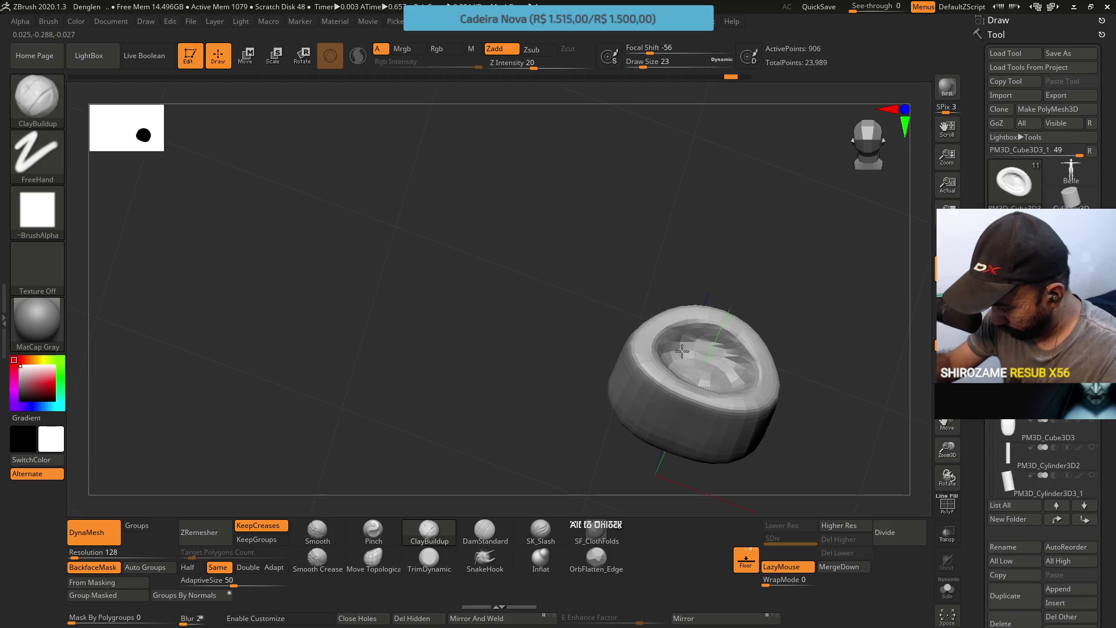
right_click_drag(685, 355, 703, 391)
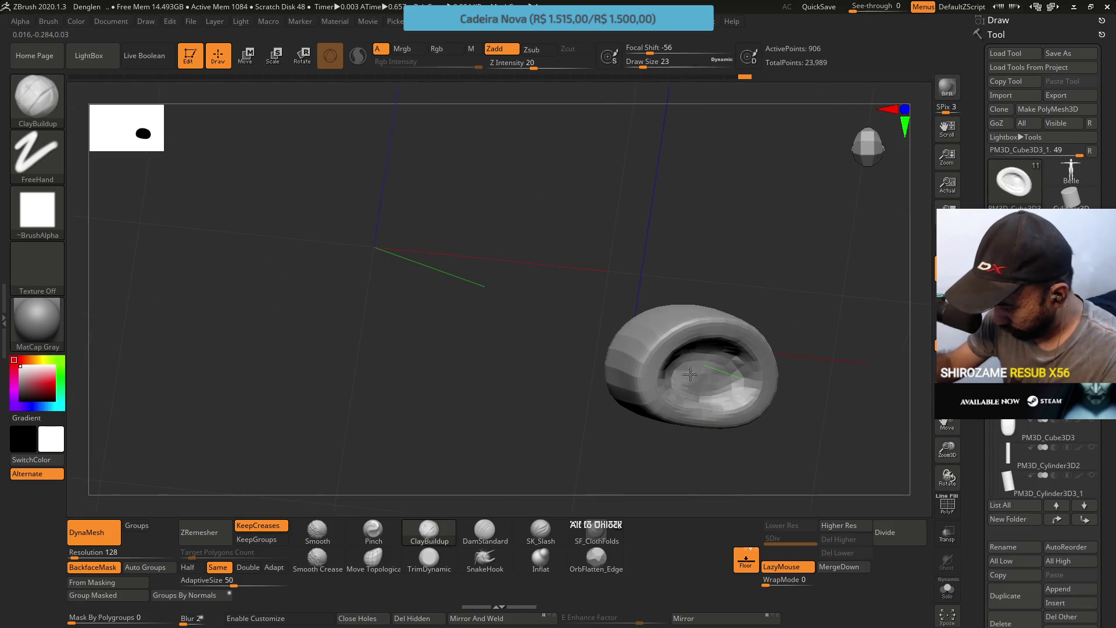
Select the TrimDynamic brush with the B, T, D hotkeys
key("b")
key("t")
key("d")
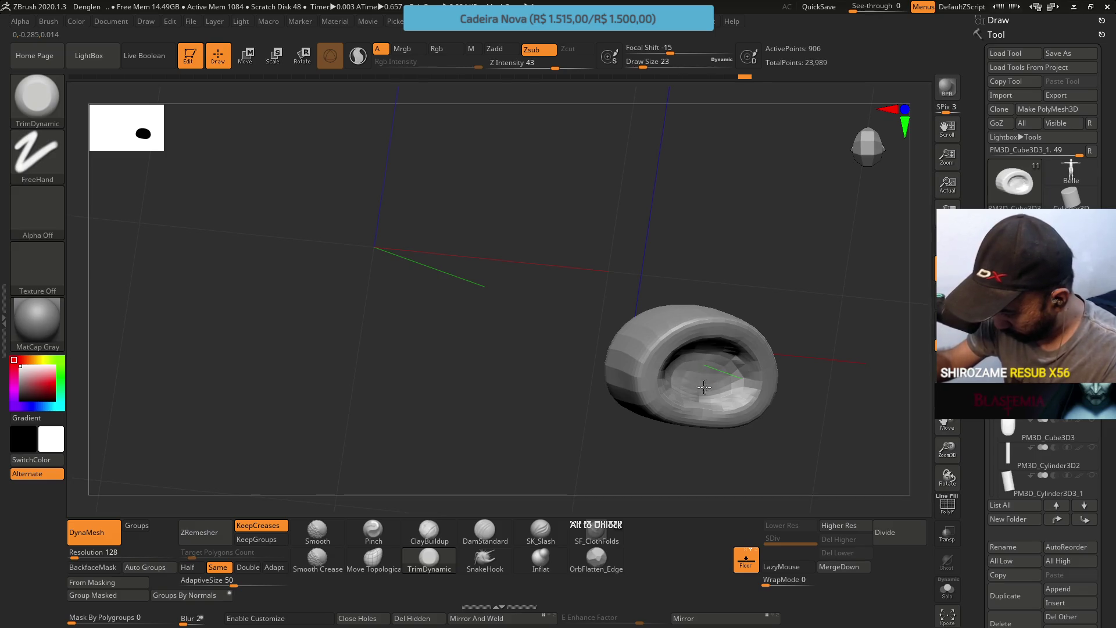
Select the Pinch brush and set its Draw Size to 18
right_click_drag(718, 373, 693, 294)
left_click(375, 538)
mouse_move(683, 349)
right_mouse_down()
mouse_move(710, 244)
mouse_move(721, 291)
mouse_move(712, 330)
right_mouse_up()
key("s")
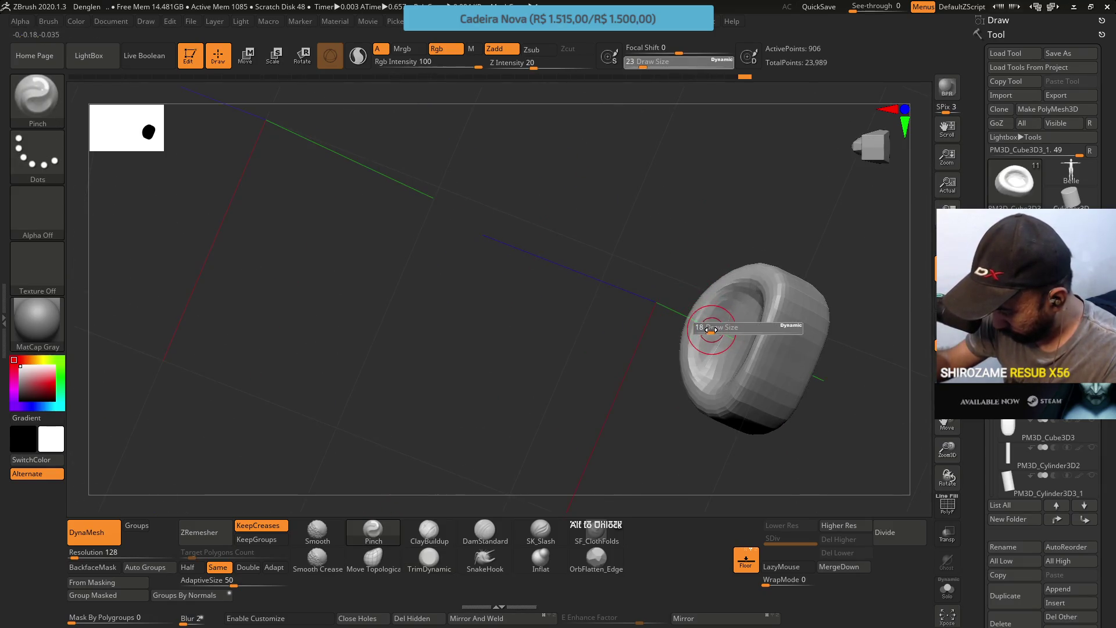
left_click_drag(712, 330, 710, 329)
Pinch along the opening's inner rim into a sharper crease, checking from several angles
right_click_drag(709, 326, 719, 324)
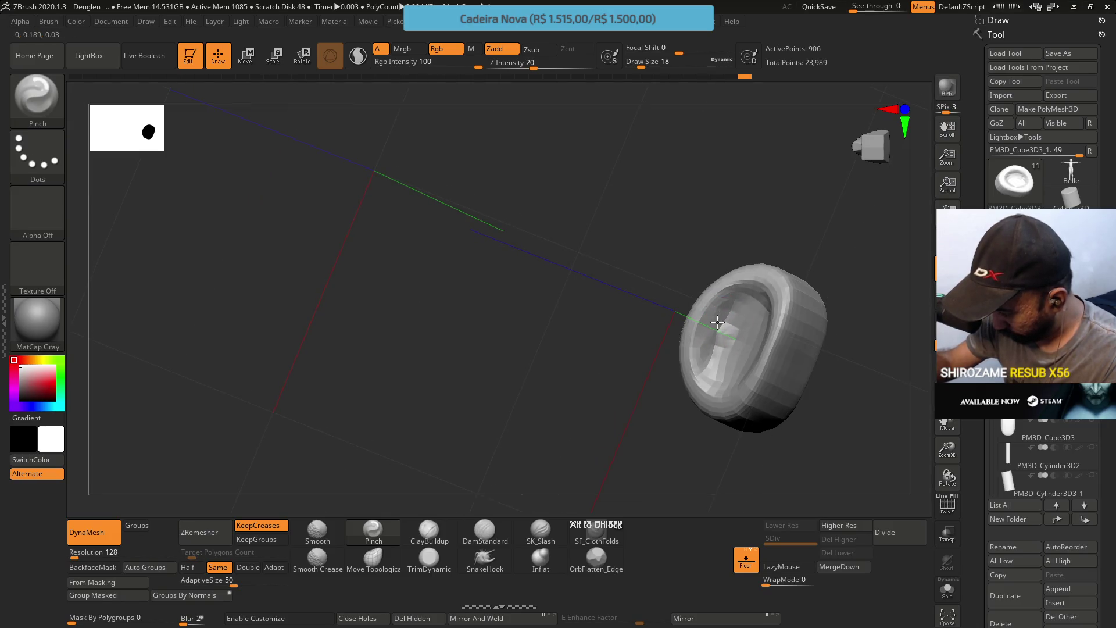
right_click_drag(727, 294, 733, 318)
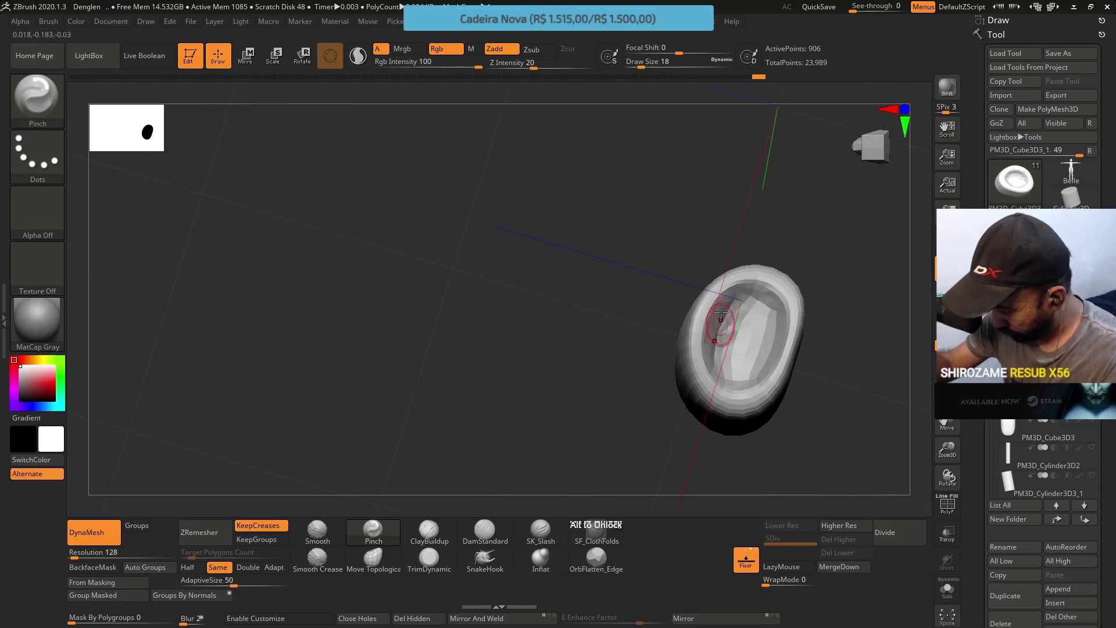
key("ctrl")
right_click_drag(729, 267, 715, 285)
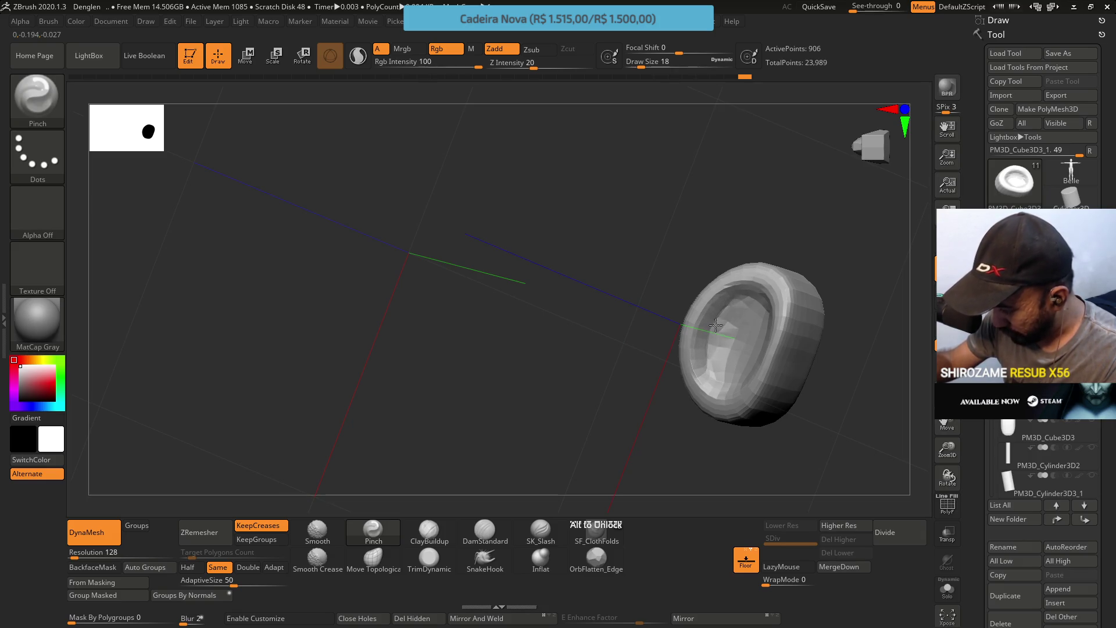
right_click_drag(715, 324, 746, 301)
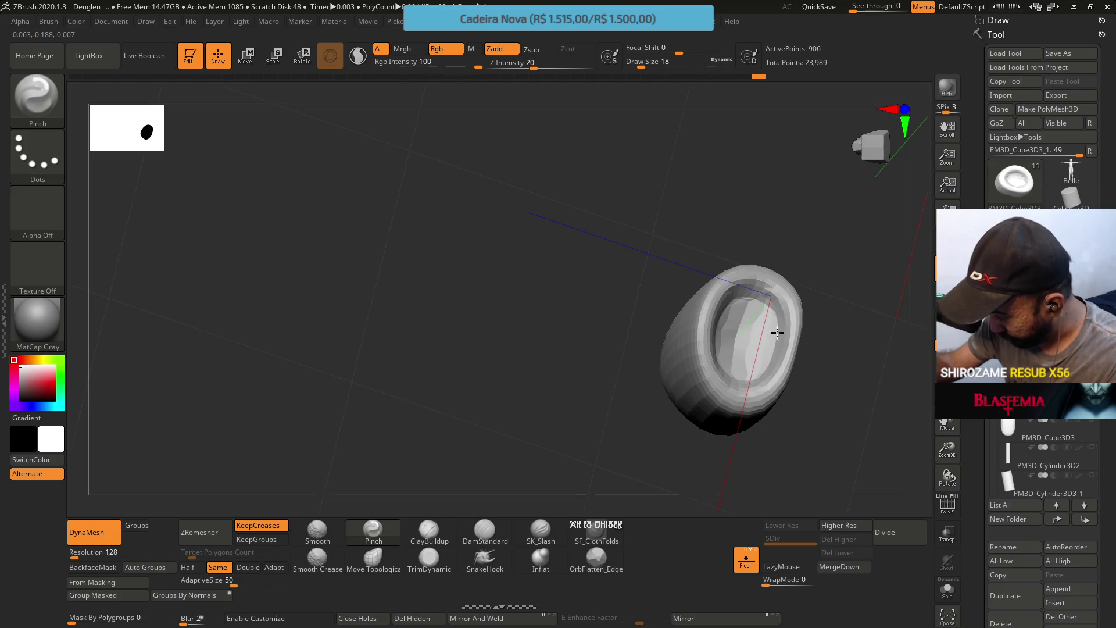
right_click_drag(777, 347, 776, 329)
mouse_move(768, 369)
right_mouse_down()
mouse_move(748, 300)
mouse_move(768, 332)
mouse_move(756, 343)
right_mouse_up()
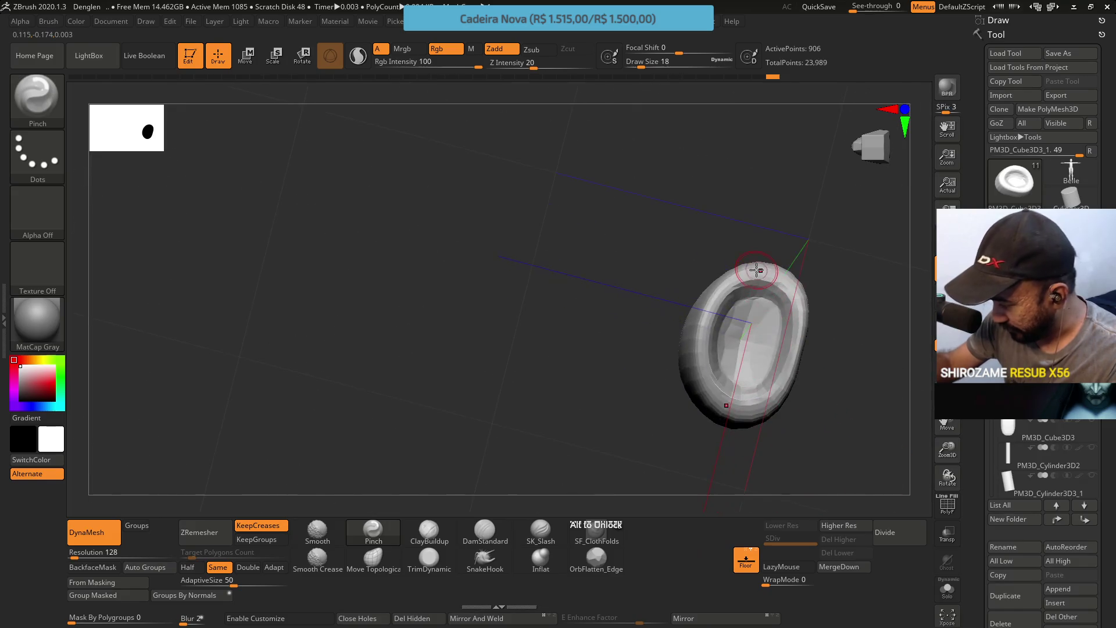
left_click(373, 557)
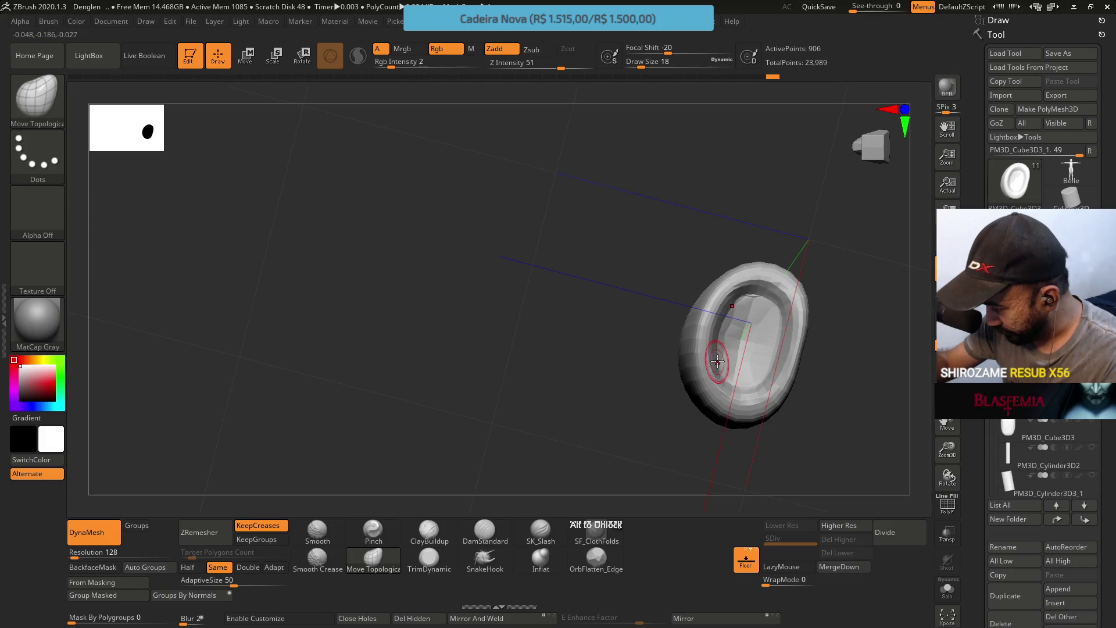
Flatten the inner face of the opening with the TrimDynamic brush
mouse_move(725, 319)
right_mouse_down()
mouse_move(779, 268)
mouse_move(739, 337)
right_mouse_up()
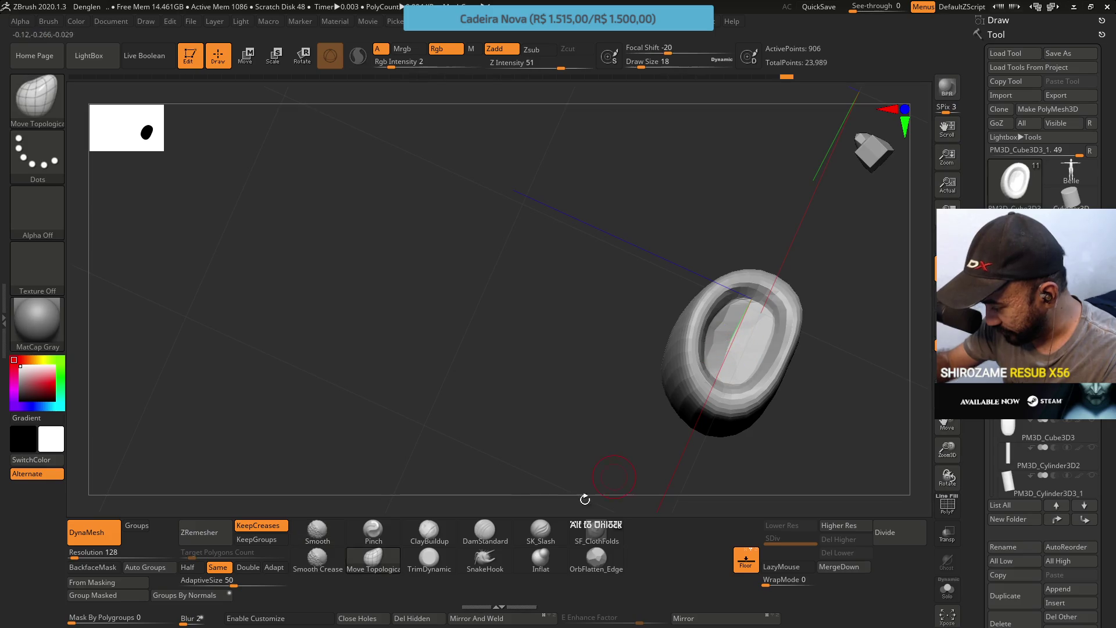
left_click(433, 565)
left_click_drag(736, 340, 726, 348)
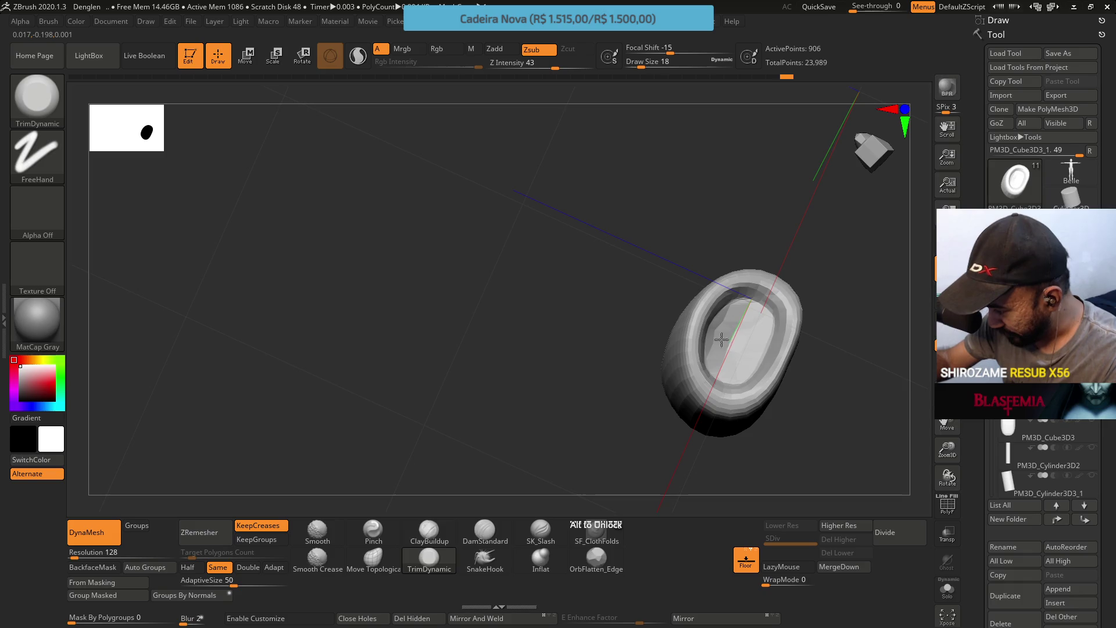
mouse_move(740, 319)
right_mouse_down()
mouse_move(799, 206)
mouse_move(829, 244)
mouse_move(821, 152)
mouse_move(783, 218)
mouse_move(764, 287)
mouse_move(802, 189)
mouse_move(669, 349)
right_mouse_up()
Pinch a crease into the opening's inner surface, viewing it from several angles
left_click(373, 530)
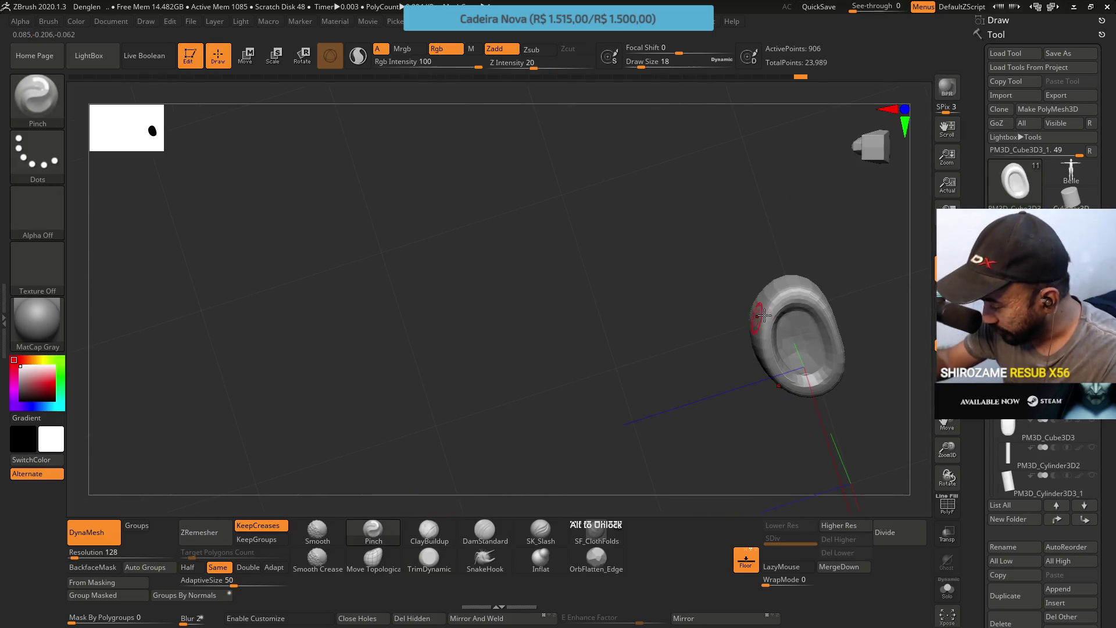
right_click_drag(764, 314, 760, 299)
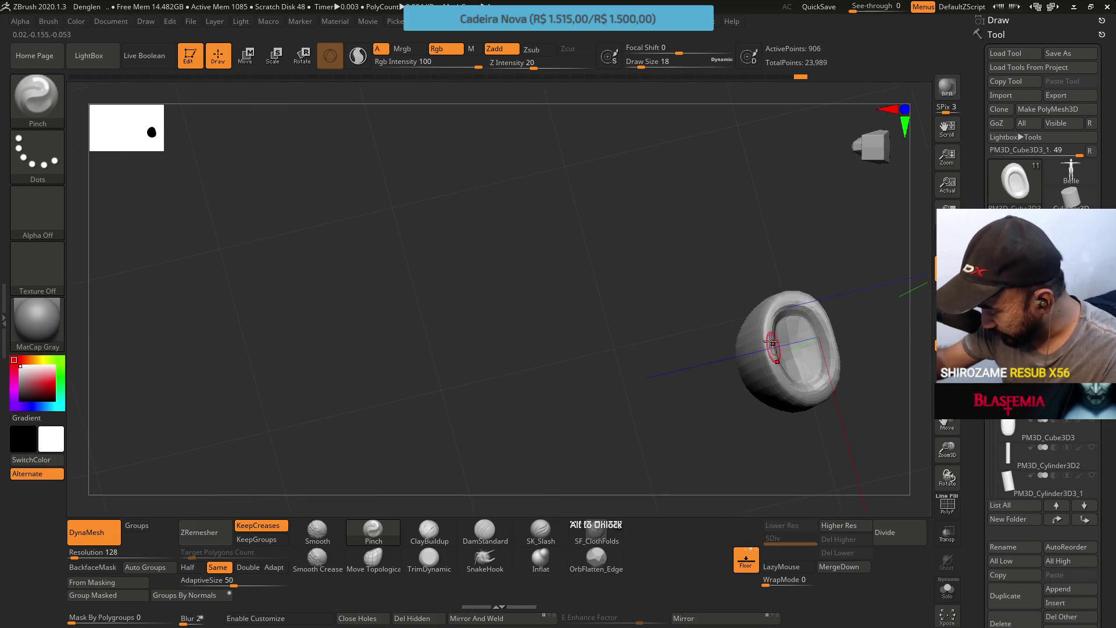
mouse_move(779, 334)
right_mouse_down()
mouse_move(776, 273)
mouse_move(782, 285)
mouse_move(797, 271)
right_mouse_up()
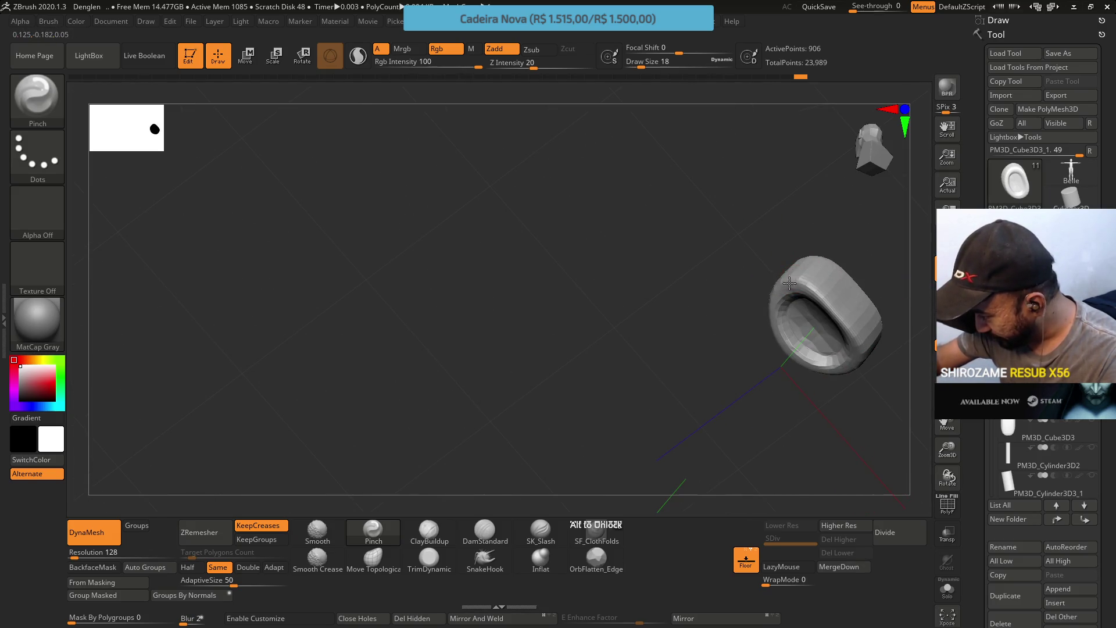
mouse_move(842, 316)
right_mouse_down()
mouse_move(784, 291)
mouse_move(796, 267)
mouse_move(755, 250)
mouse_move(750, 427)
right_mouse_up()
key("ctrl")
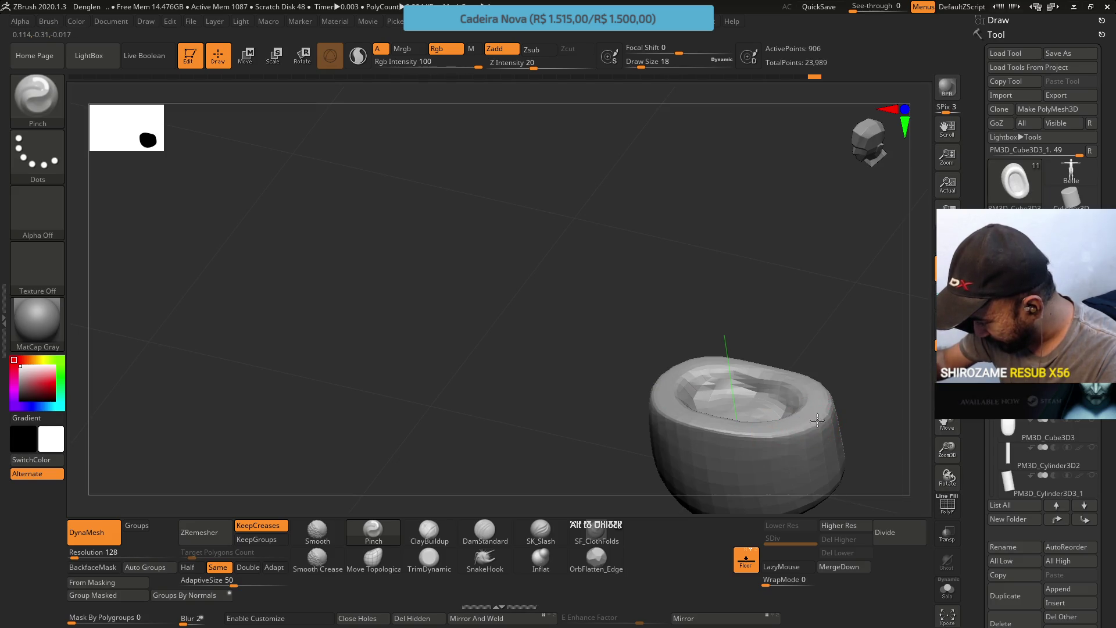
right_click_drag(796, 430, 827, 411)
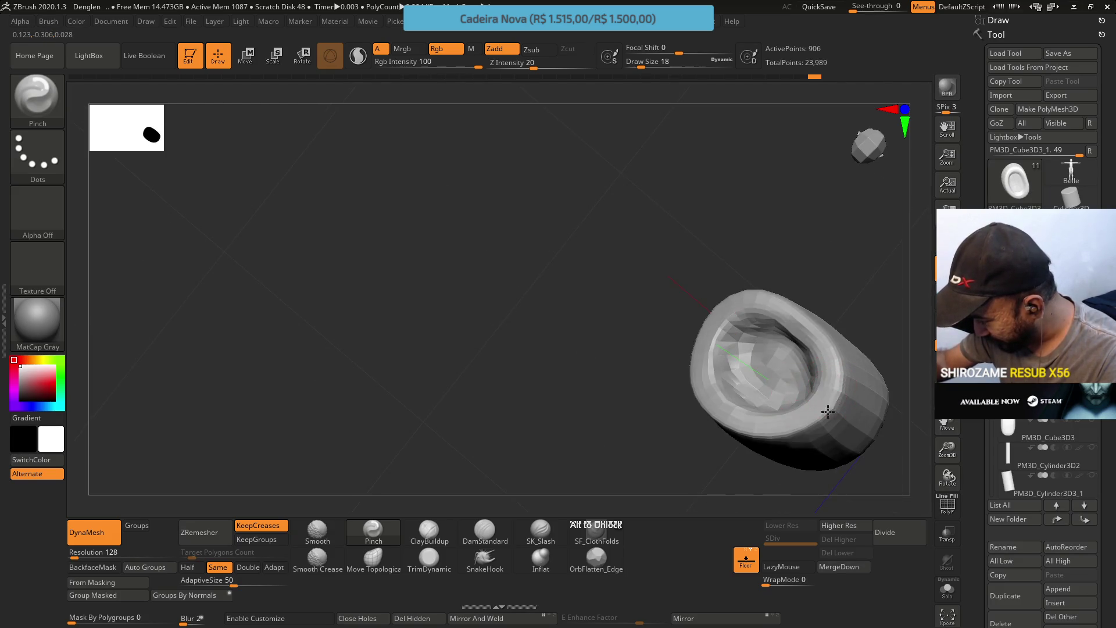
right_click_drag(805, 304, 787, 282)
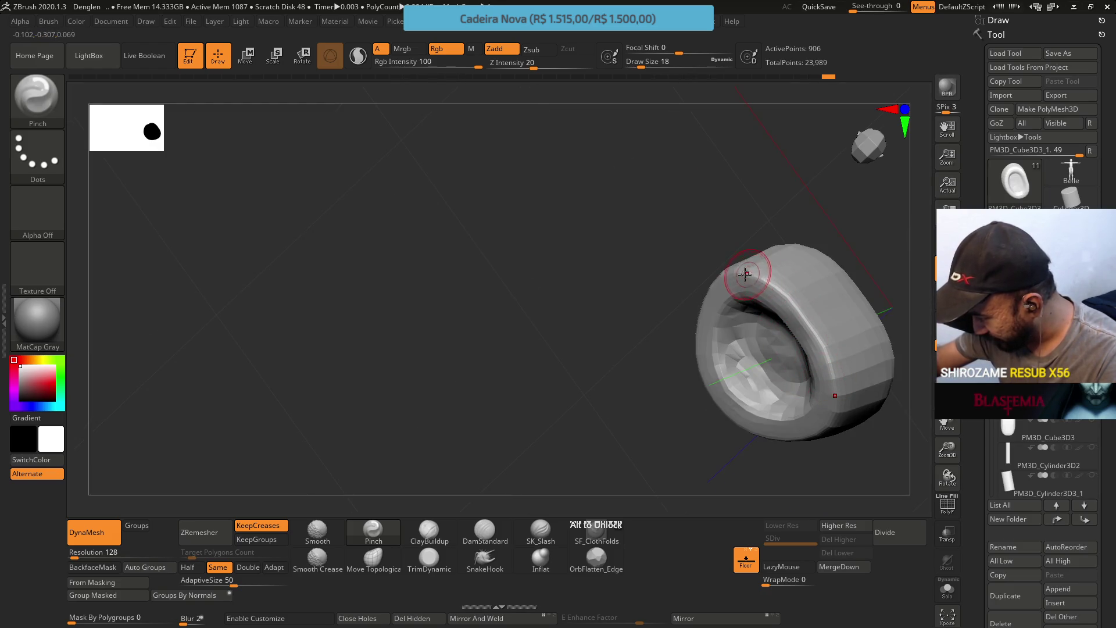
mouse_move(753, 274)
right_mouse_down()
mouse_move(789, 281)
mouse_move(782, 296)
mouse_move(847, 324)
right_mouse_up()
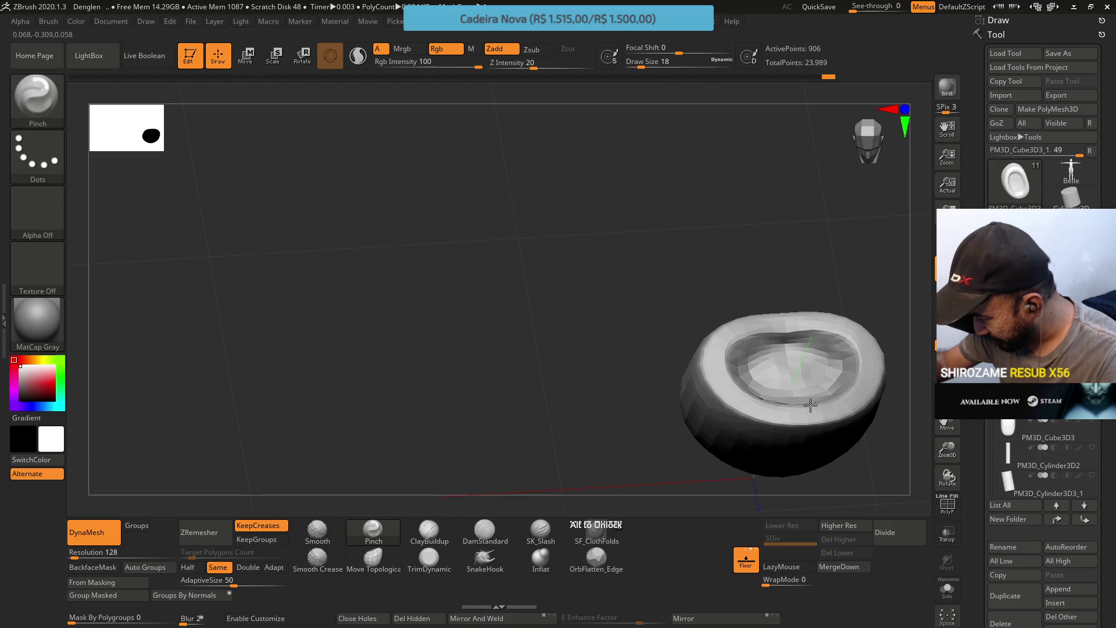
right_click_drag(758, 396, 785, 348)
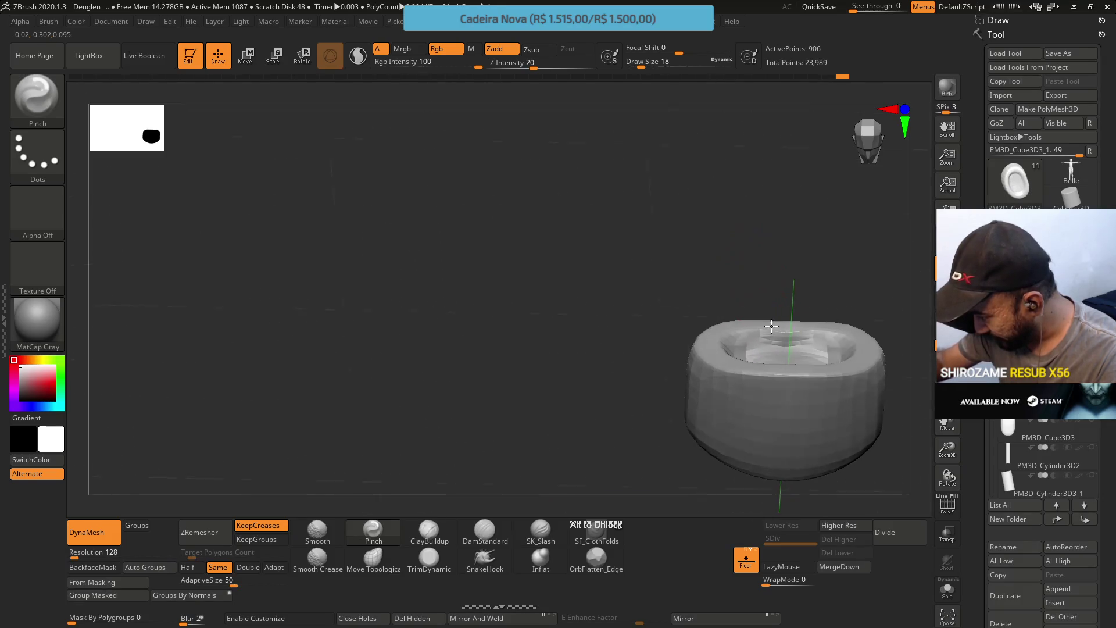
left_click_drag(786, 348, 795, 349)
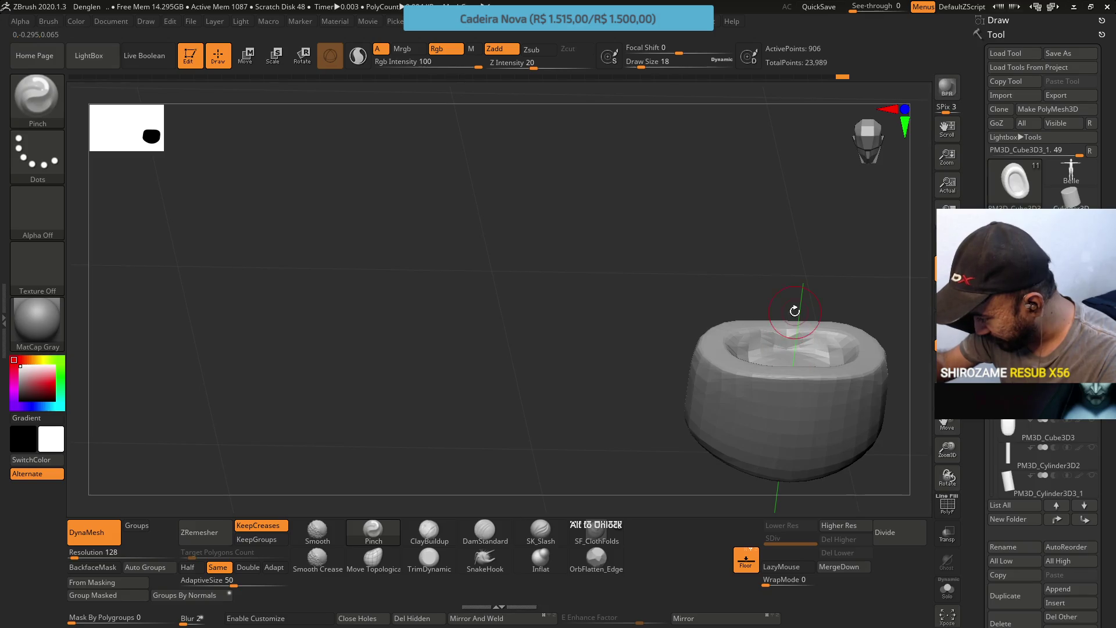
mouse_move(787, 302)
right_mouse_down()
mouse_move(798, 355)
mouse_move(793, 317)
mouse_move(810, 279)
right_mouse_up()
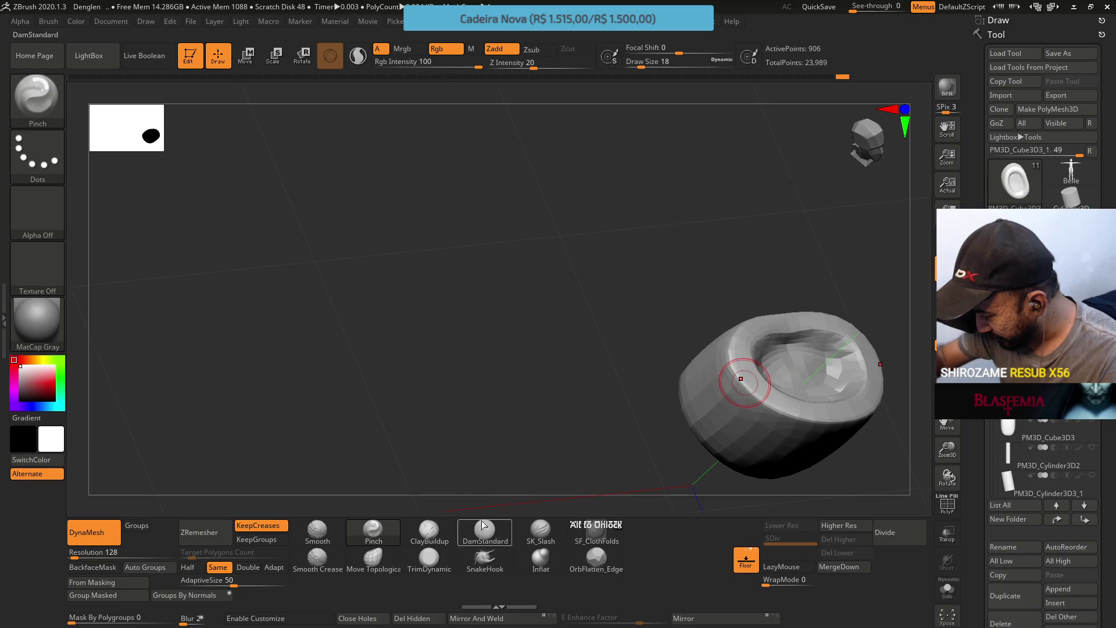
Push the piece's inner surface into a rounder opening with Move Topological
left_click(373, 558)
right_click_drag(814, 332, 837, 384)
mouse_move(837, 383)
left_mouse_down()
mouse_move(808, 387)
mouse_move(839, 379)
left_mouse_up()
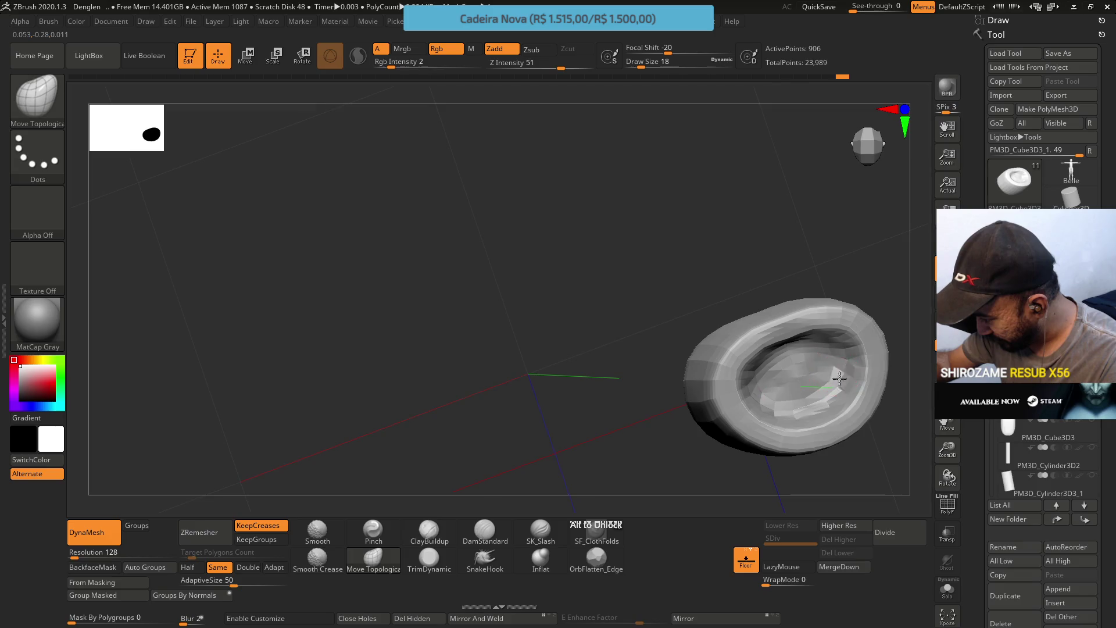
mouse_move(826, 273)
left_mouse_down()
mouse_move(791, 292)
mouse_move(792, 279)
left_mouse_up()
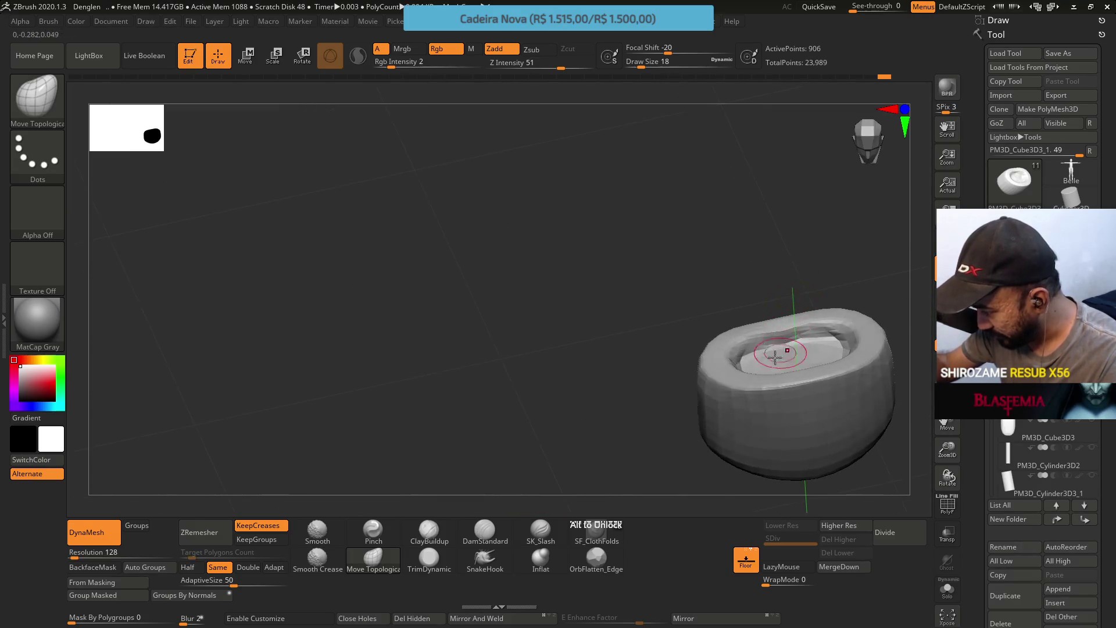
mouse_move(797, 319)
left_mouse_down()
mouse_move(815, 311)
mouse_move(777, 308)
left_mouse_up()
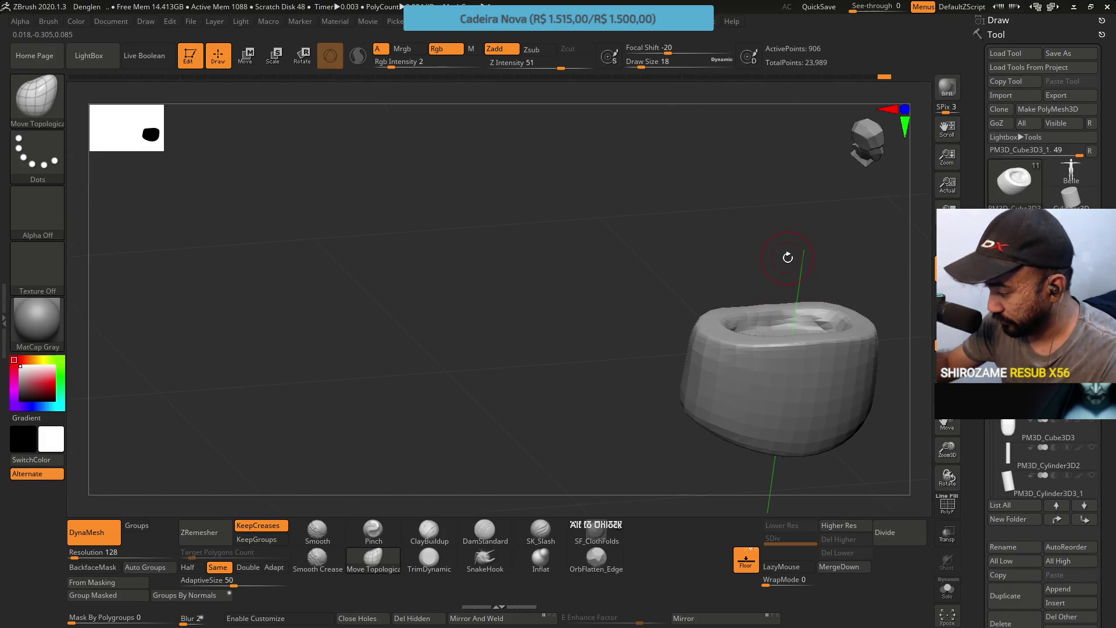
Retopologize the waist piece with ZRemesher and orbit to look inside it
left_click(215, 532)
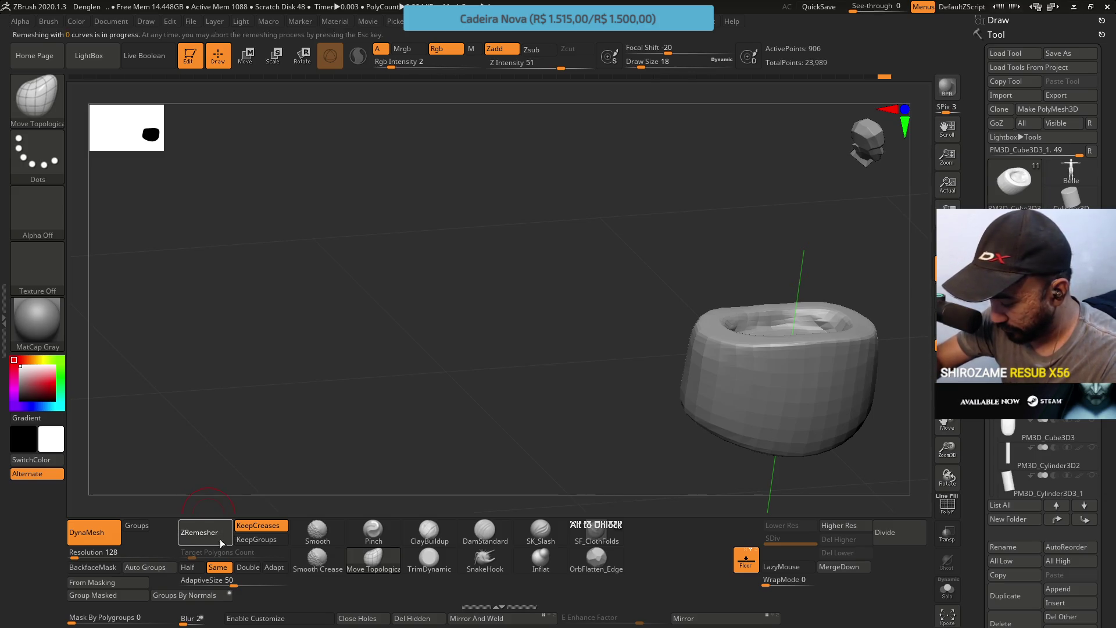
mouse_move(779, 273)
left_mouse_down()
mouse_move(805, 291)
mouse_move(812, 326)
mouse_move(802, 319)
left_mouse_up()
key("shift")
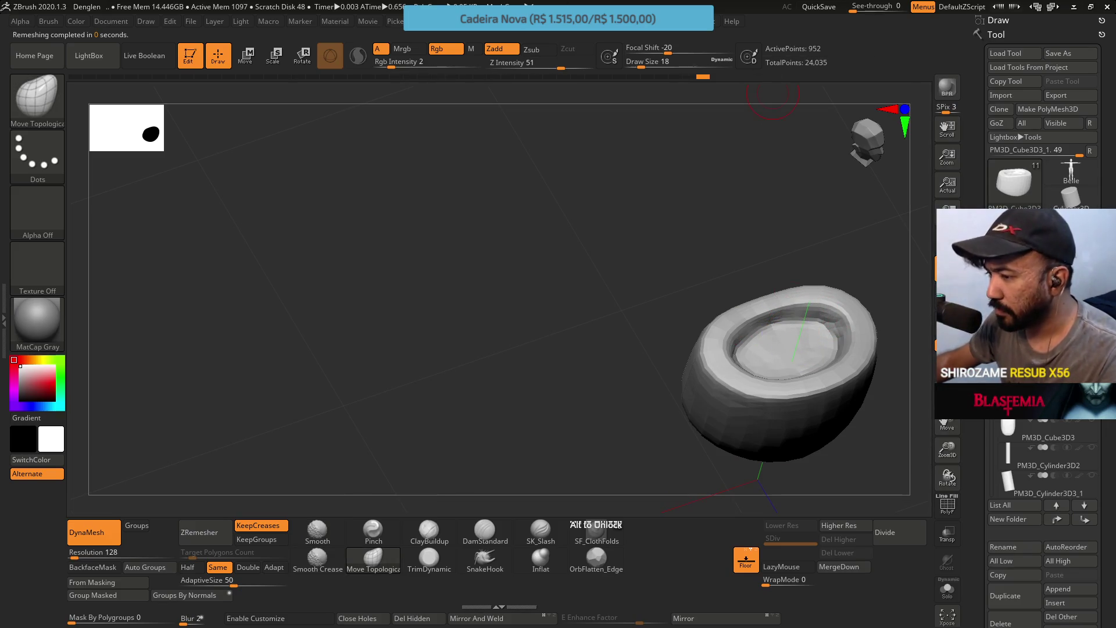
mouse_move(751, 284)
left_mouse_down()
mouse_move(740, 270)
mouse_move(781, 330)
left_mouse_up()
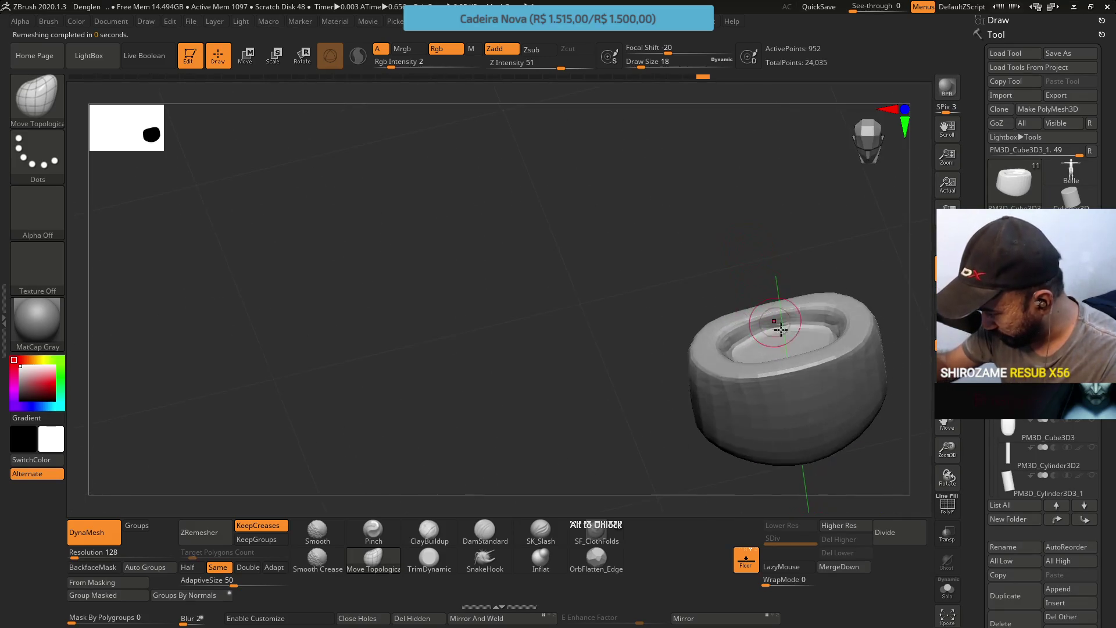
key("ctrl")
mouse_move(795, 287)
left_mouse_down()
mouse_move(778, 314)
mouse_move(802, 301)
left_mouse_up()
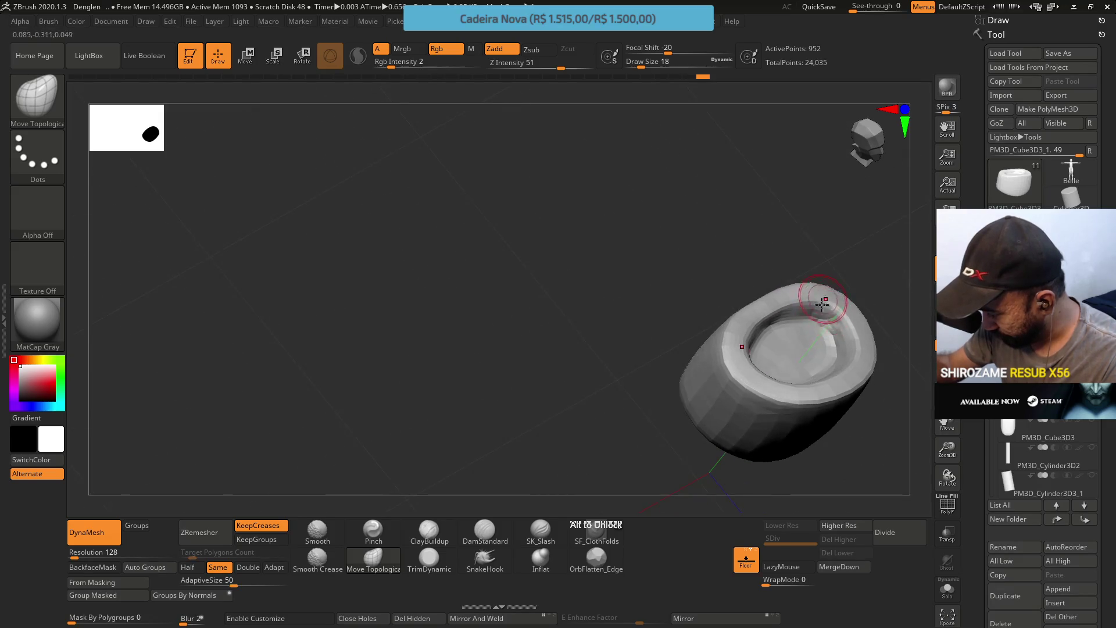
Switch to a pinch brush at size 16 and view the piece's side
left_click(373, 531)
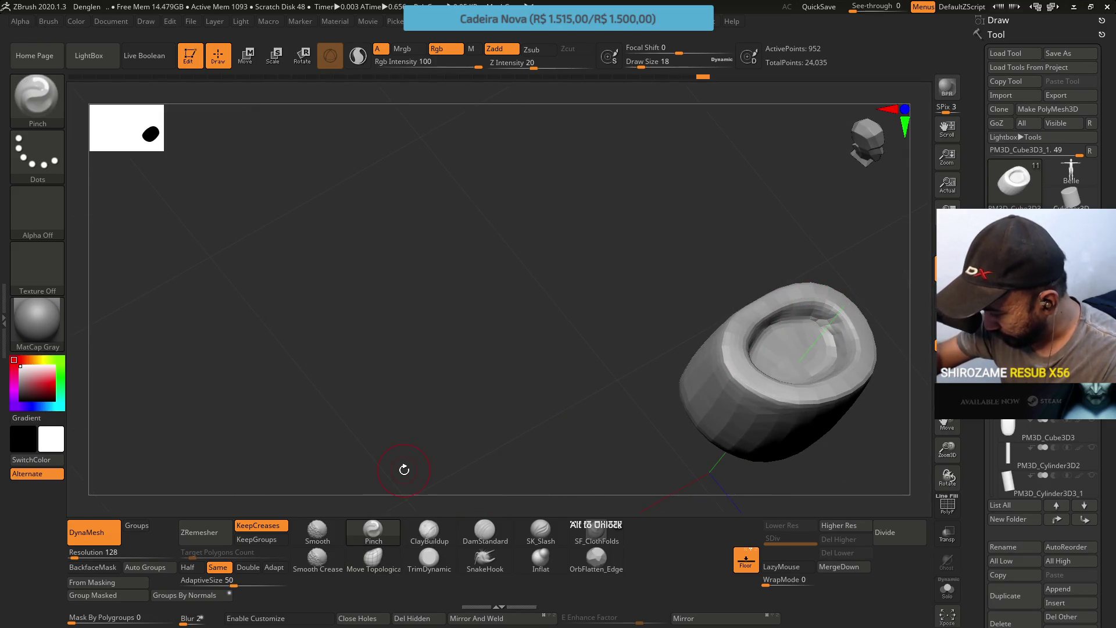
key("s")
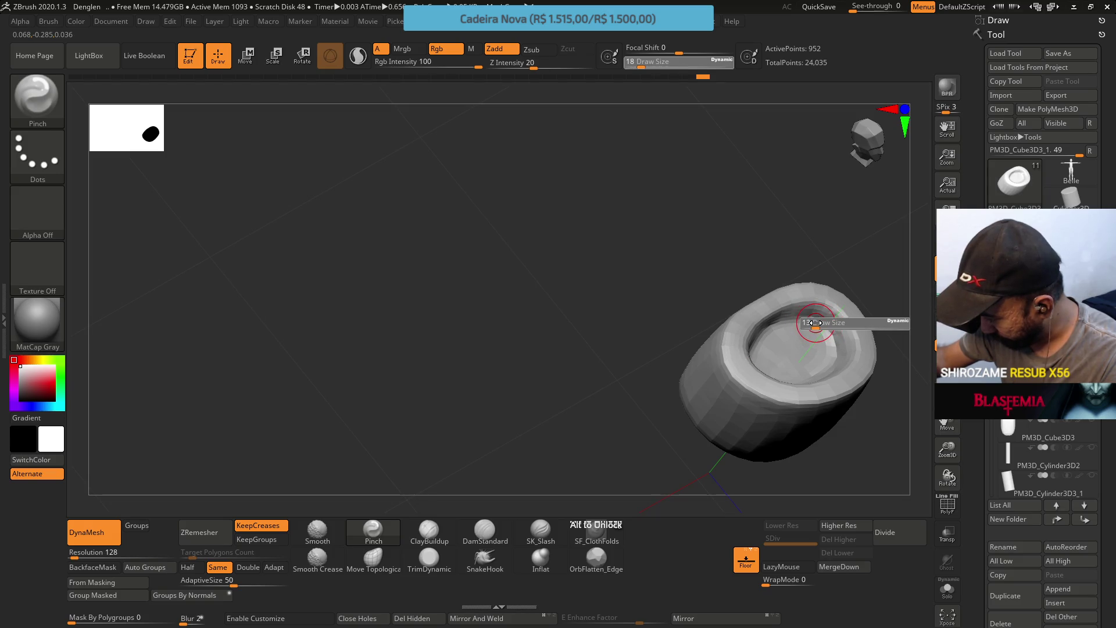
left_click_drag(816, 323, 810, 319)
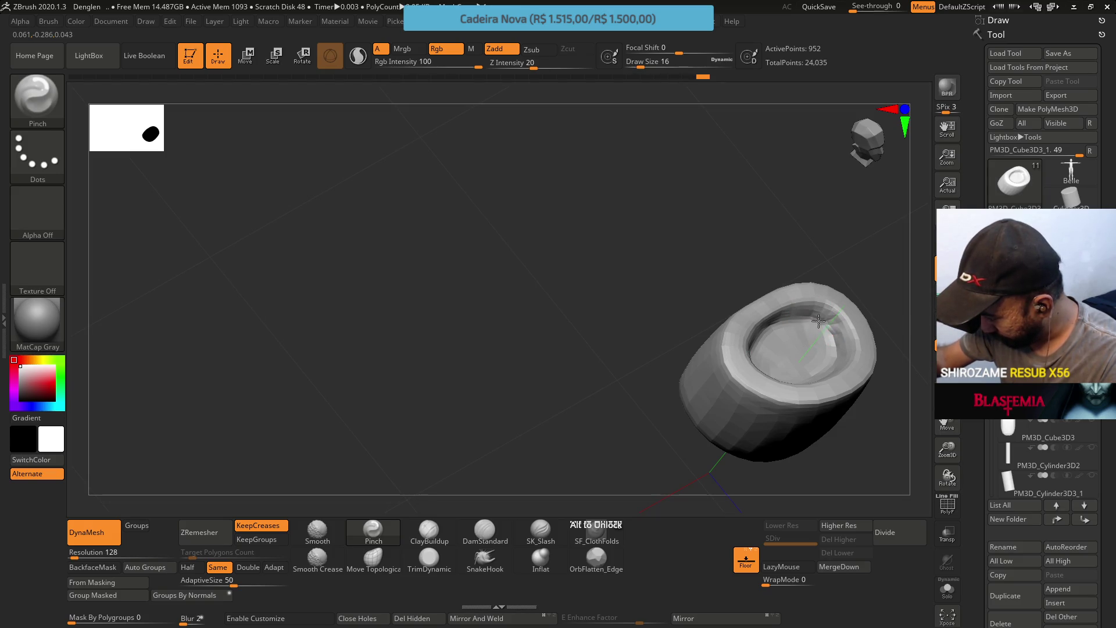
mouse_move(831, 318)
right_mouse_down()
mouse_move(805, 269)
mouse_move(820, 329)
mouse_move(837, 346)
mouse_move(835, 332)
right_mouse_up()
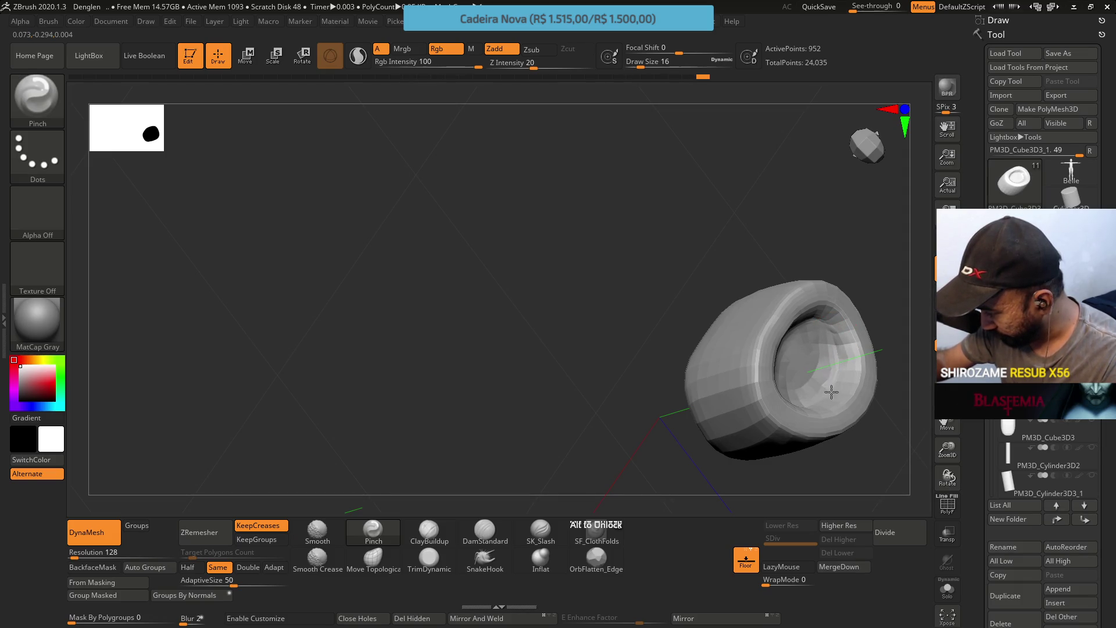
mouse_move(820, 312)
right_mouse_down()
mouse_move(805, 252)
mouse_move(782, 301)
mouse_move(805, 363)
mouse_move(817, 339)
mouse_move(782, 281)
right_mouse_up()
Reshape the left and top inner rims with Move Topological (BMT) at size 23
key("b")
key("m")
key("t")
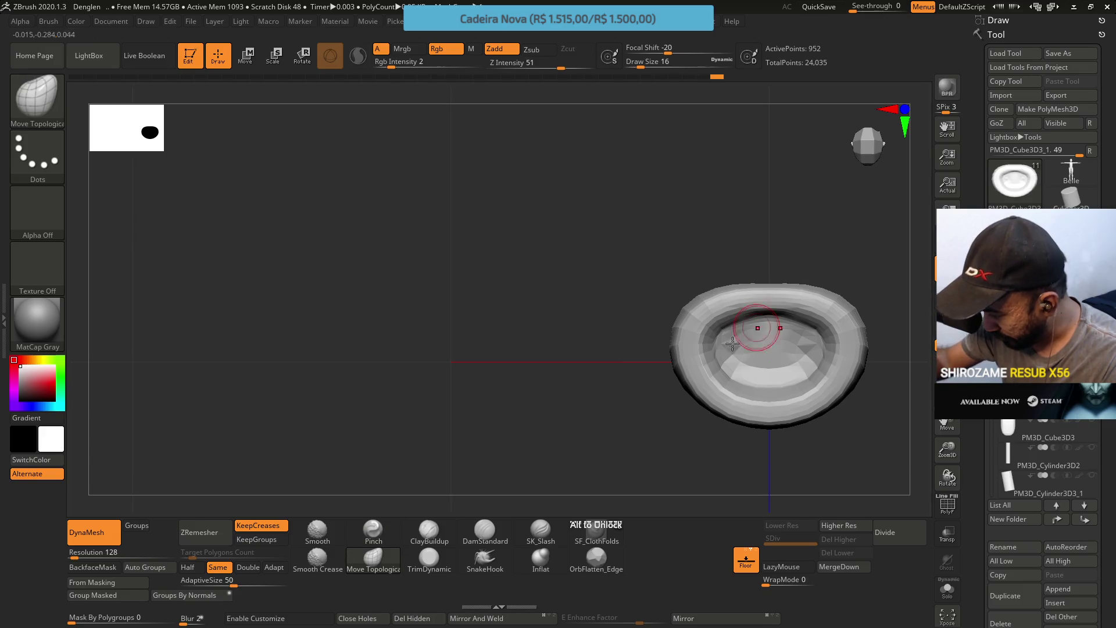
key("bracketright")
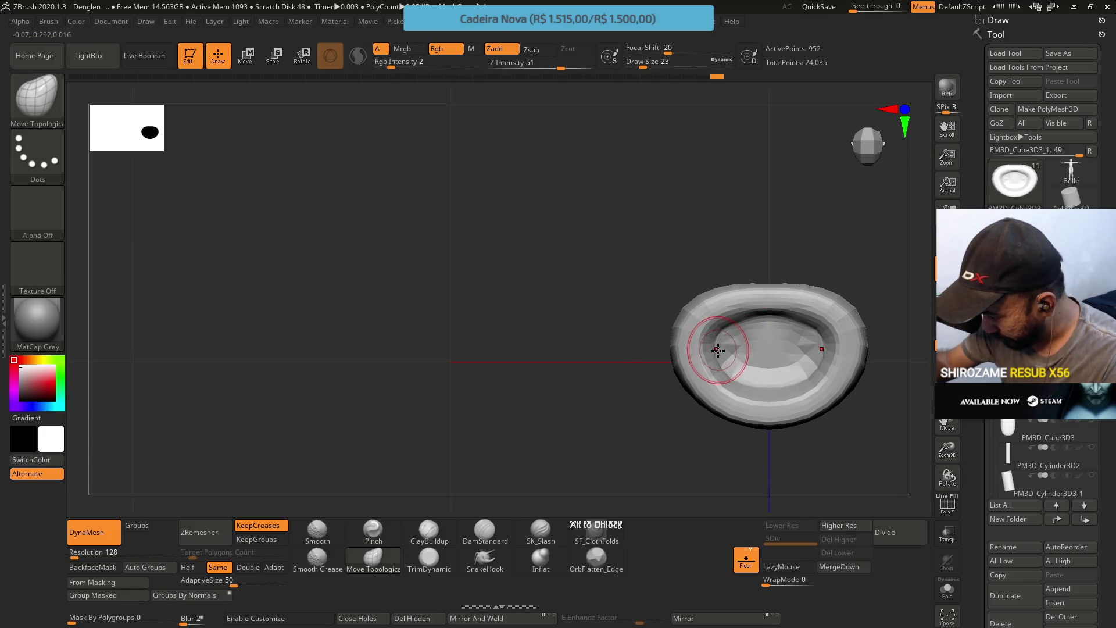
left_click_drag(705, 346, 721, 326)
mouse_move(763, 292)
left_mouse_down()
mouse_move(747, 318)
mouse_move(740, 306)
mouse_move(792, 322)
left_mouse_up()
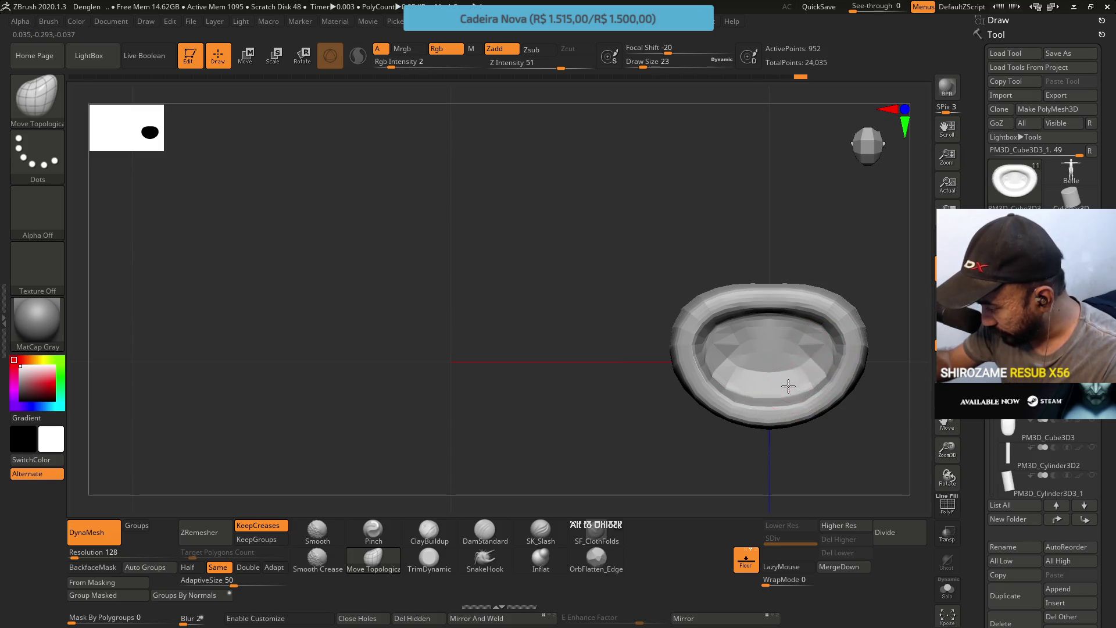
right_click_drag(786, 360, 808, 290)
Smooth the inner upper rim and check the piece's side profile
right_click(729, 445)
key("shift")
left_click_drag(777, 366, 776, 355, "shift")
mouse_move(802, 347)
right_mouse_down()
mouse_move(786, 293)
mouse_move(792, 264)
mouse_move(894, 254)
right_mouse_up()
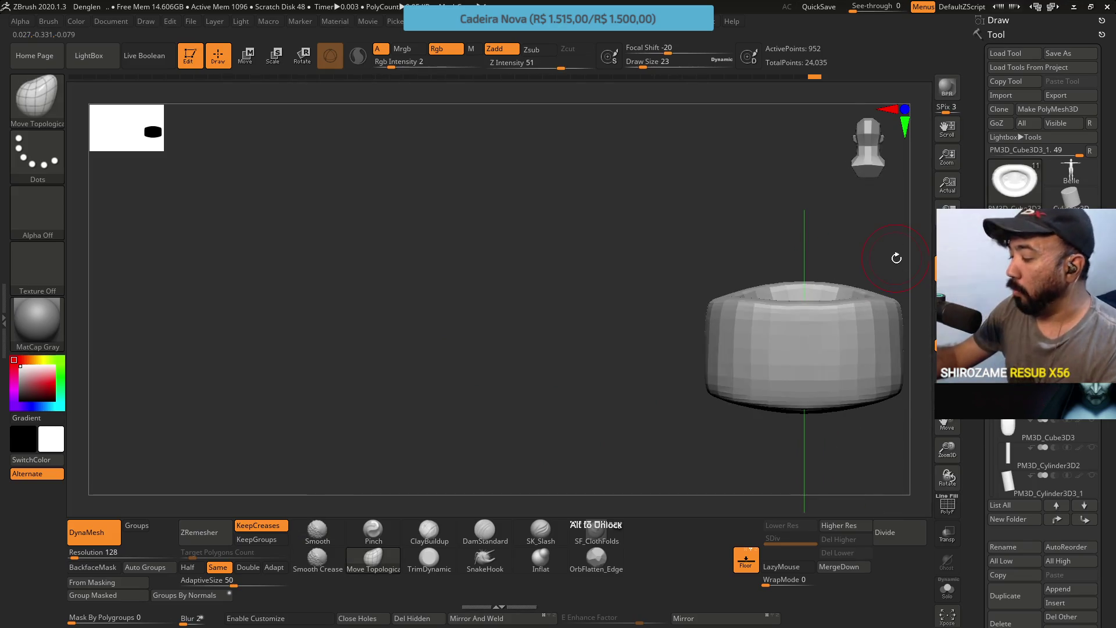
right_click_drag(805, 336, 822, 343)
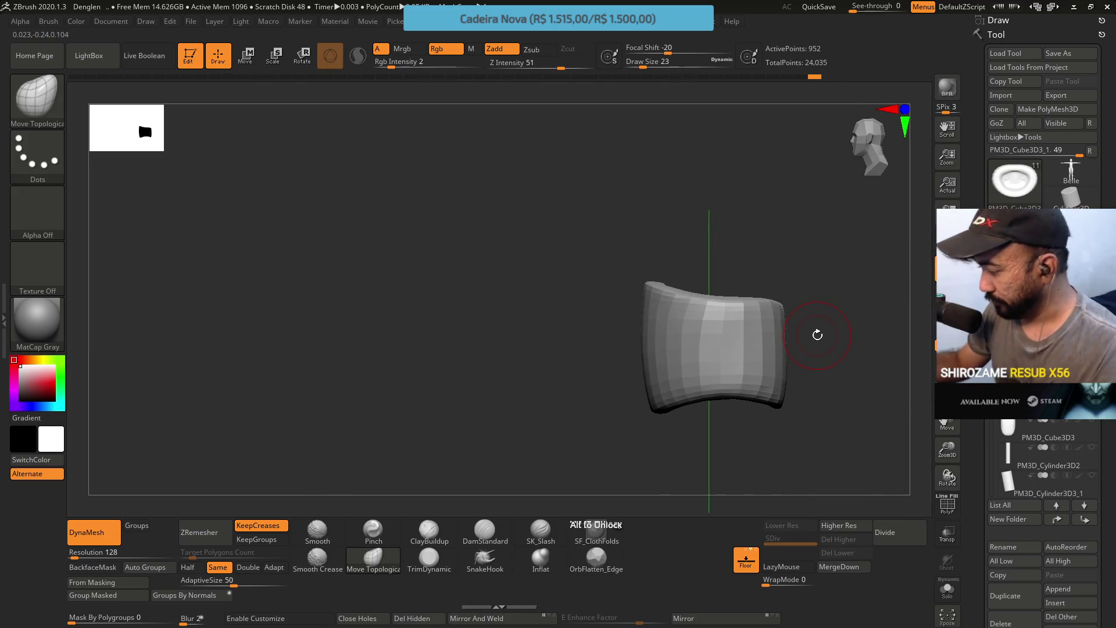
Turn Solo off to show the whole mannequin in front view and select the shorts
left_click(817, 335, "alt")
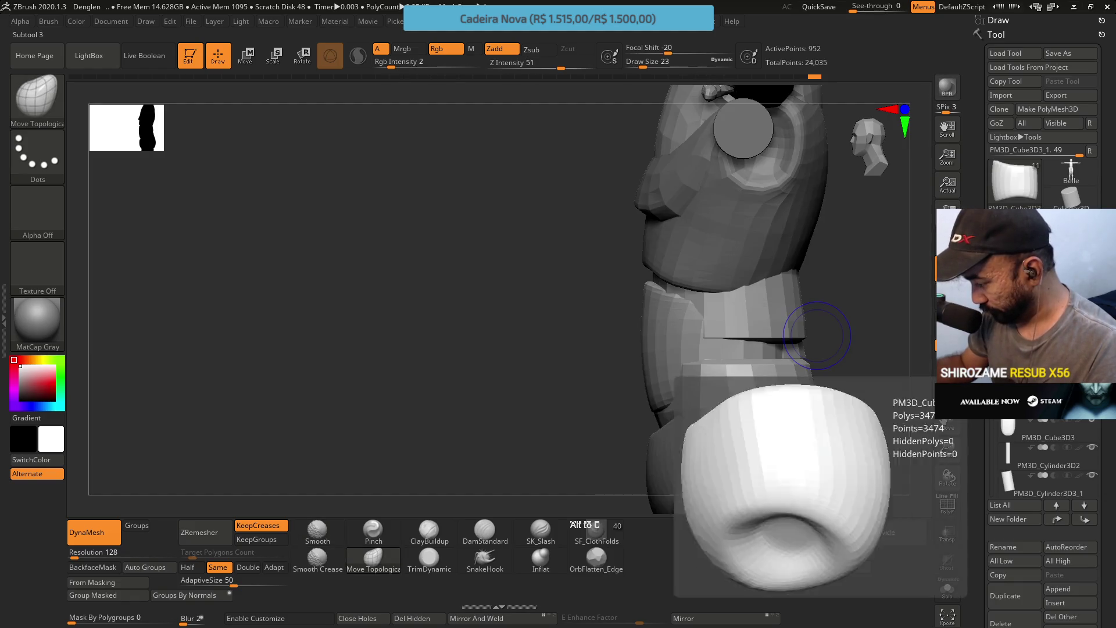
mouse_move(816, 335)
right_mouse_down()
mouse_move(822, 324)
mouse_move(785, 312)
mouse_move(805, 303)
mouse_move(762, 354)
mouse_move(737, 361)
right_mouse_up()
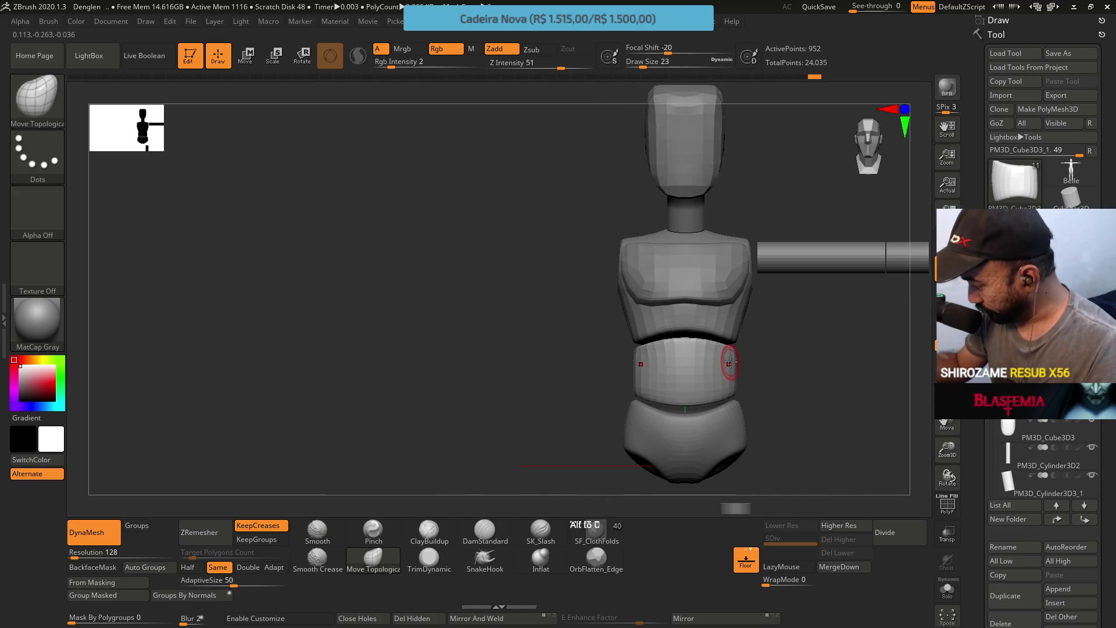
left_click(1014, 402)
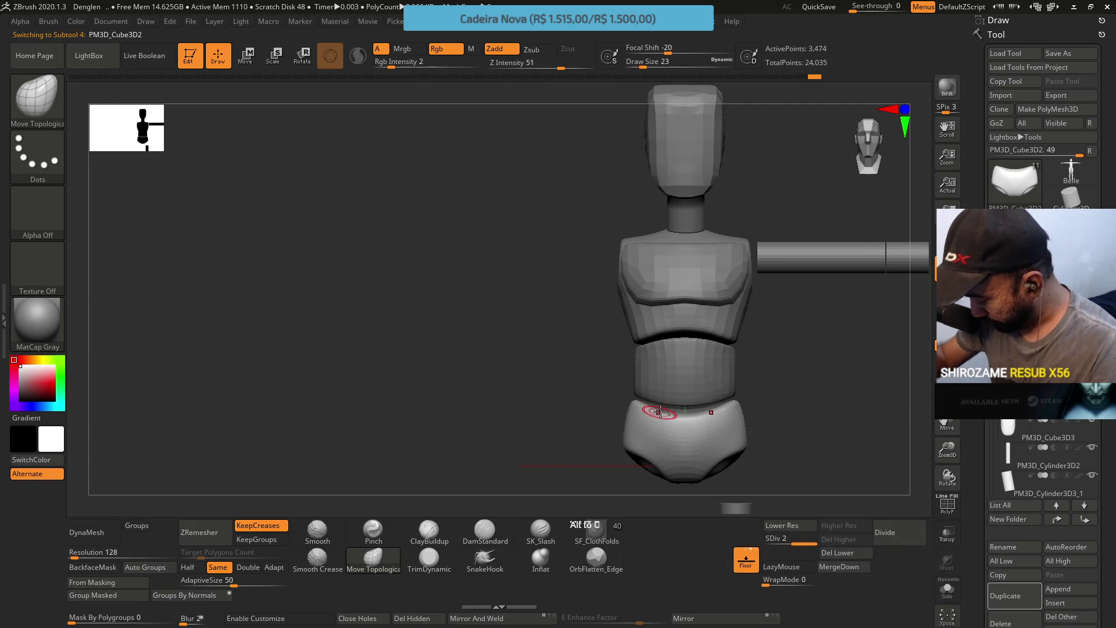
Drop the shorts to SDiv 1 and pull their front top rim up at brush size 54
key("shift+d")
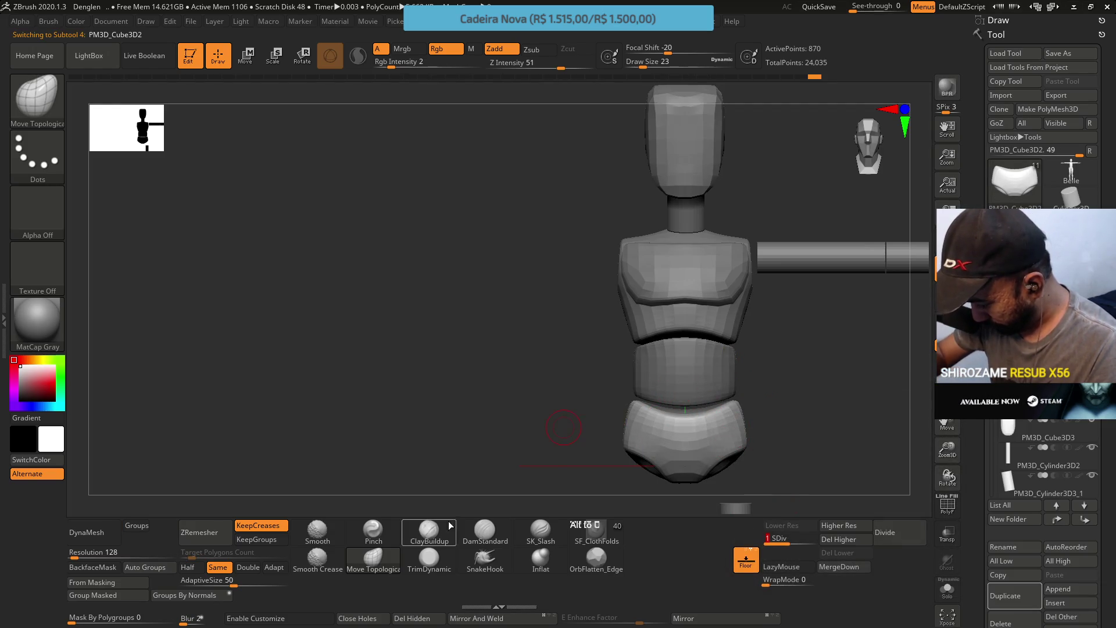
key("bracketright")
key("bracketright")
key("bracketright")
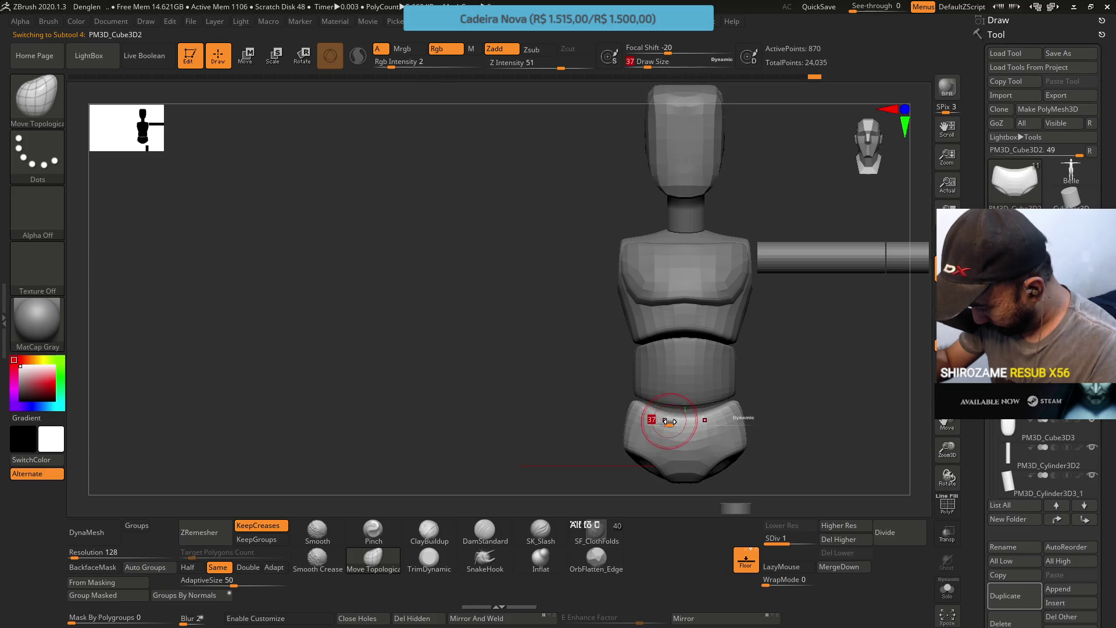
mouse_move(675, 417)
left_mouse_down()
mouse_move(713, 386)
mouse_move(768, 401)
mouse_move(735, 401)
mouse_move(707, 366)
mouse_move(750, 397)
left_mouse_up()
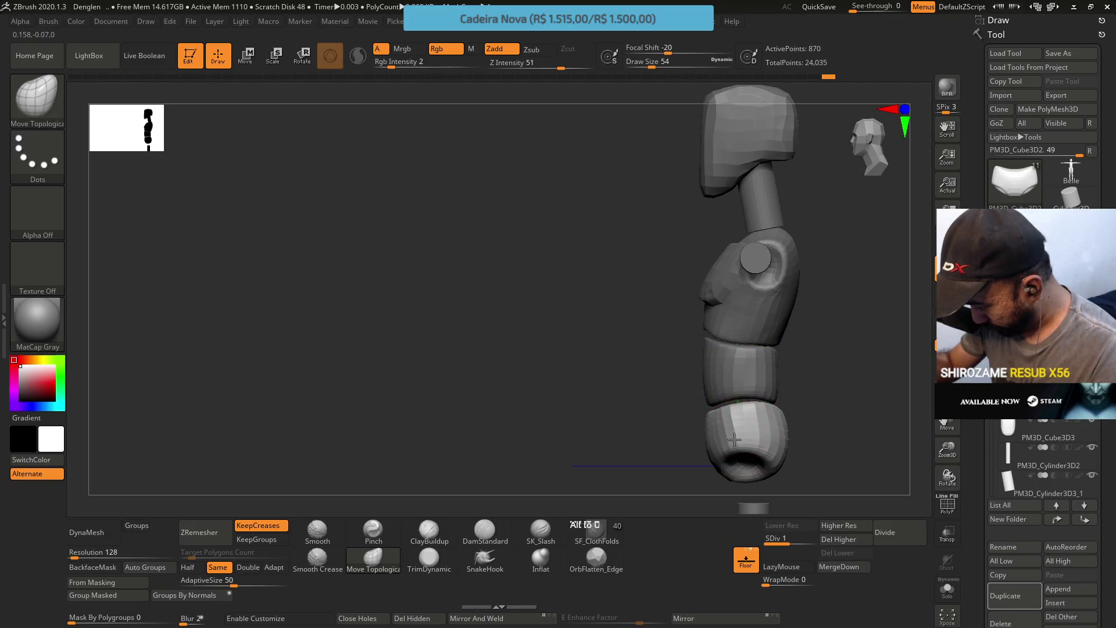
Check the shorts from side and three-quarter views, then select the waist piece
mouse_move(743, 419)
left_mouse_down()
mouse_move(747, 402)
mouse_move(762, 429)
mouse_move(748, 399)
mouse_move(740, 416)
left_mouse_up()
mouse_move(750, 354)
left_mouse_down()
mouse_move(785, 391)
mouse_move(770, 364)
mouse_move(720, 360)
mouse_move(808, 221)
mouse_move(756, 378)
mouse_move(797, 461)
mouse_move(715, 443)
mouse_move(692, 418)
mouse_move(744, 444)
left_mouse_up()
key("s")
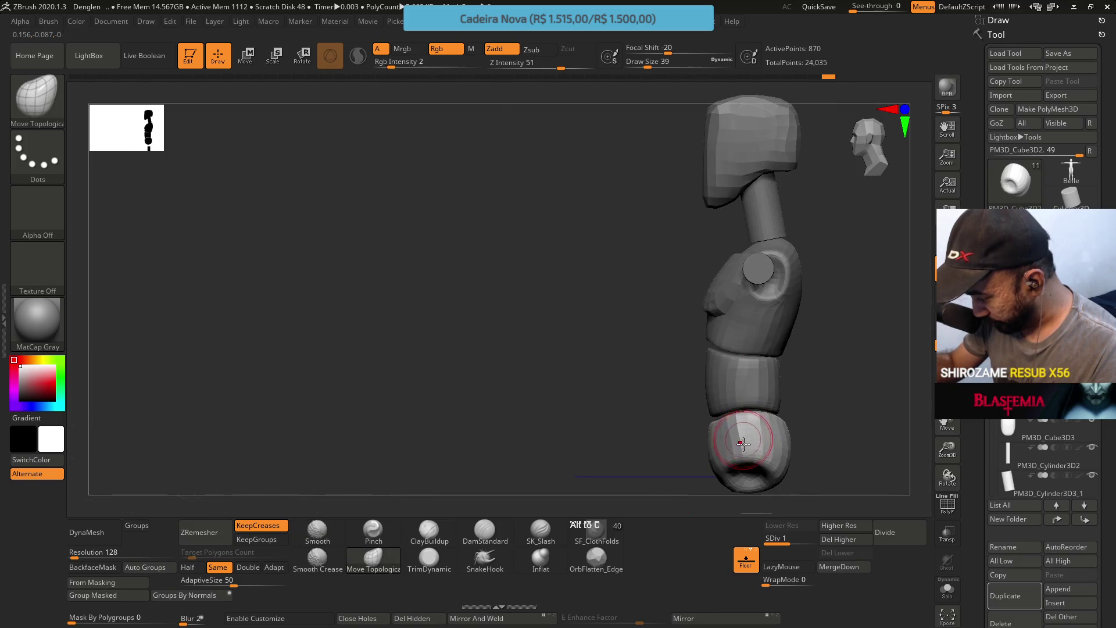
mouse_move(754, 364)
left_mouse_down()
mouse_move(785, 349)
mouse_move(755, 375)
mouse_move(766, 367)
left_mouse_up()
left_click_drag(722, 416, 718, 423)
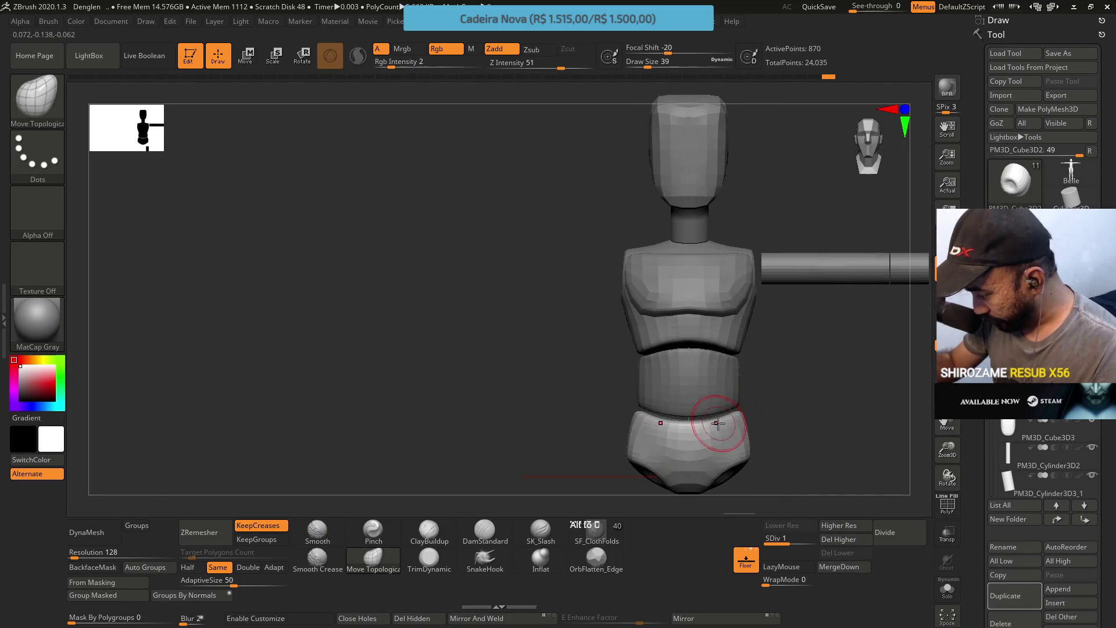
mouse_move(753, 376)
left_mouse_down()
mouse_move(794, 427)
mouse_move(805, 339)
mouse_move(762, 451)
mouse_move(795, 379)
left_mouse_up()
left_click(802, 353, "alt")
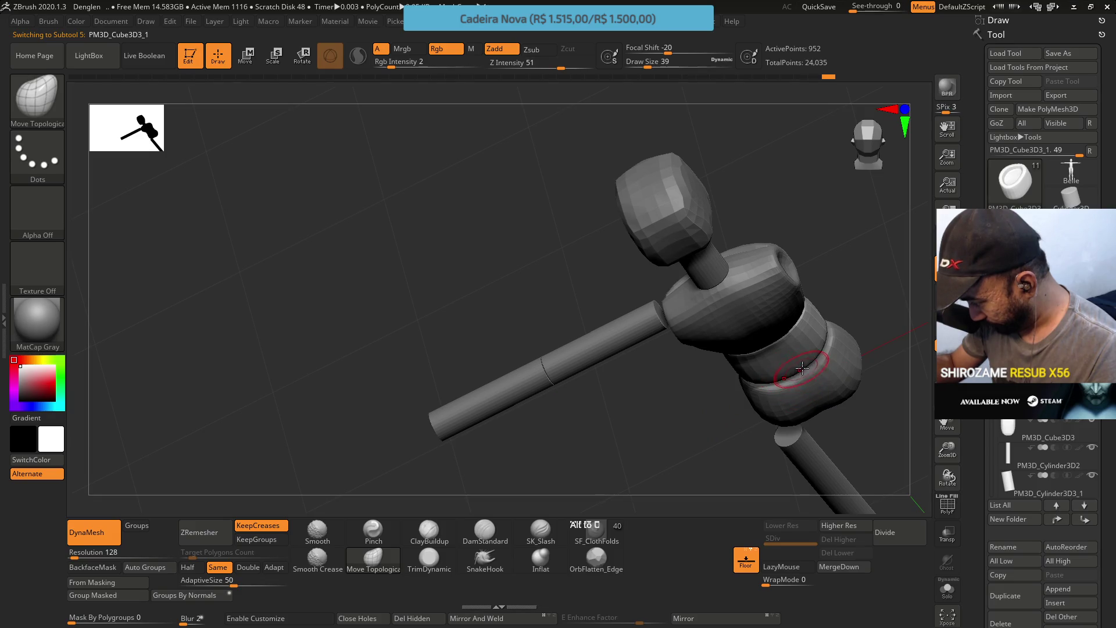
Reframe the figure, save the project, and make chest block PM3D_Cube3D1 active
mouse_move(809, 363)
left_mouse_down("shift")
mouse_move(844, 318)
mouse_move(829, 370)
left_mouse_up("shift")
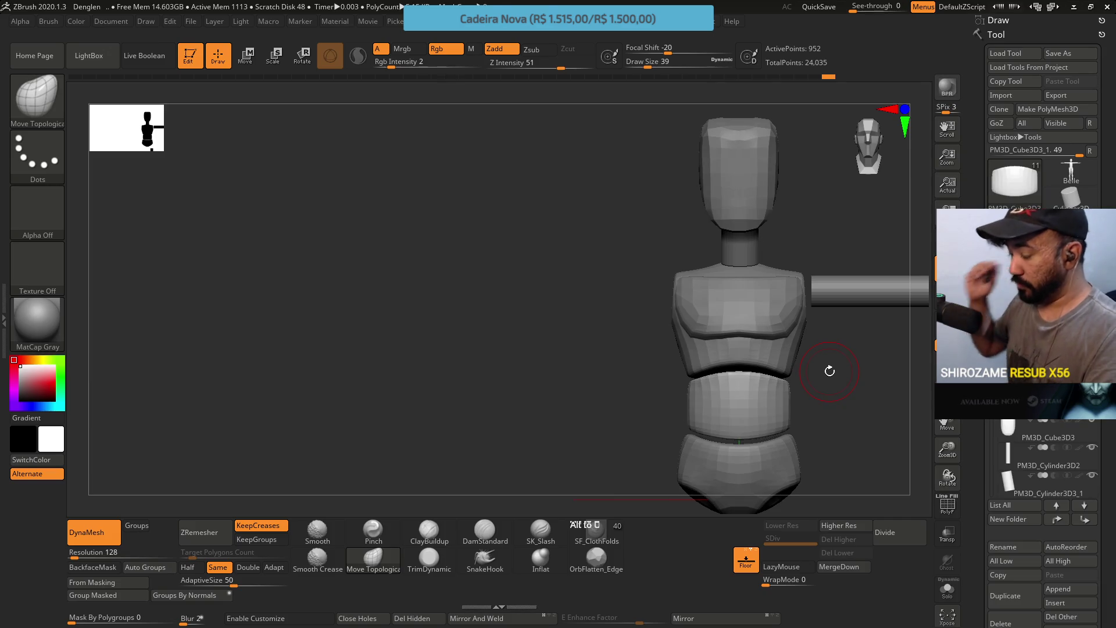
mouse_move(829, 371)
left_mouse_down()
mouse_move(767, 288)
mouse_move(792, 327)
mouse_move(782, 354)
mouse_move(753, 369)
left_mouse_up()
mouse_move(752, 391)
right_mouse_down("ctrl")
mouse_move(759, 359)
mouse_move(762, 393)
right_mouse_up("ctrl")
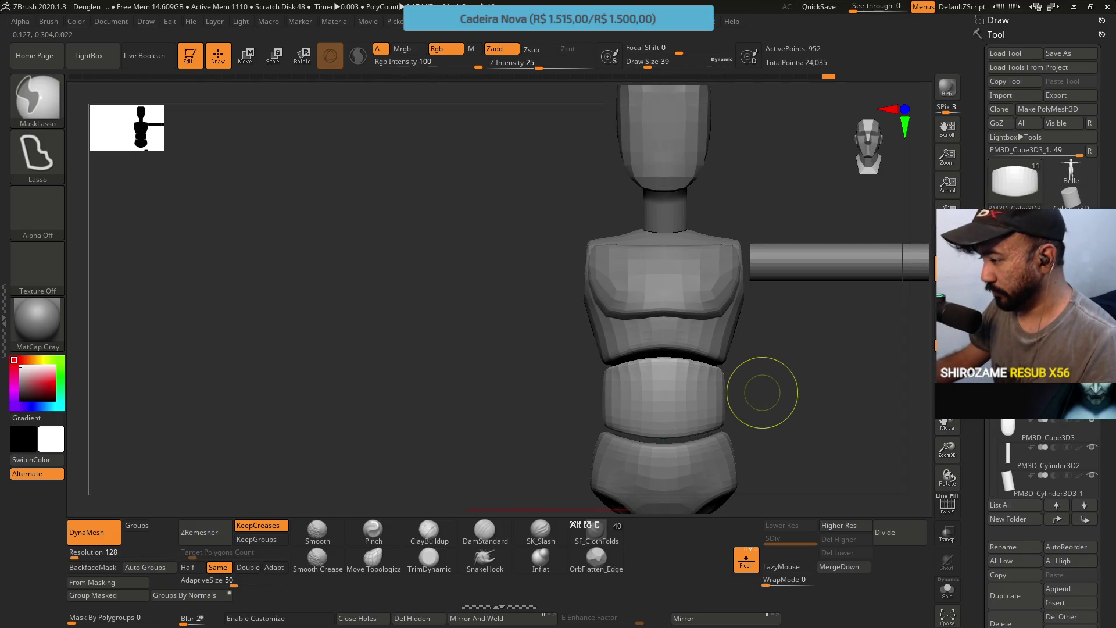
key("ctrl+s")
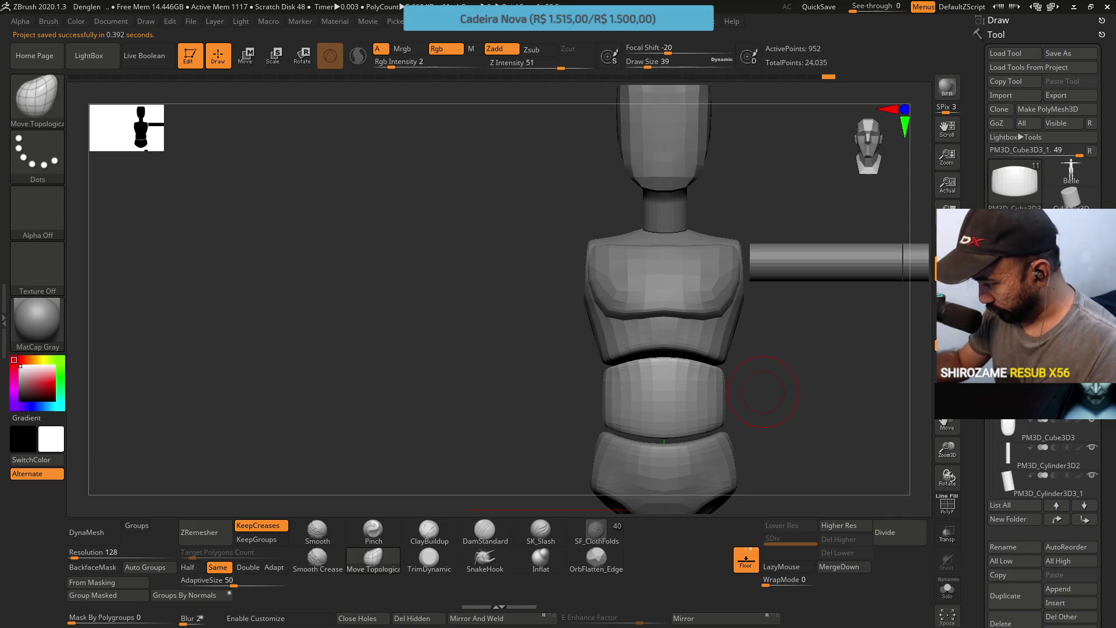
key("Up")
left_click_drag(789, 234, 674, 319, "alt")
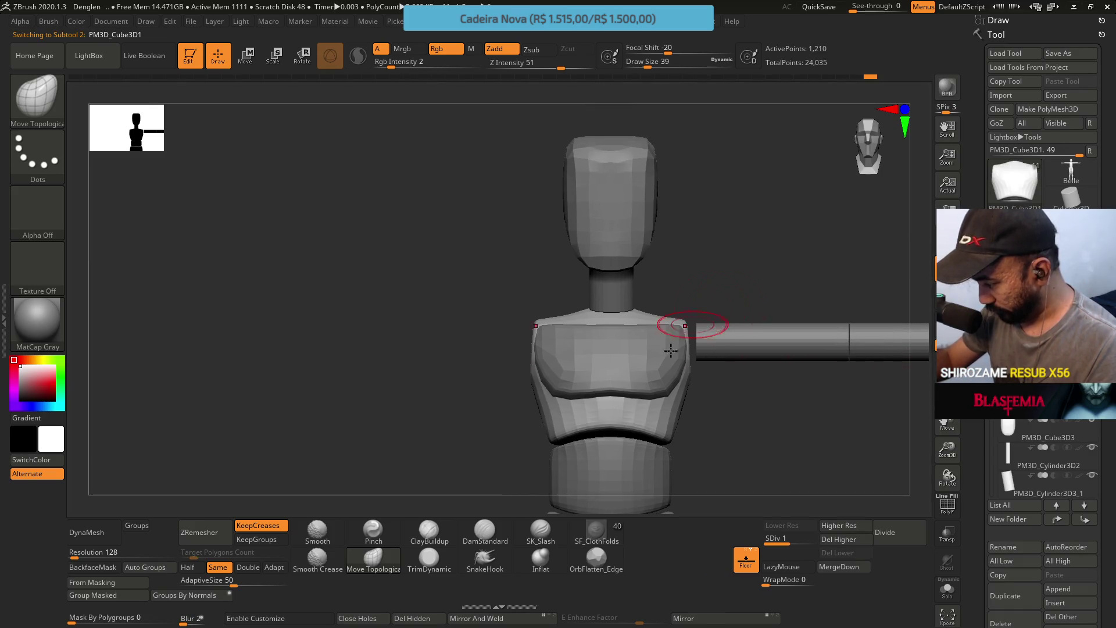
Solo the chest block, set Draw Size to 68, and pick the ClayBuildup brush
left_click(677, 319, "ctrl+shift")
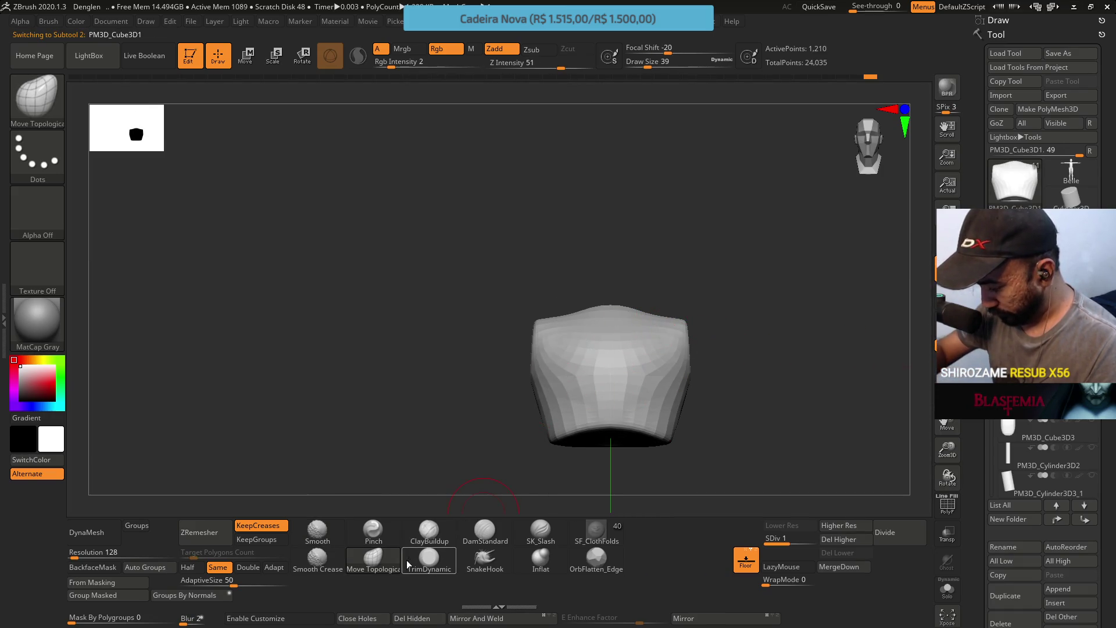
mouse_move(445, 425)
left_mouse_down()
mouse_move(703, 293)
mouse_move(653, 336)
mouse_move(669, 314)
mouse_move(645, 295)
mouse_move(628, 249)
mouse_move(602, 288)
mouse_move(659, 219)
left_mouse_up()
type("s68")
key("Return")
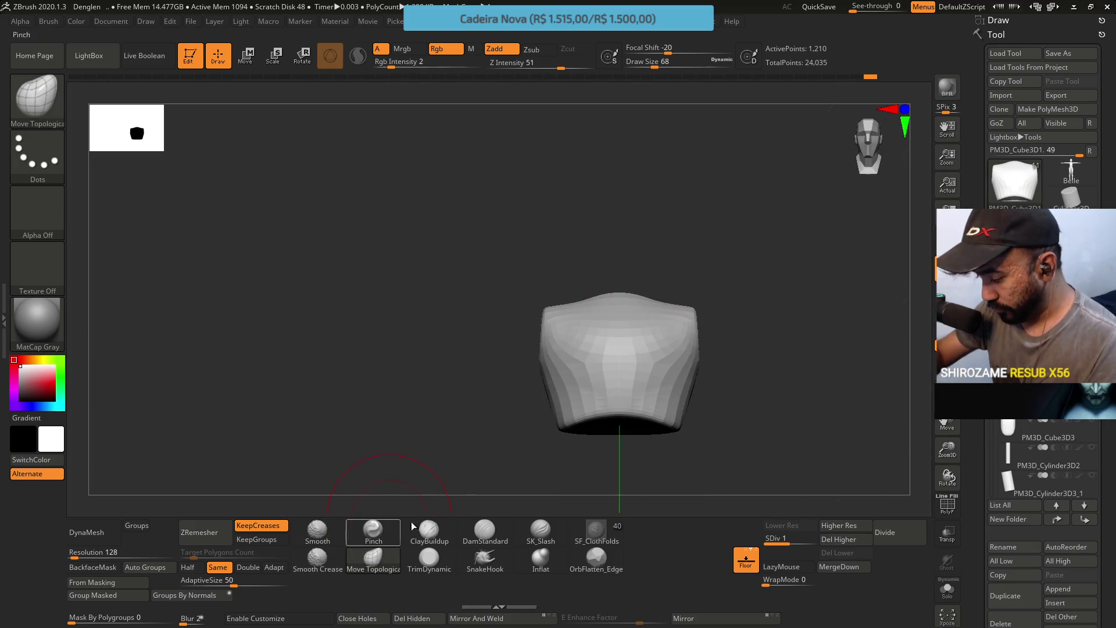
left_click(429, 531)
Orbit around the chest and its neck opening, then return to front view with Solo off
left_click_drag(715, 273, 681, 297)
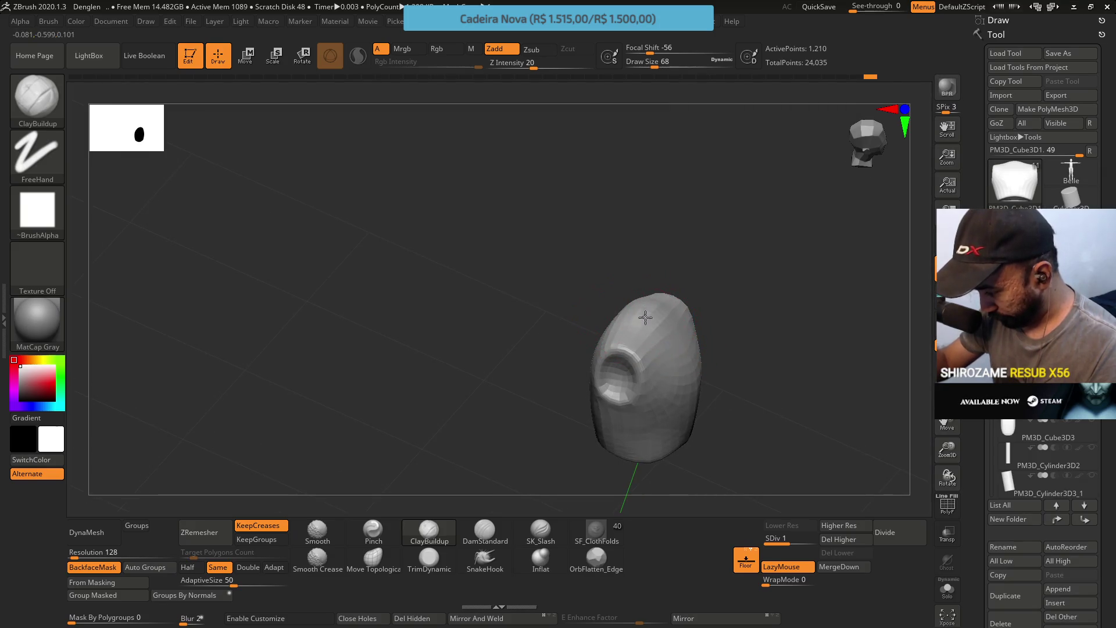
mouse_move(680, 331)
left_mouse_down()
mouse_move(750, 323)
mouse_move(662, 327)
left_mouse_up()
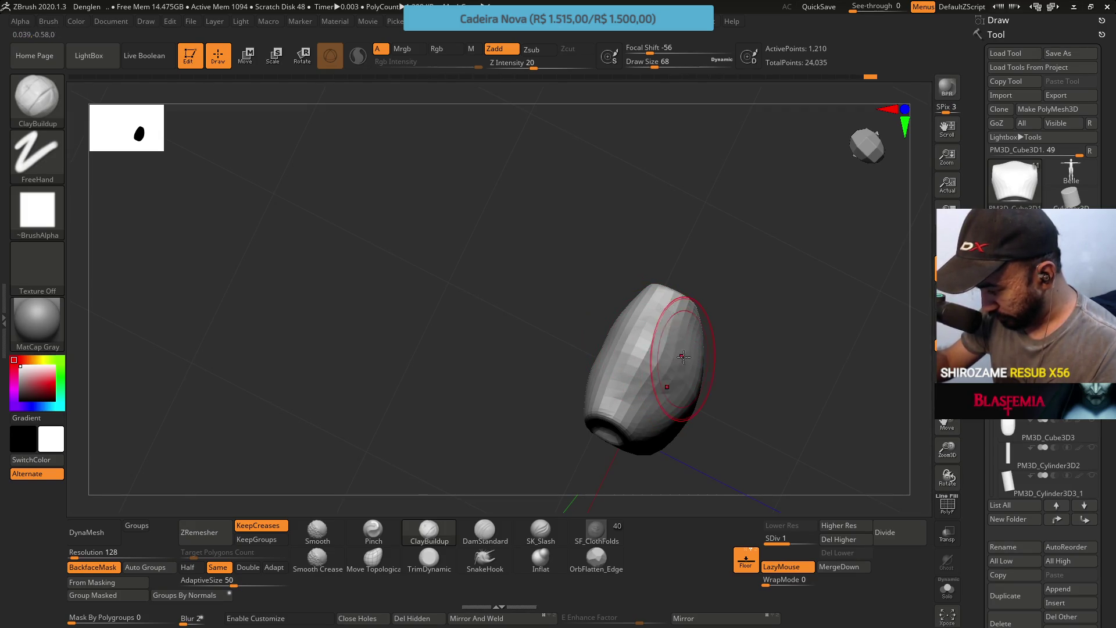
left_click_drag(682, 341, 660, 287)
mouse_move(677, 372)
left_mouse_down()
mouse_move(663, 273)
mouse_move(673, 252)
mouse_move(647, 325)
left_mouse_up()
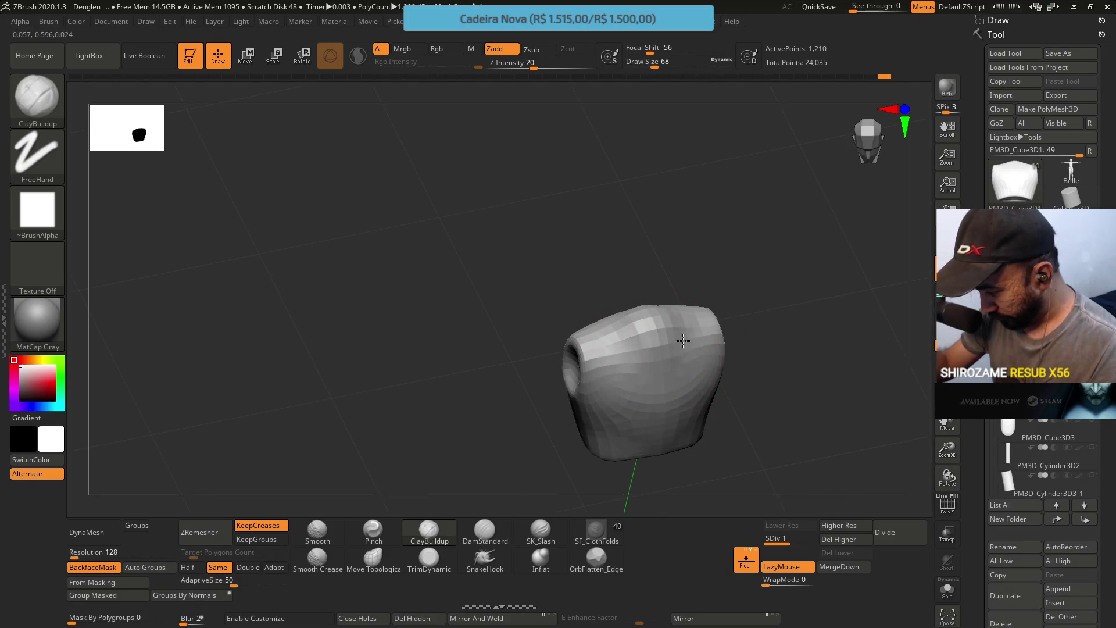
left_click_drag(694, 349, 675, 248)
left_click(666, 218, "ctrl+shift")
left_click(665, 218, "ctrl+shift")
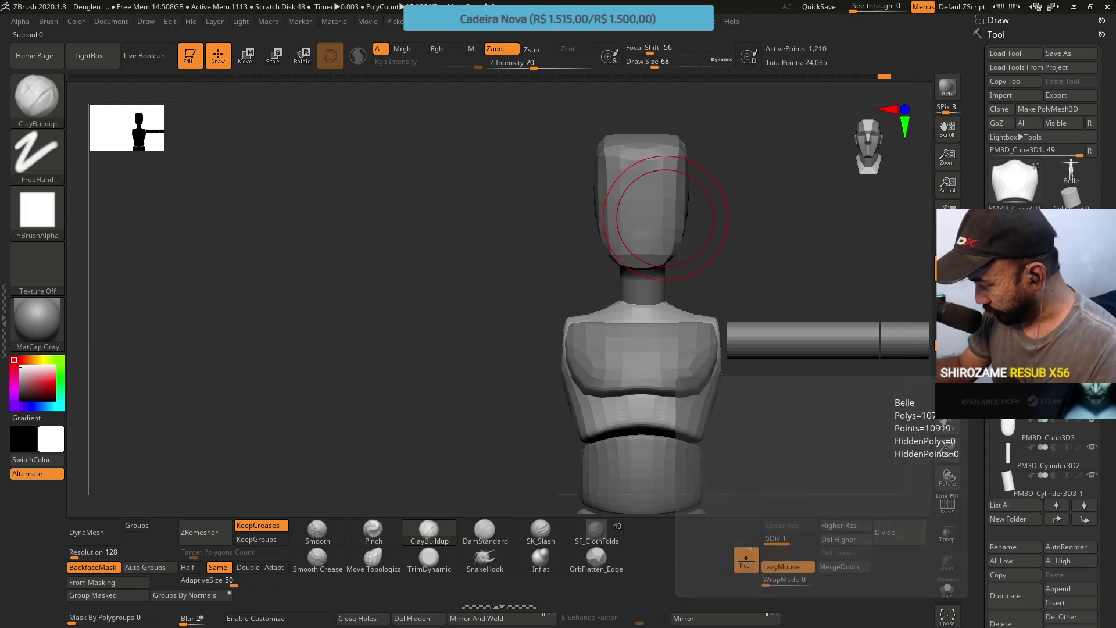
Select neck cylinder PM3D_Cylinder3D3_1 and stretch it along its length with the Transpose gizmo
mouse_move(674, 269)
left_mouse_down()
mouse_move(720, 266)
mouse_move(685, 279)
mouse_move(709, 226)
left_mouse_up()
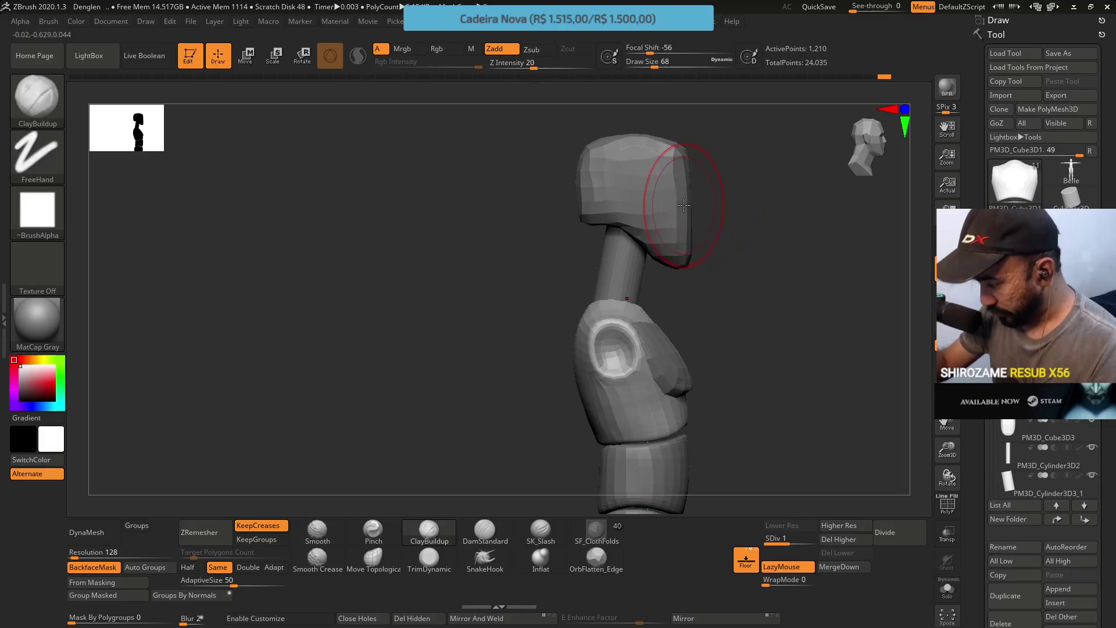
left_click(1015, 463)
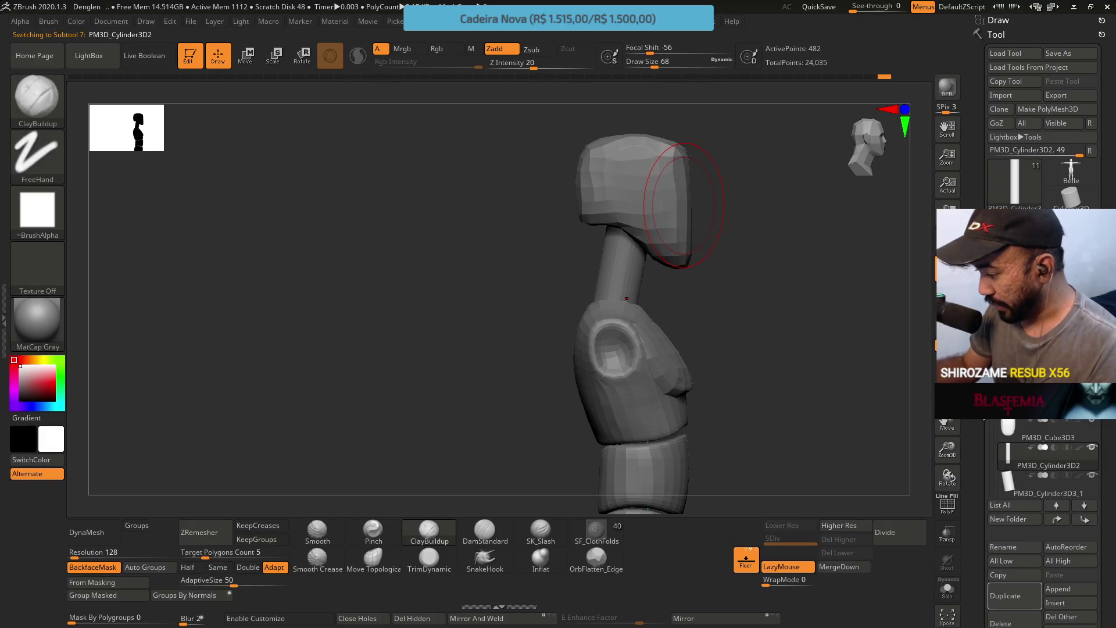
mouse_move(1017, 401)
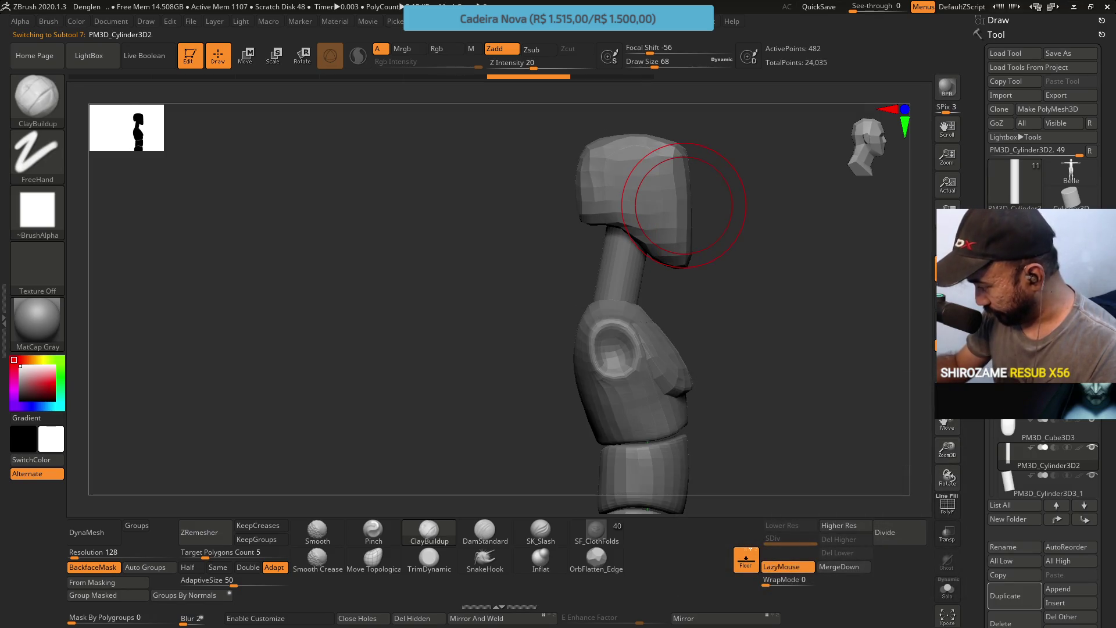
scroll(1046, 465, "down", 2)
left_click(1041, 407)
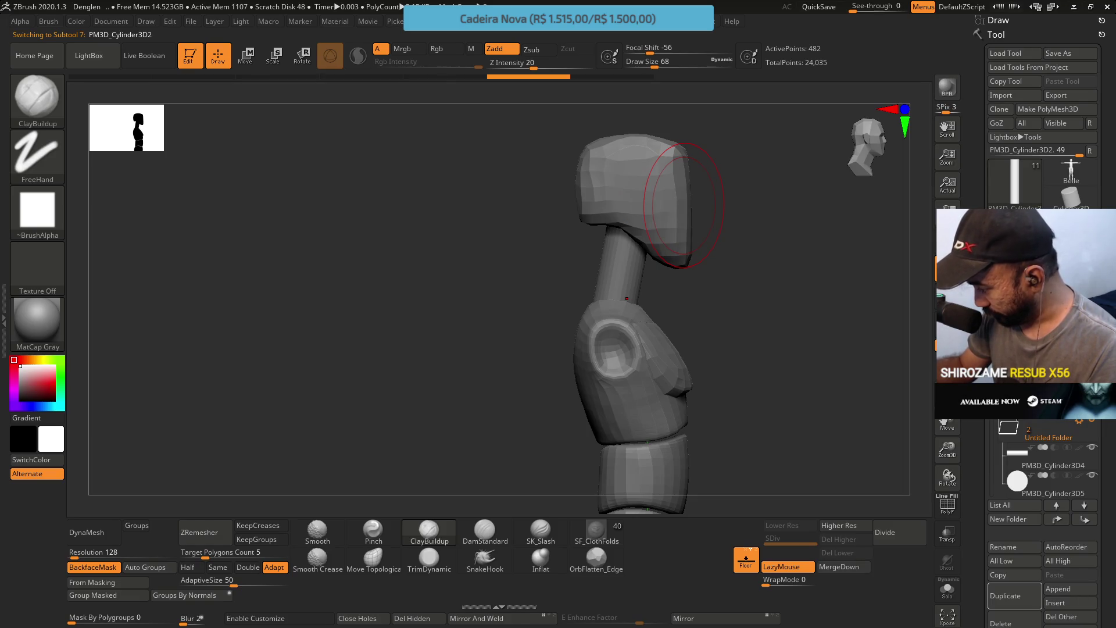
scroll(1046, 459, "down", 1)
left_click(1040, 407)
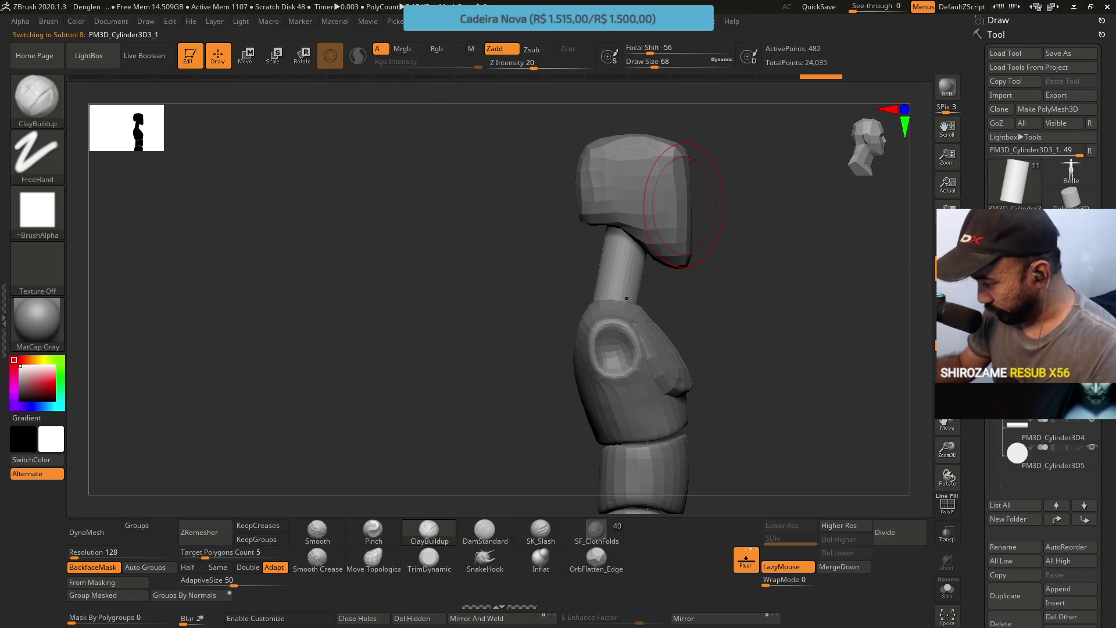
key("w")
mouse_move(629, 224)
left_mouse_down()
mouse_move(629, 238)
mouse_move(630, 213)
left_mouse_up()
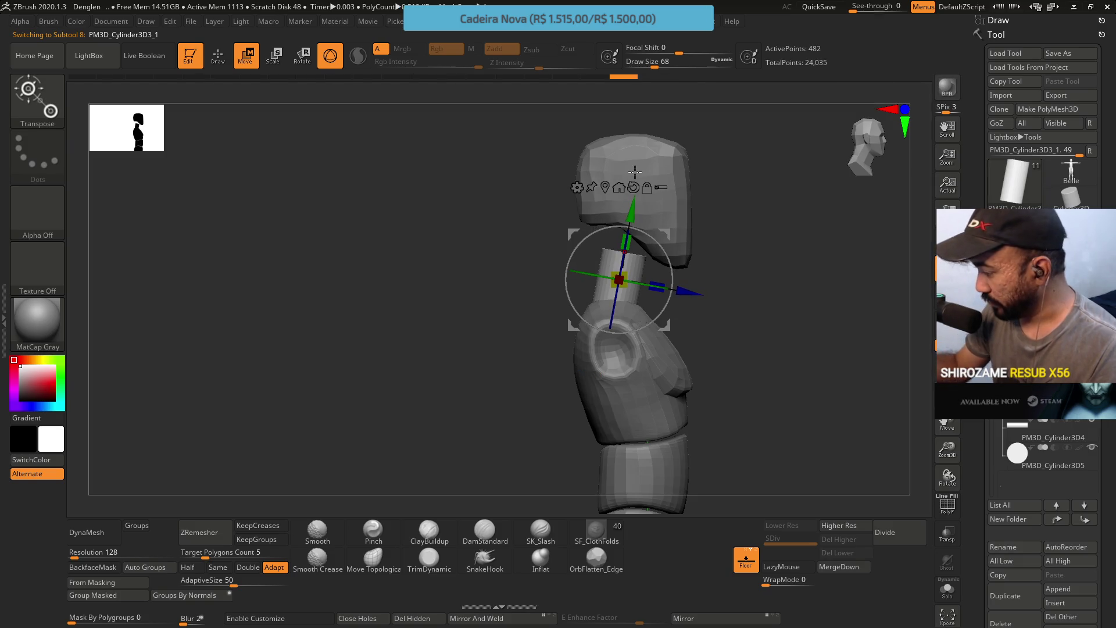
Make the head block PM3D_Cube3D3 the active subtool
scroll(1041, 459, "up", 3)
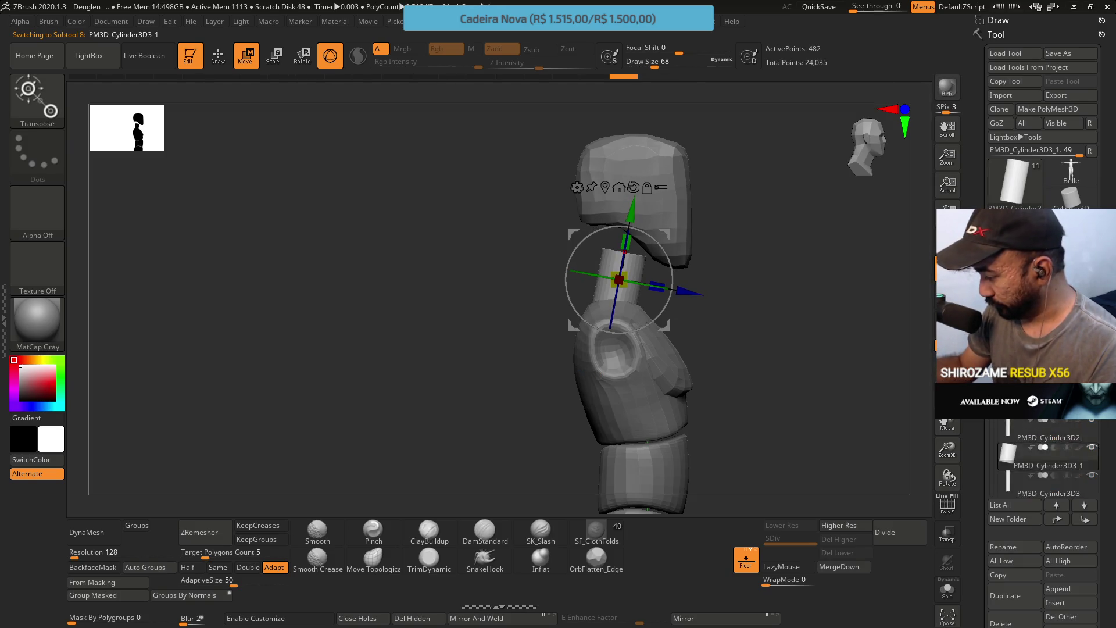
left_click(1041, 401)
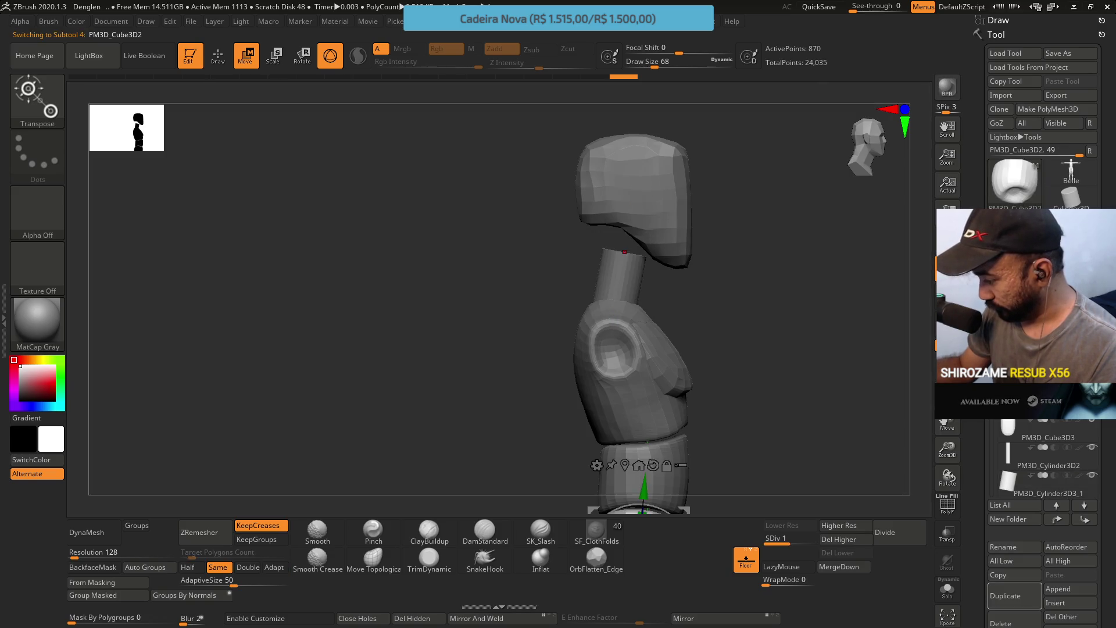
left_click(1041, 433)
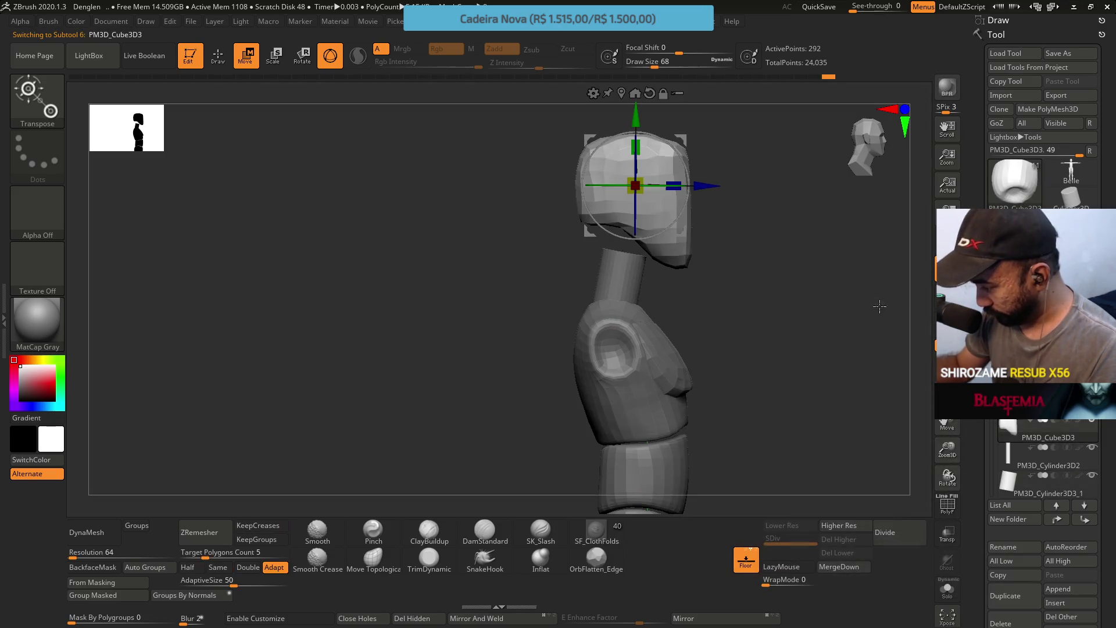
Move the head block down, then nudge it slightly back up
left_click_drag(635, 111, 633, 137)
left_click_drag(697, 302, 754, 299)
left_click_drag(635, 150, 635, 146)
mouse_move(672, 271)
left_mouse_down()
mouse_move(734, 289)
mouse_move(718, 308)
mouse_move(685, 311)
left_mouse_up()
Pull the head's lower back edge down with Move Topological at size 46
left_click(373, 558)
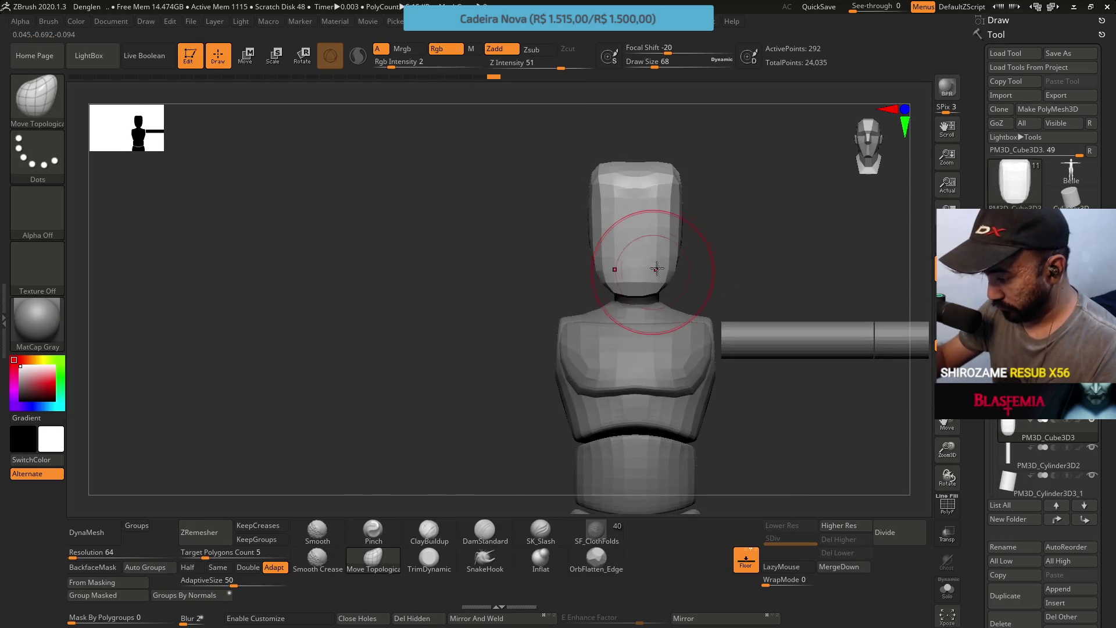
left_click_drag(655, 249, 673, 224)
key("s")
left_click_drag(630, 278, 626, 272)
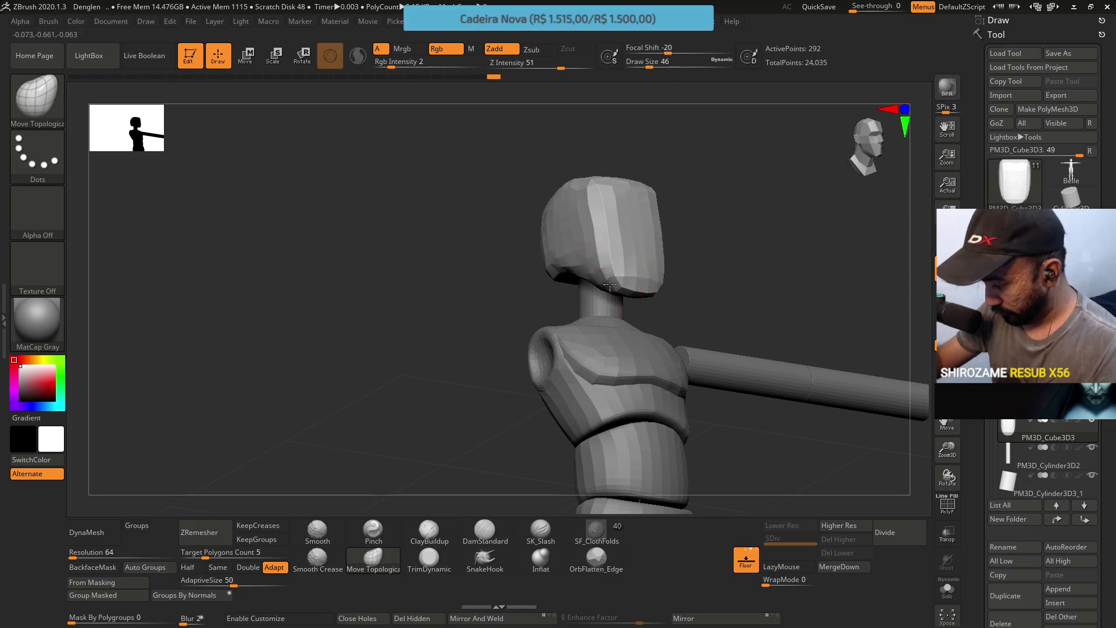
right_click_drag(590, 264, 611, 248, "shift")
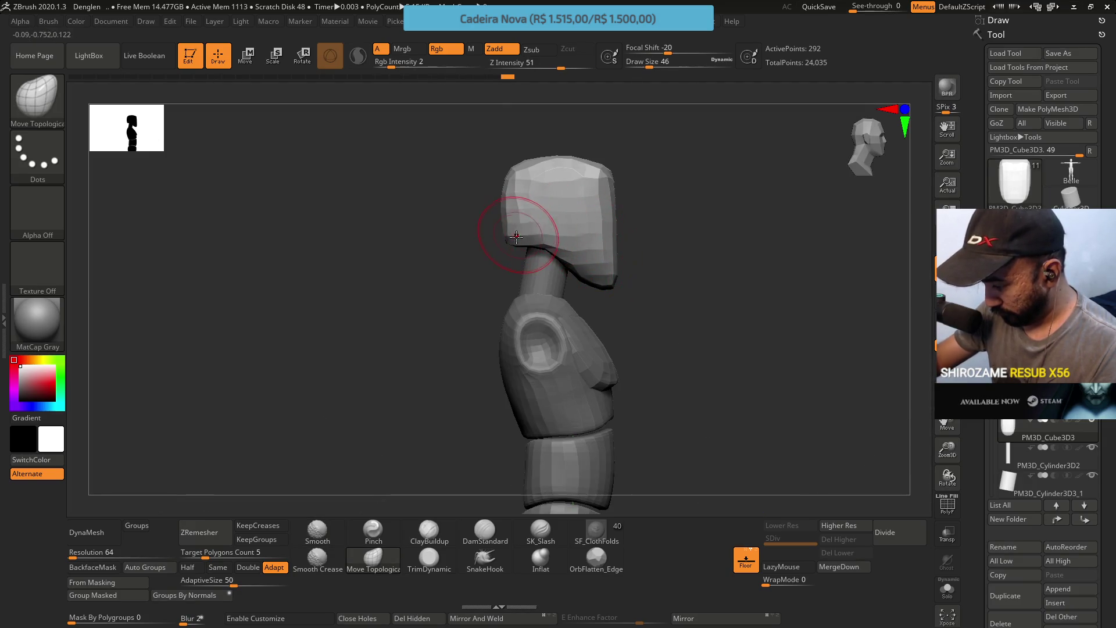
left_click_drag(514, 238, 521, 244)
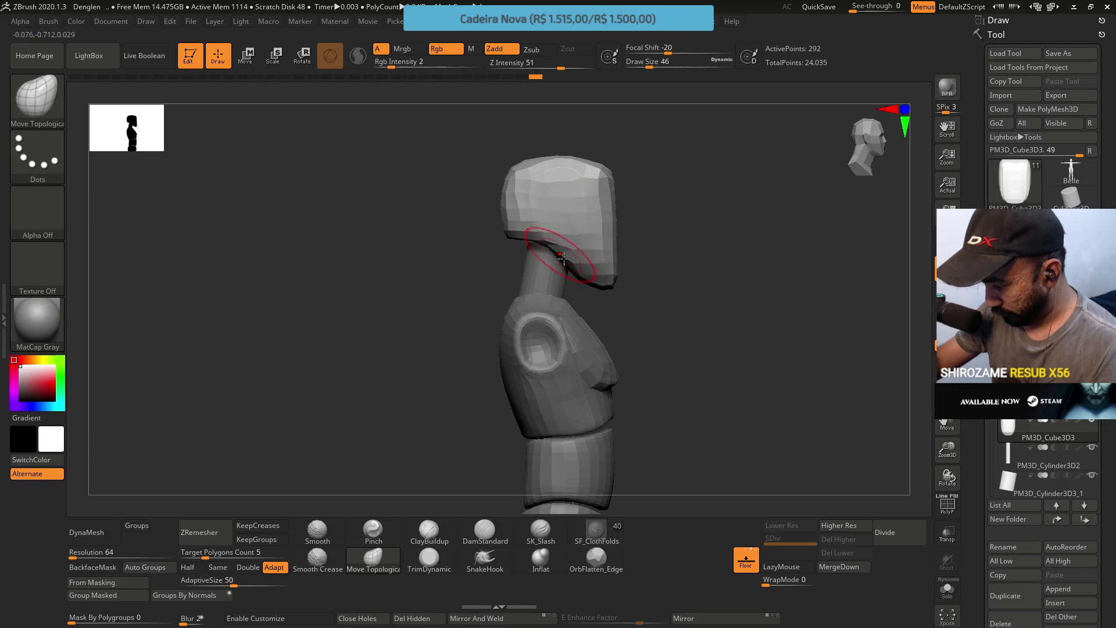
right_click_drag(639, 268, 631, 228, "shift")
Push out the head's top-left corner with the brush reduced to size 29
right_click_drag(626, 271, 665, 292)
mouse_move(608, 262)
right_mouse_down()
mouse_move(656, 282)
mouse_move(673, 274)
mouse_move(652, 229)
mouse_move(582, 202)
right_mouse_up()
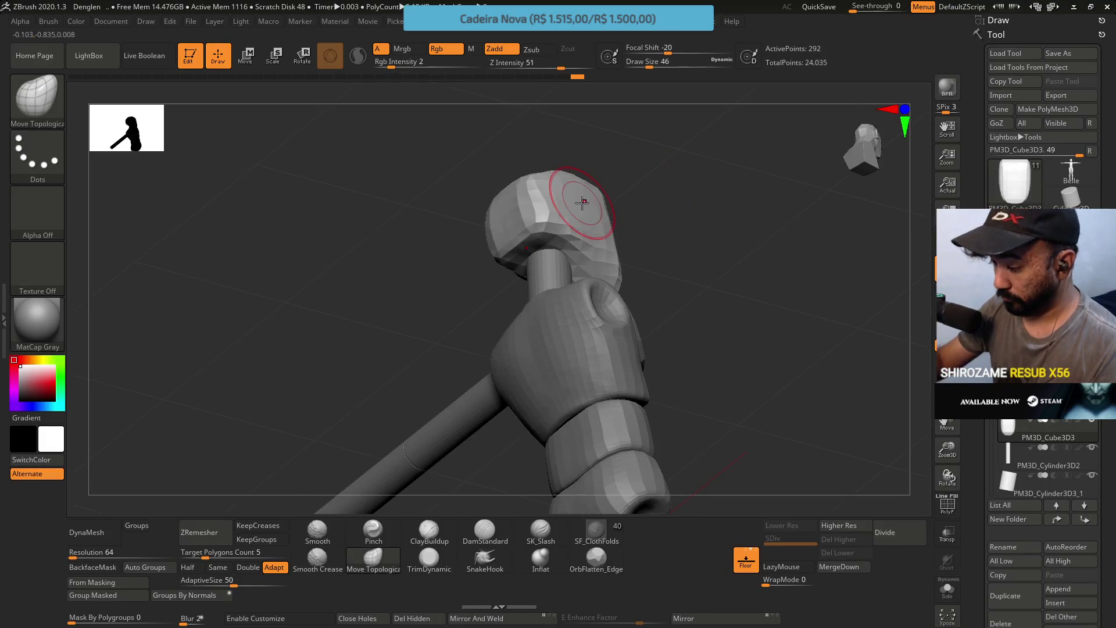
mouse_move(519, 248)
right_mouse_down()
mouse_move(540, 212)
mouse_move(521, 187)
right_mouse_up()
right_click_drag(524, 244, 564, 201)
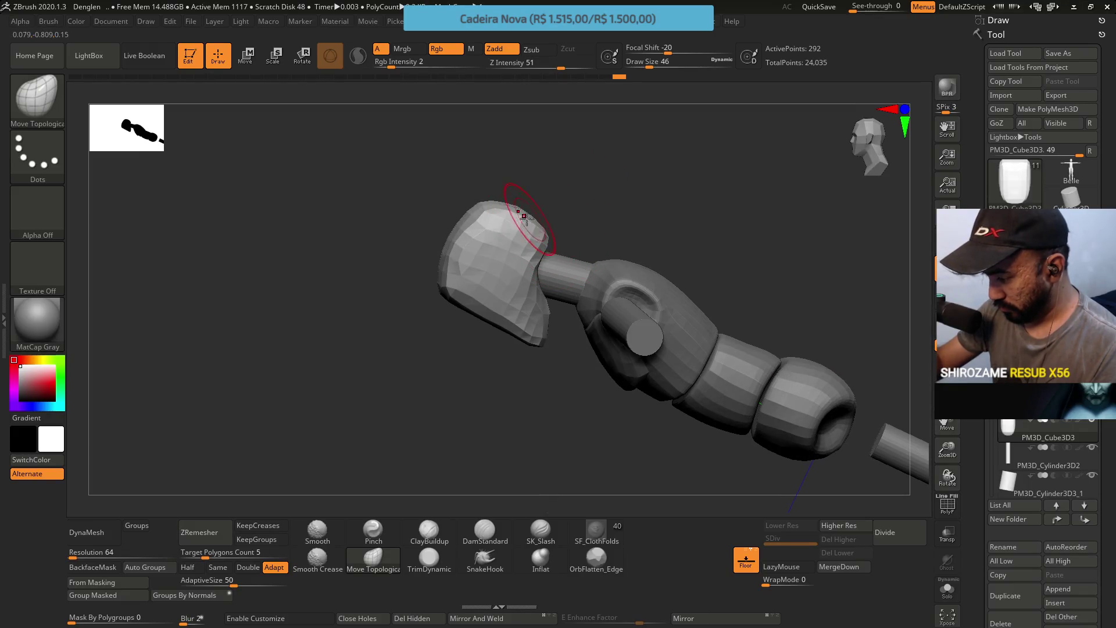
key("[")
key("[")
key("[")
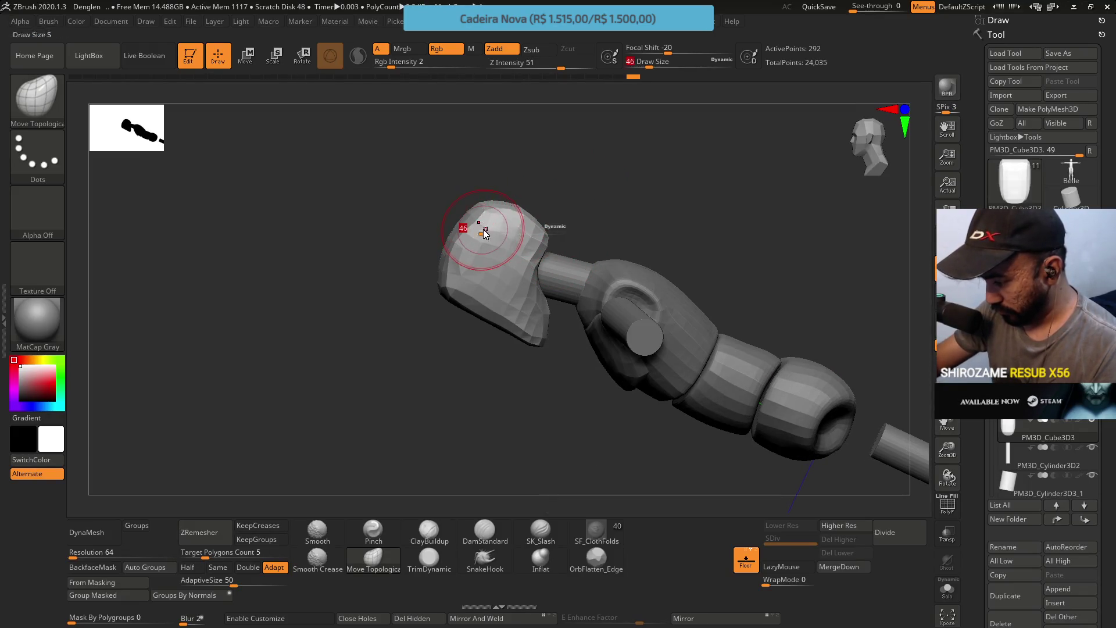
left_click_drag(480, 236, 476, 217)
Reshape the face, jaw and top of the head with the brush at size 56
mouse_move(480, 230)
right_mouse_down()
mouse_move(529, 184)
mouse_move(499, 232)
mouse_move(527, 327)
right_mouse_up()
key("s")
left_click_drag(529, 313, 543, 314)
right_click_drag(543, 314, 529, 316)
key("s")
left_click_drag(529, 317, 520, 318)
mouse_move(520, 319)
right_mouse_down()
mouse_move(523, 259)
mouse_move(484, 328)
right_mouse_up()
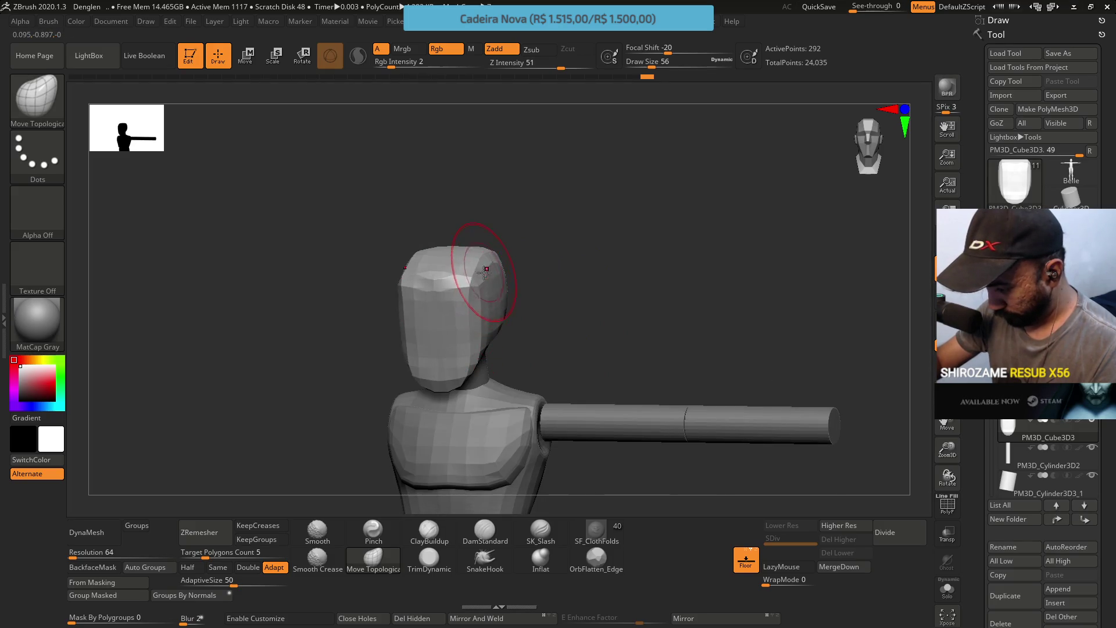
mouse_move(516, 257)
right_mouse_down()
mouse_move(506, 246)
mouse_move(520, 275)
right_mouse_up()
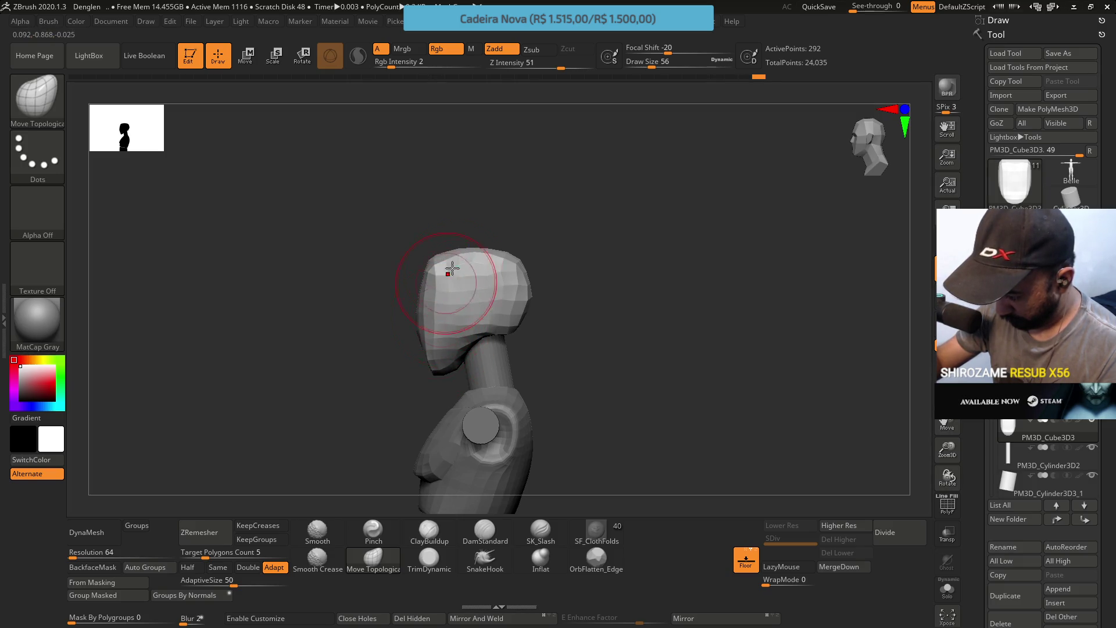
left_click_drag(439, 325, 436, 351)
mouse_move(440, 264)
left_mouse_down()
mouse_move(446, 255)
mouse_move(488, 262)
mouse_move(518, 280)
mouse_move(535, 365)
mouse_move(558, 349)
left_mouse_up()
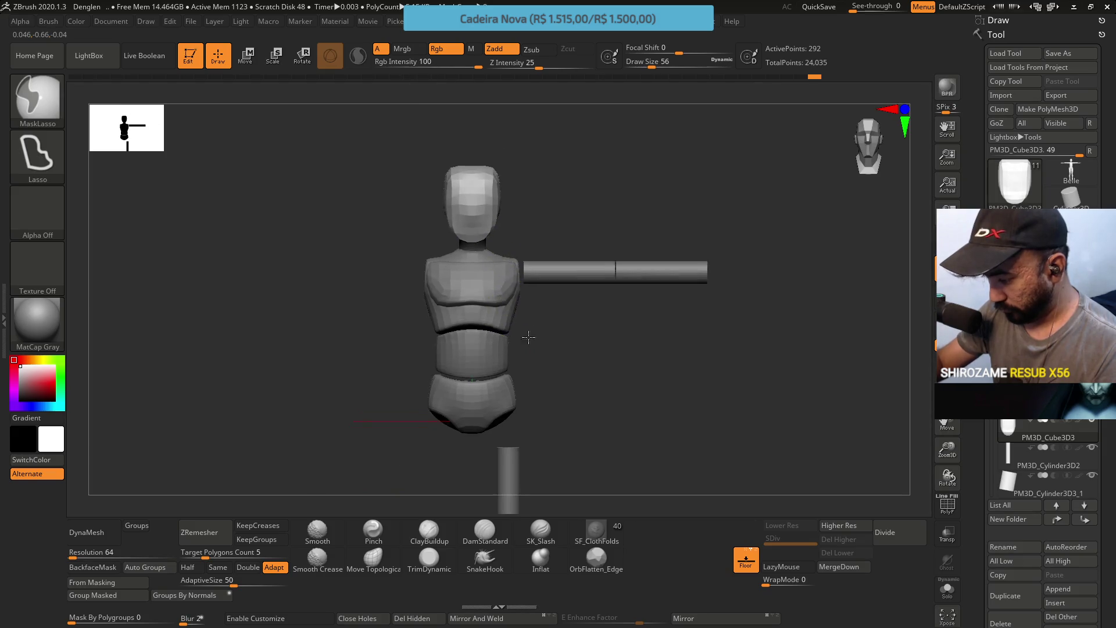
Save the project and compare against the Unreal mannequin reference in the browser
mouse_move(573, 304)
left_mouse_down()
mouse_move(605, 317)
mouse_move(588, 288)
mouse_move(573, 315)
mouse_move(595, 197)
left_mouse_up()
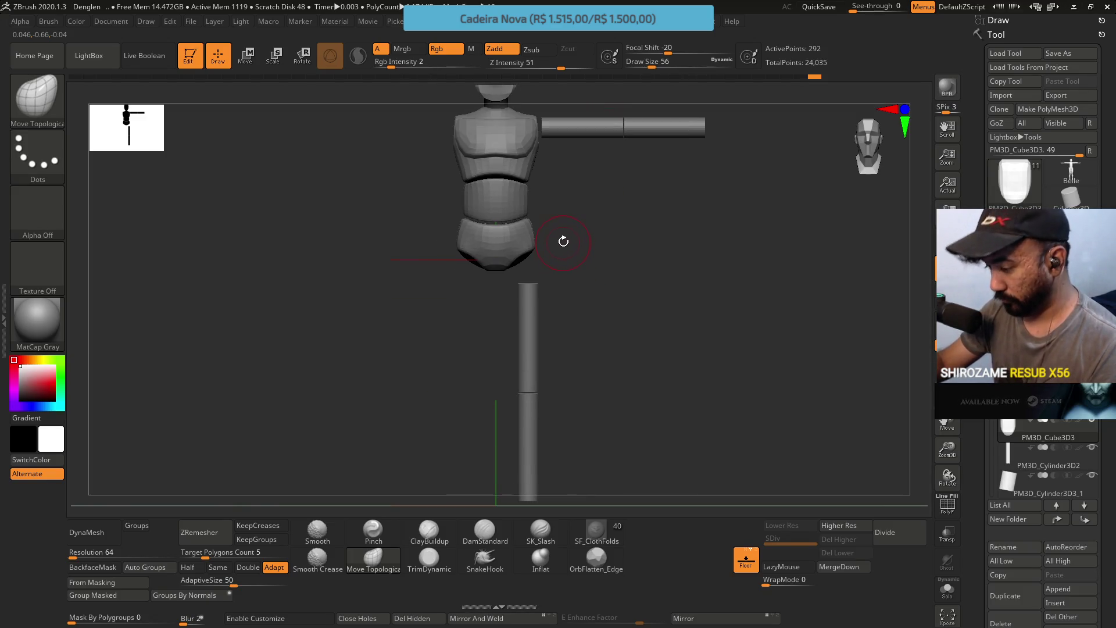
left_click_drag(571, 261, 570, 399, "alt")
key("ctrl")
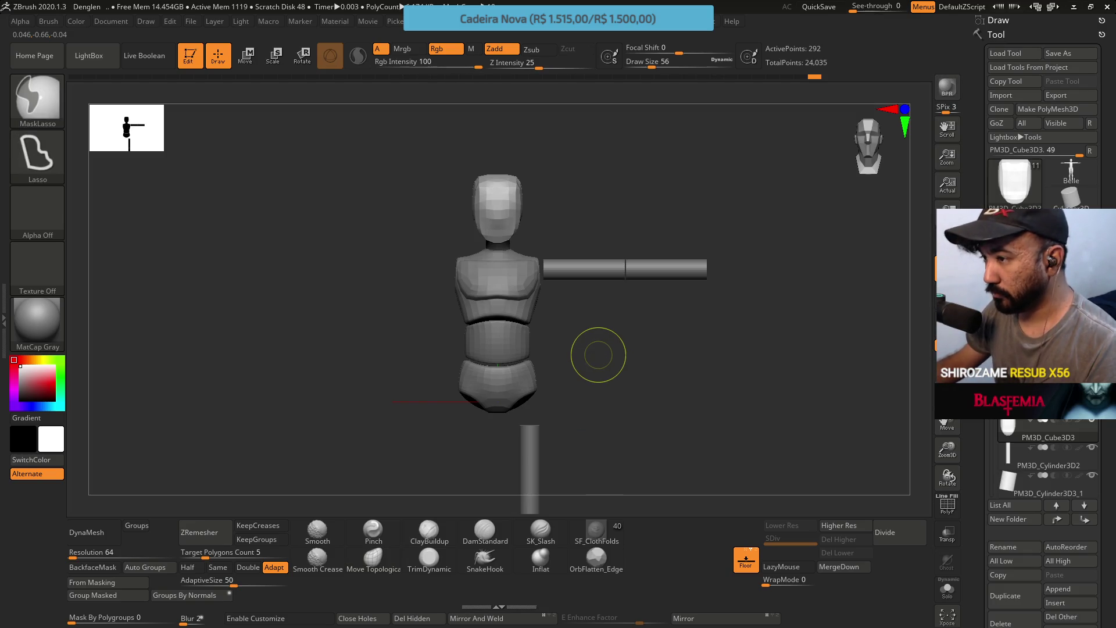
key("ctrl+s")
mouse_move(627, 323)
left_mouse_down()
mouse_move(648, 348)
mouse_move(598, 309)
mouse_move(598, 328)
mouse_move(658, 355)
left_mouse_up()
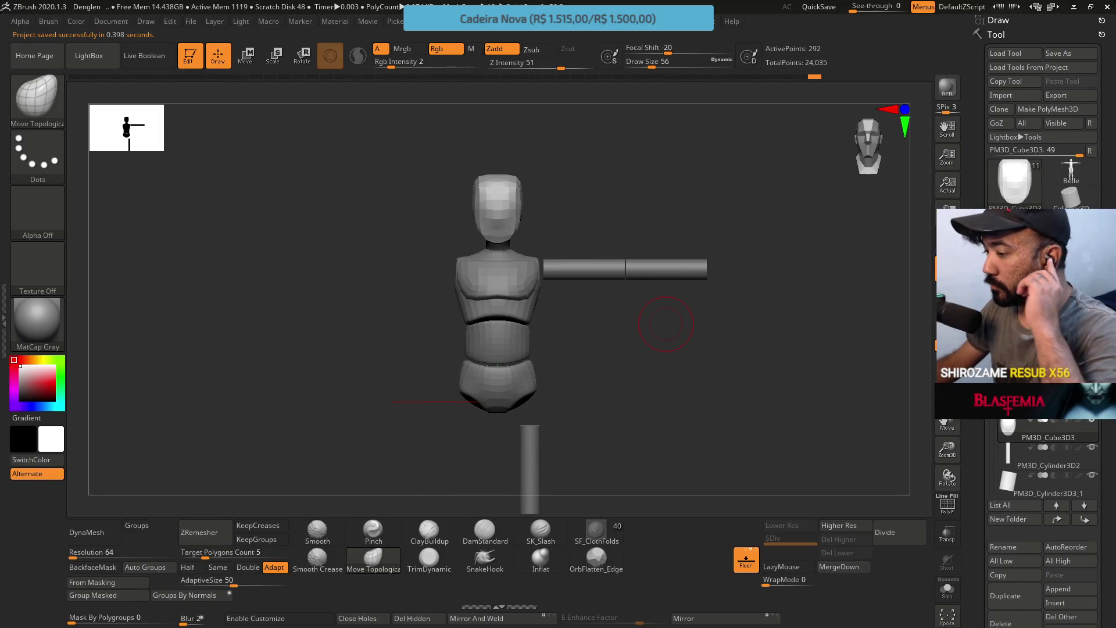
key("alt+Tab")
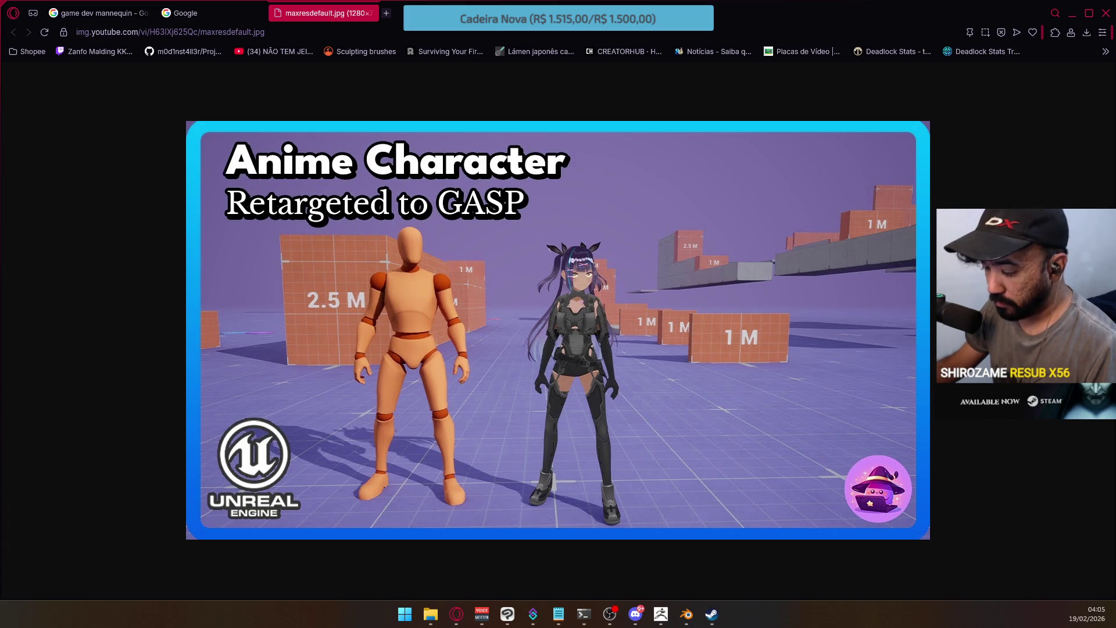
key("alt+Tab")
mouse_move(587, 192)
left_mouse_down()
mouse_move(593, 157)
mouse_move(580, 223)
mouse_move(568, 187)
left_mouse_up()
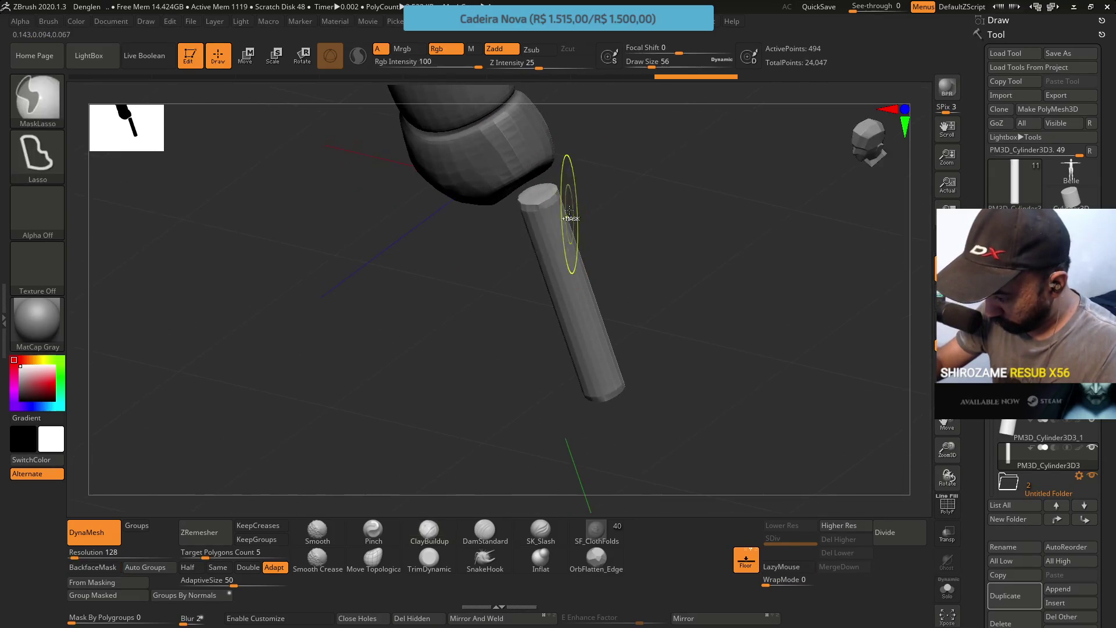
Bend the lower half of the leg cylinder with Move Topological, then adjust brush size to 44
left_click(372, 558)
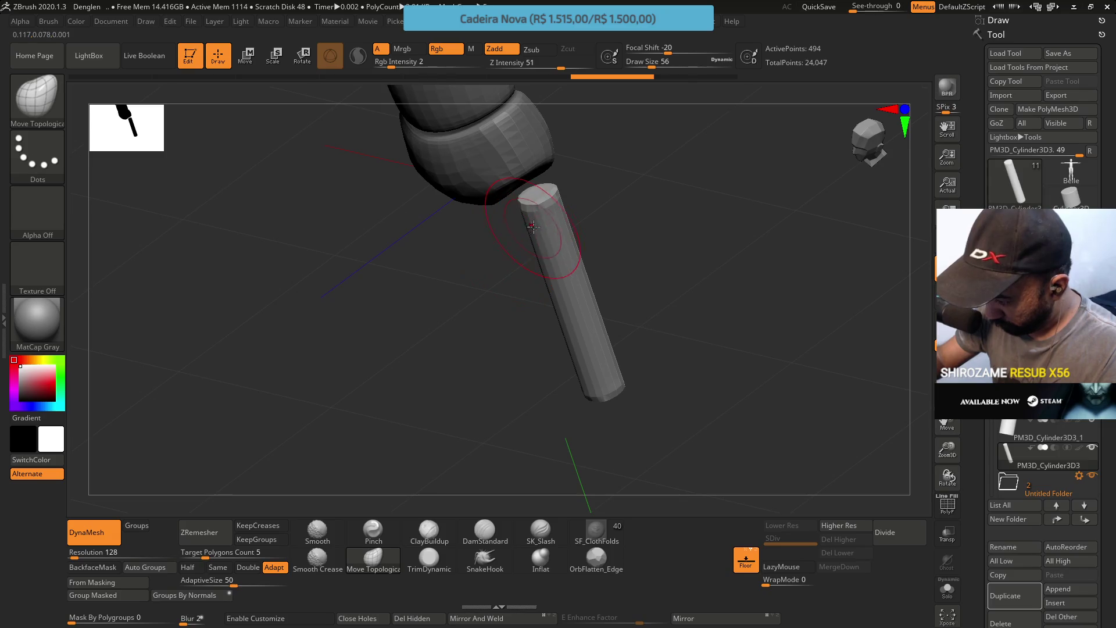
left_click_drag(590, 169, 574, 167, "shift")
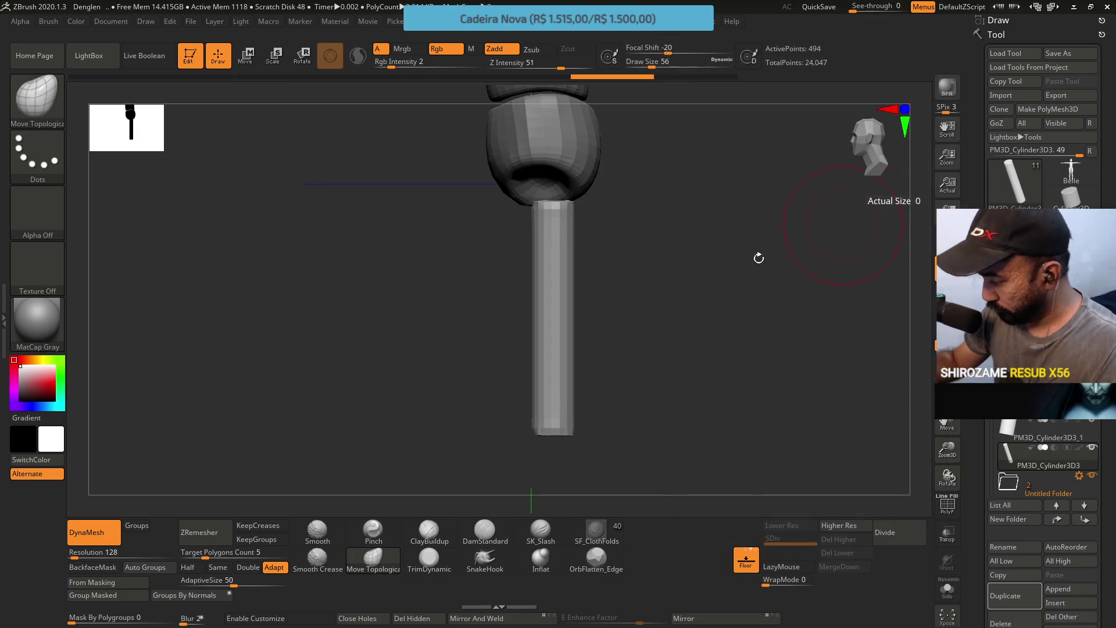
mouse_move(528, 419)
left_mouse_down()
mouse_move(500, 404)
mouse_move(536, 336)
mouse_move(512, 374)
mouse_move(535, 274)
mouse_move(501, 232)
mouse_move(520, 207)
mouse_move(511, 331)
mouse_move(523, 336)
left_mouse_up()
key("s")
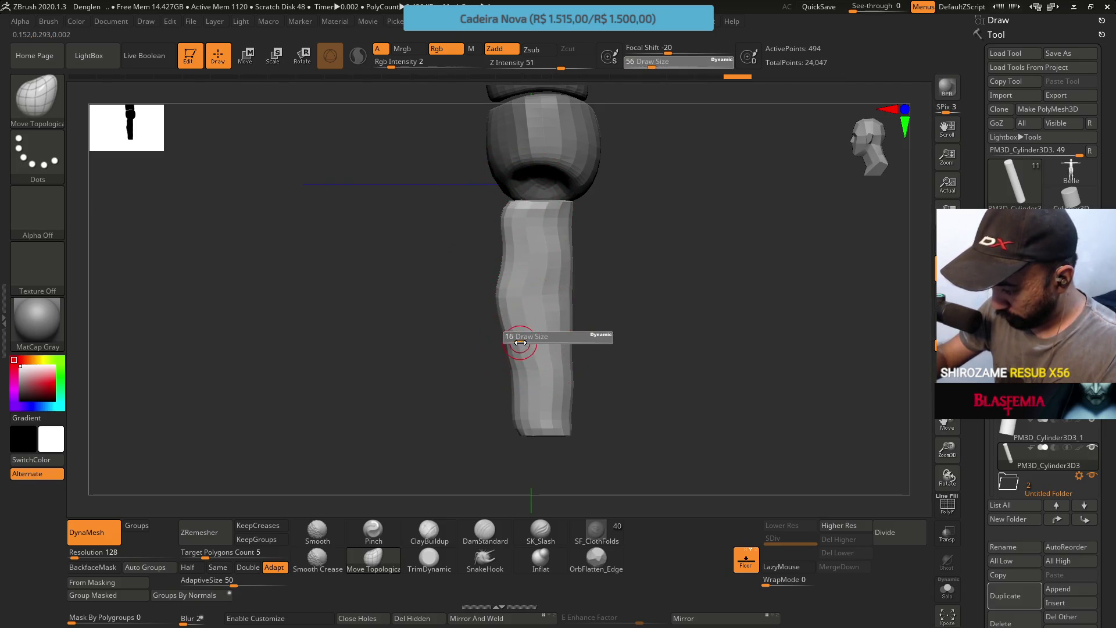
key("s")
mouse_move(619, 239)
left_mouse_down()
mouse_move(626, 232)
mouse_move(575, 219)
mouse_move(587, 205)
left_mouse_up()
key("s")
left_click(628, 238)
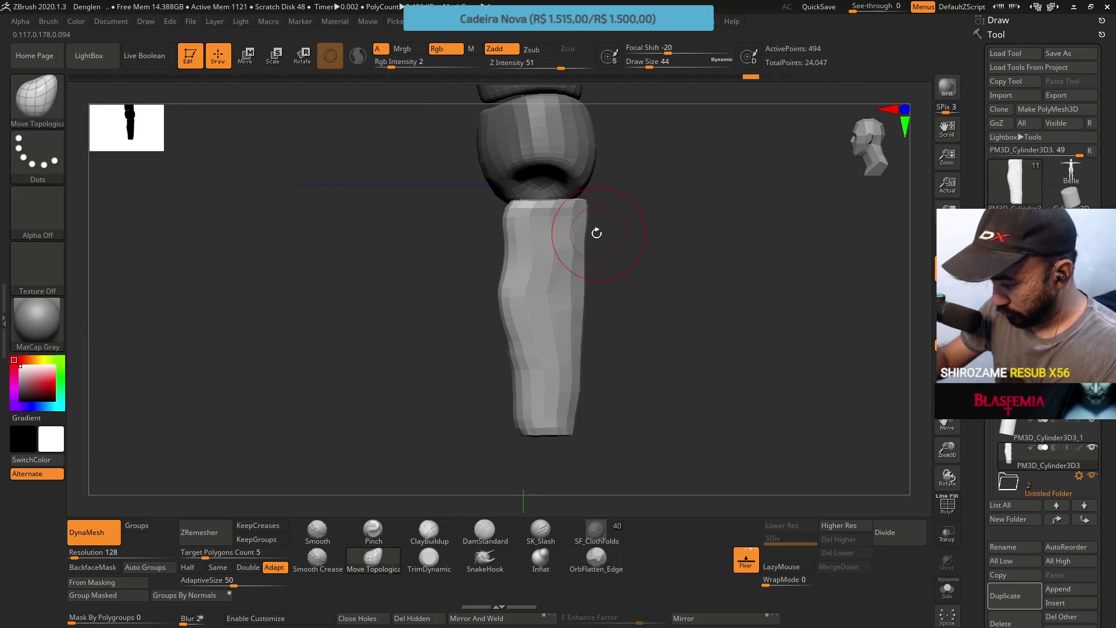
Check the straightened leg from front and oblique views, then DynaMesh it
left_click_drag(584, 250, 647, 251, "shift")
left_click_drag(561, 208, 593, 194)
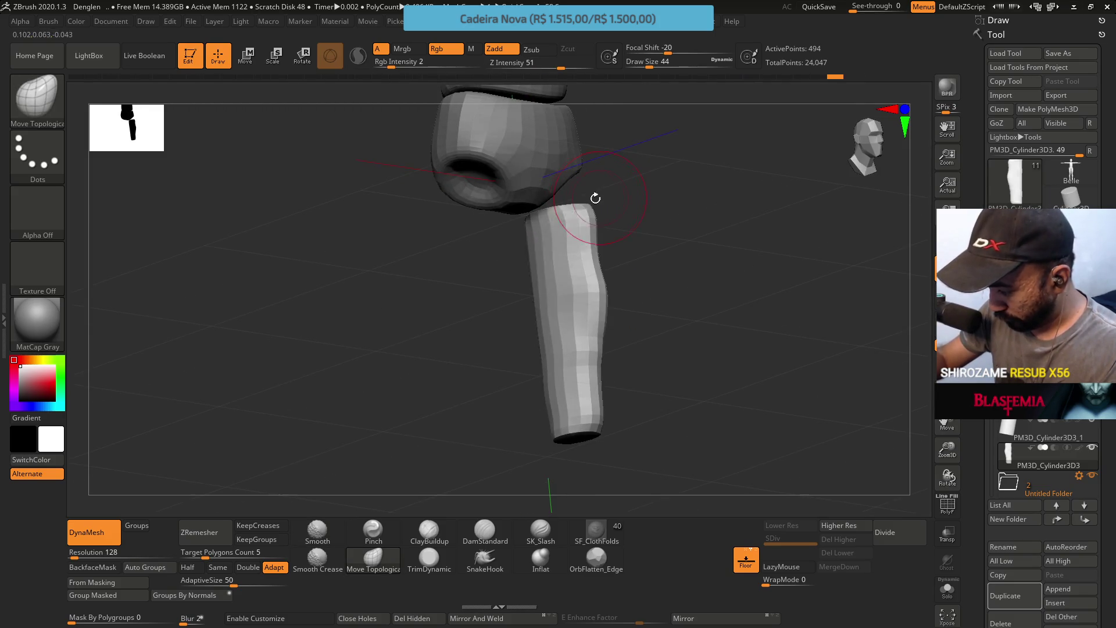
mouse_move(521, 273)
left_mouse_down("shift")
mouse_move(547, 235)
mouse_move(558, 247)
mouse_move(546, 234)
mouse_move(543, 251)
left_mouse_up("shift")
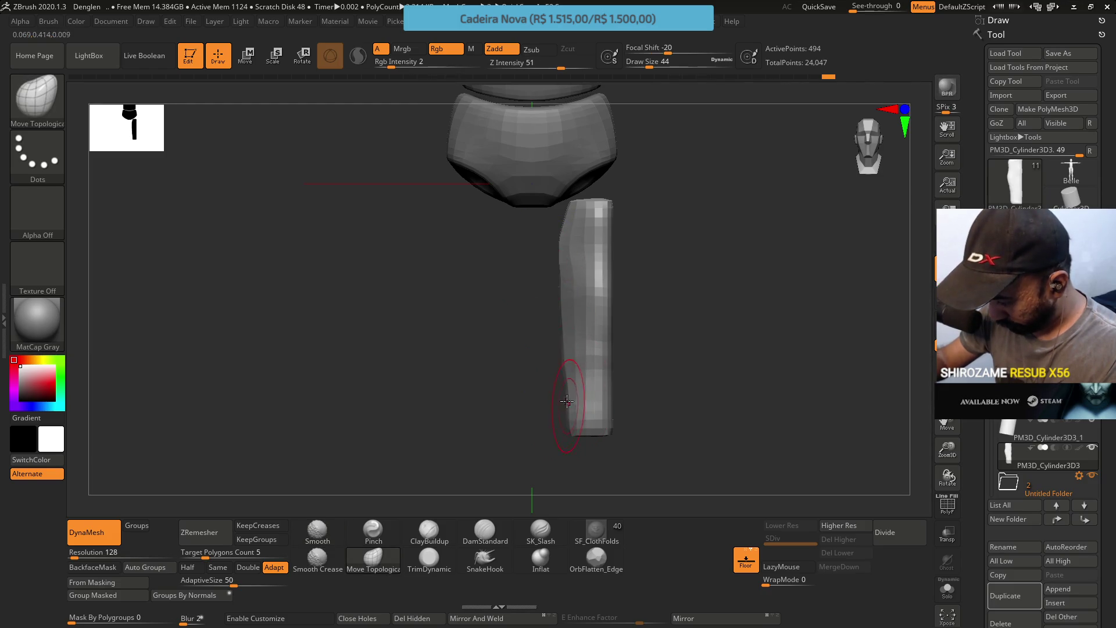
left_click_drag(560, 402, 613, 390)
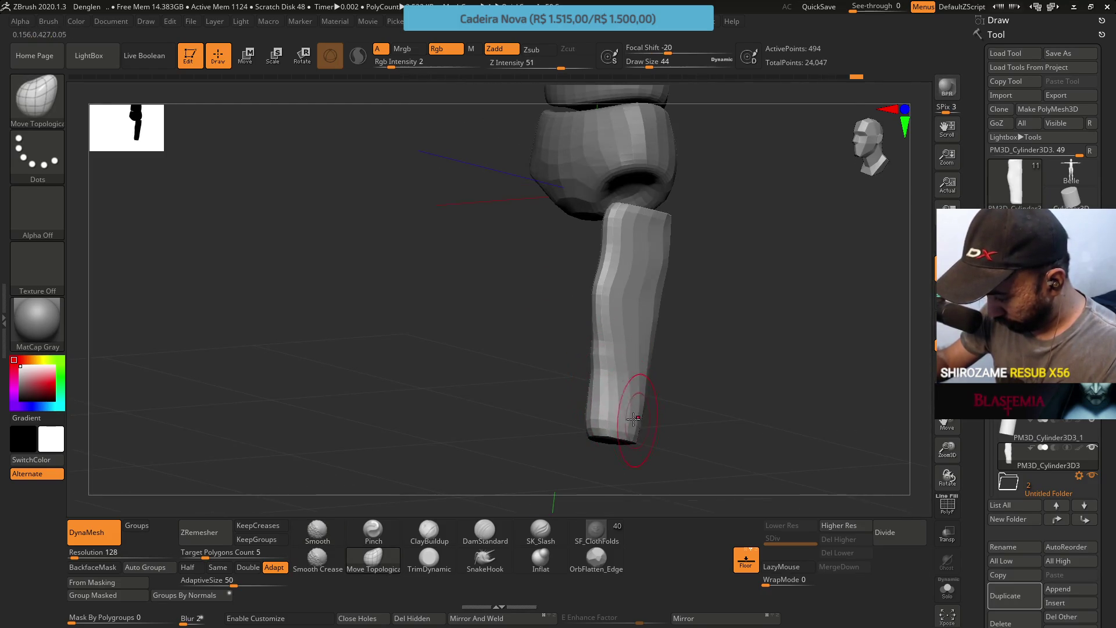
key("ctrl")
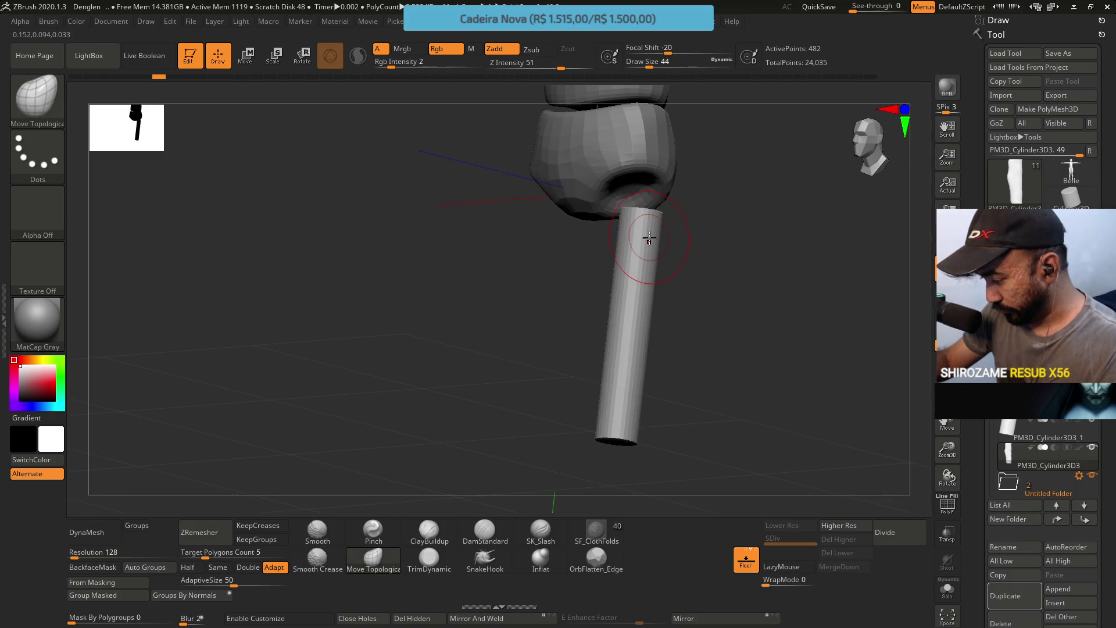
left_click_drag(658, 291, 656, 296, "shift")
left_click(118, 529)
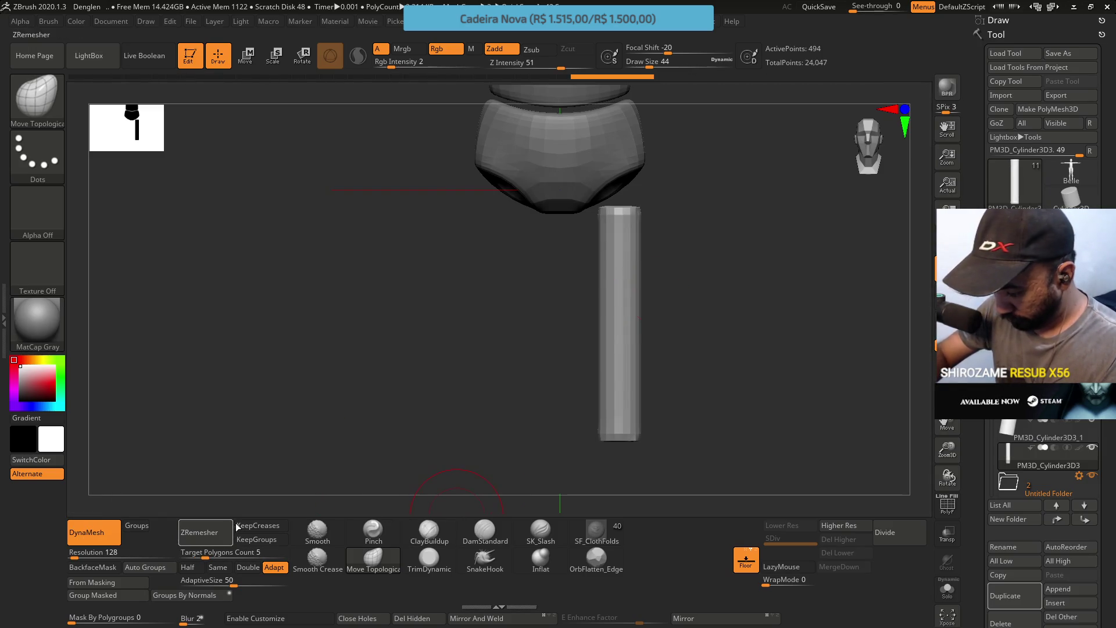
ZRemesh the leg cylinder with Half enabled and check its wireframe
left_click(188, 567)
left_click(208, 537)
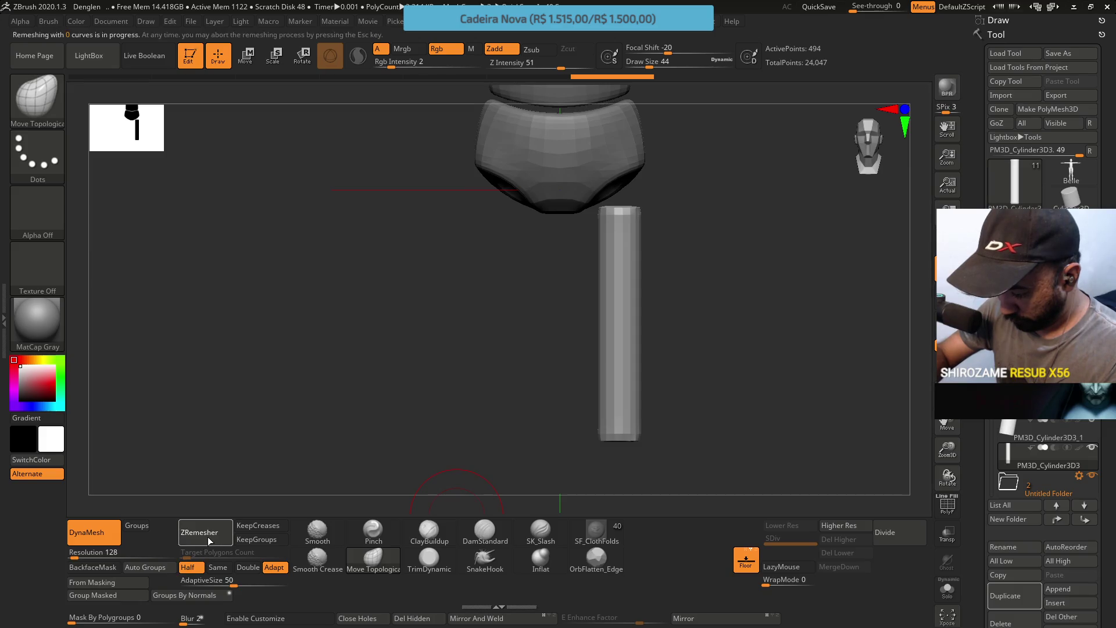
key("shift+f")
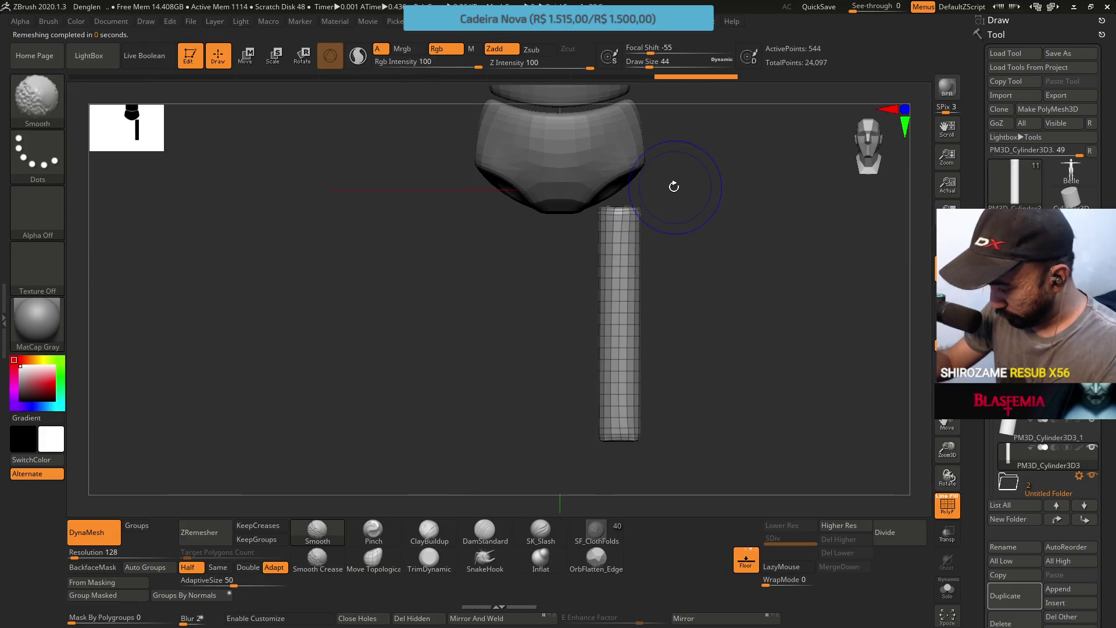
key("shift+f")
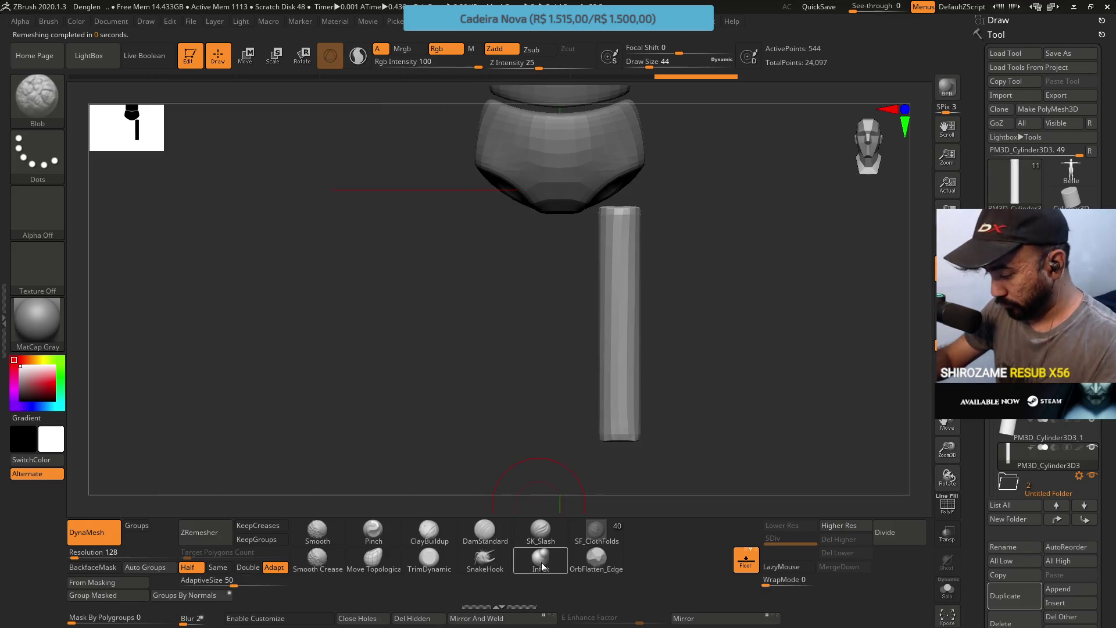
Inflate the leg into a tapered thigh shape with the Inflat brush at size 116
left_click(541, 559)
key("s")
left_click_drag(711, 286, 716, 286)
left_click_drag(617, 233, 615, 433)
mouse_move(611, 274)
left_mouse_down()
mouse_move(611, 336)
mouse_move(611, 274)
mouse_move(628, 243)
mouse_move(613, 219)
mouse_move(645, 209)
left_mouse_up()
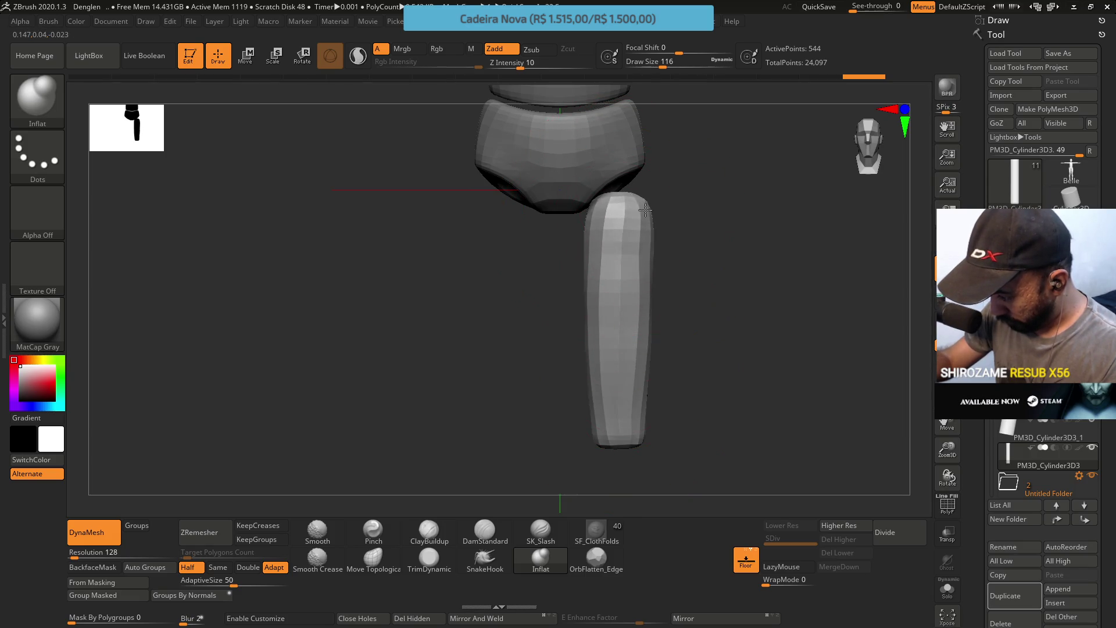
left_click_drag(638, 284, 622, 274)
right_click_drag(617, 381, 701, 225)
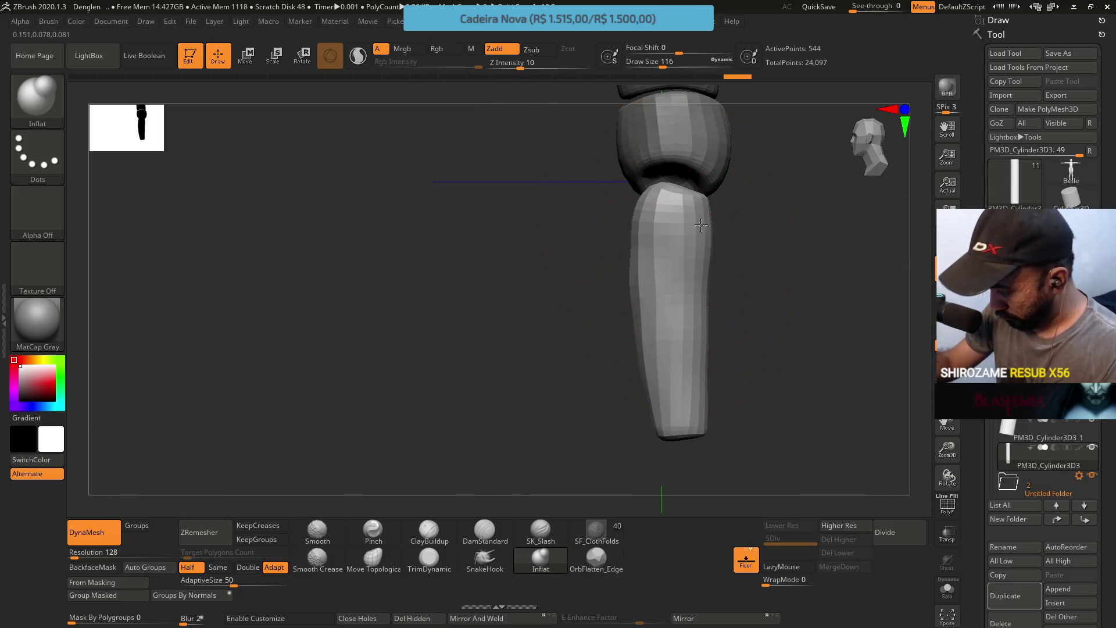
mouse_move(694, 298)
left_mouse_down()
mouse_move(692, 338)
mouse_move(680, 274)
mouse_move(696, 319)
left_mouse_up()
right_click_drag(695, 319, 753, 237)
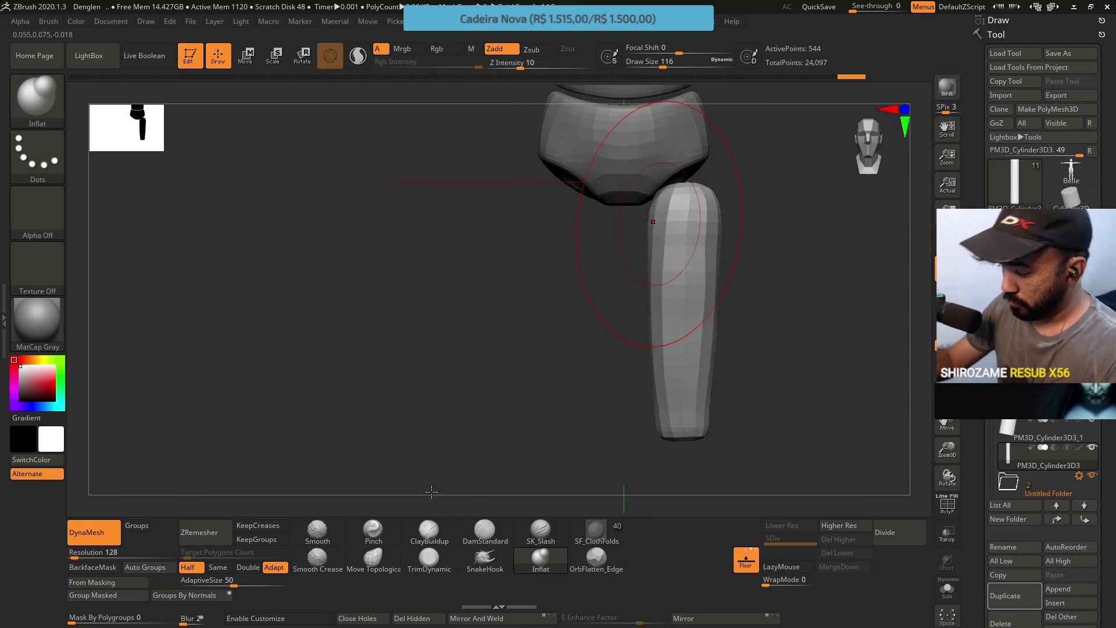
ZRemesh again with Adapt off and KeepCreases on, reducing the leg to 152 points
left_click(274, 567)
left_click(197, 534)
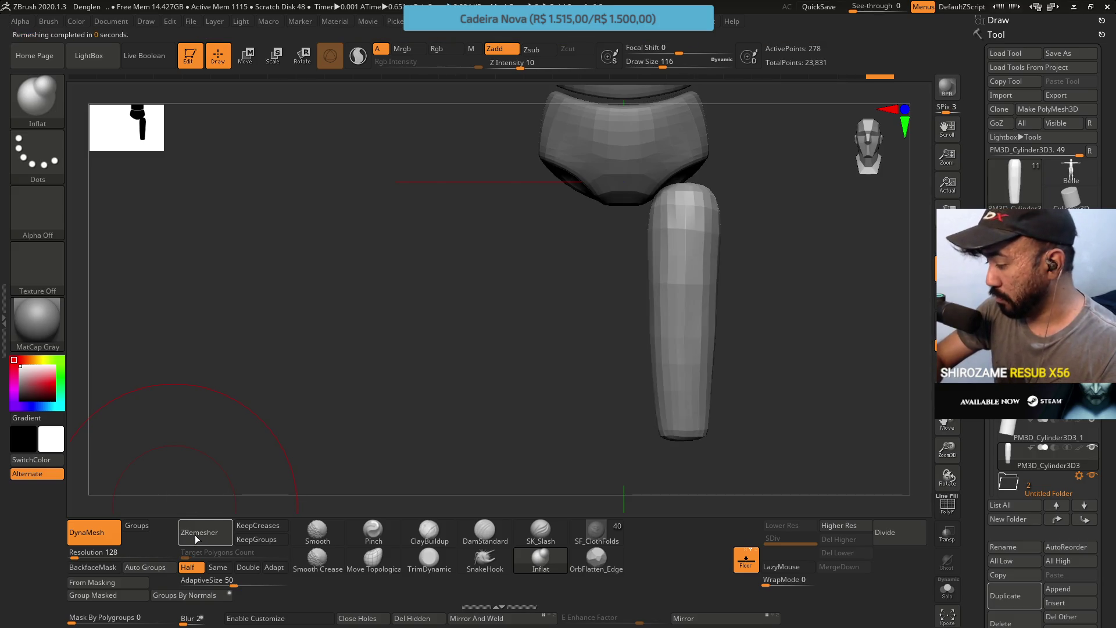
key("shift+f")
key("shift+f")
left_click(203, 535)
left_click(277, 526)
left_click(204, 531)
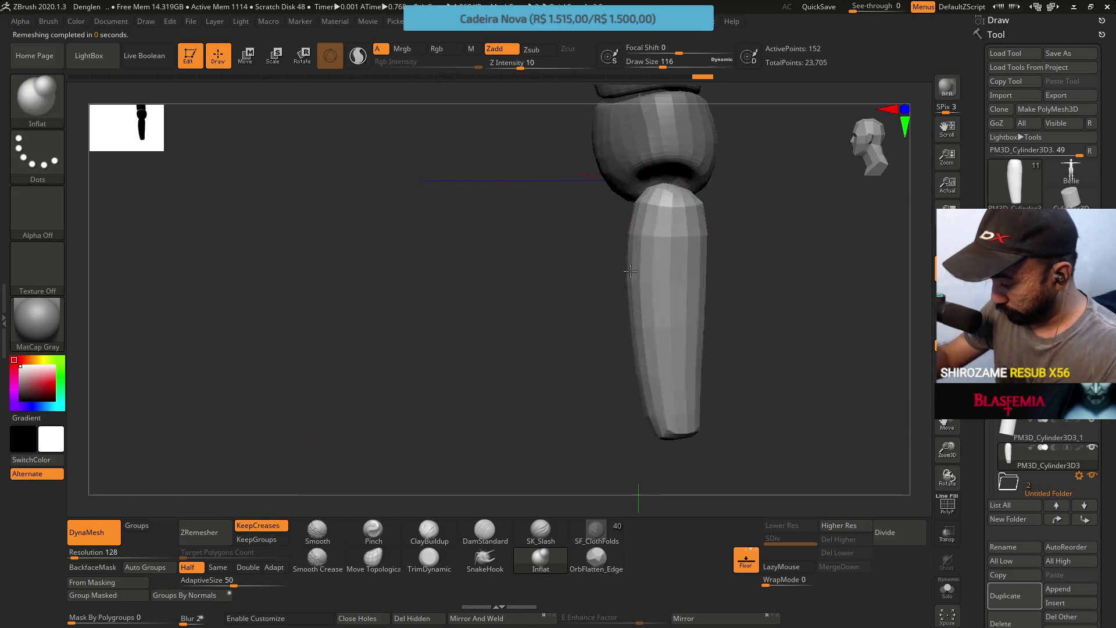
left_click_drag(630, 270, 696, 281)
key("shift+f")
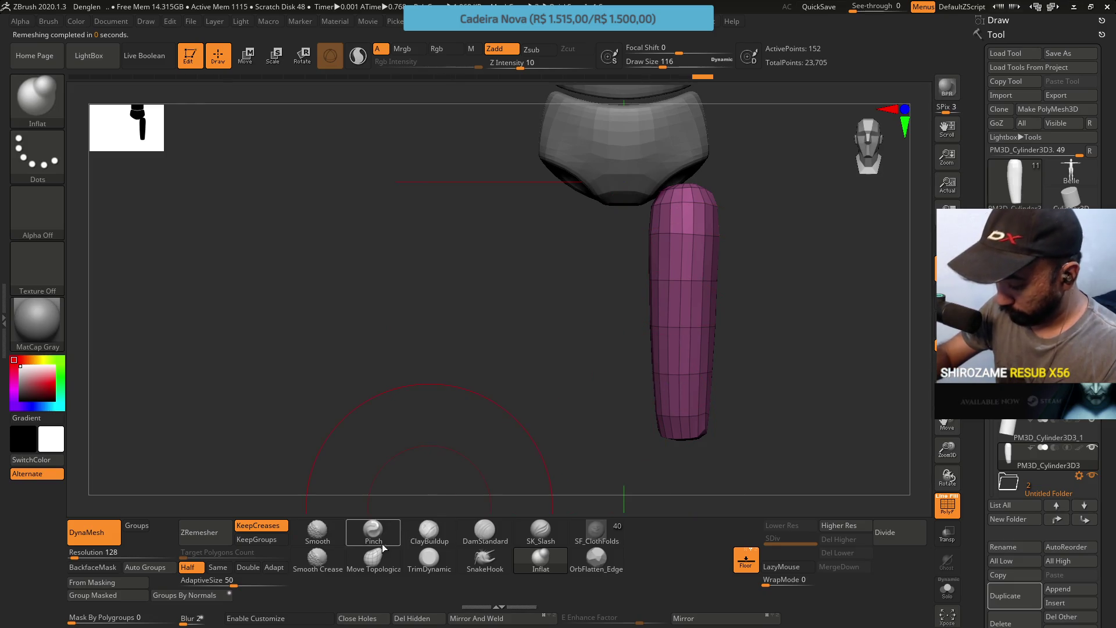
left_click(373, 558)
mouse_move(747, 187)
left_mouse_down()
mouse_move(679, 239)
mouse_move(715, 228)
mouse_move(691, 174)
mouse_move(681, 206)
left_mouse_up()
key("shift+f")
key("bracketleft")
key("bracketleft")
key("bracketleft")
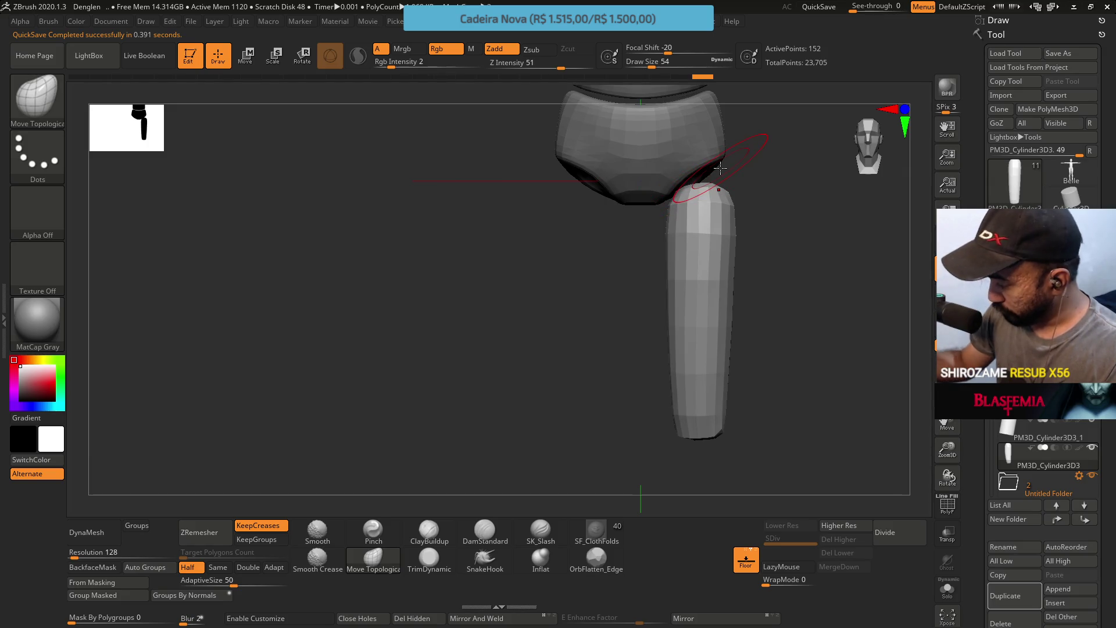
left_click(1017, 455)
left_click_drag(750, 261, 680, 236)
key("s")
mouse_move(692, 185)
left_mouse_down()
mouse_move(671, 185)
mouse_move(709, 169)
mouse_move(730, 203)
mouse_move(711, 248)
left_mouse_up()
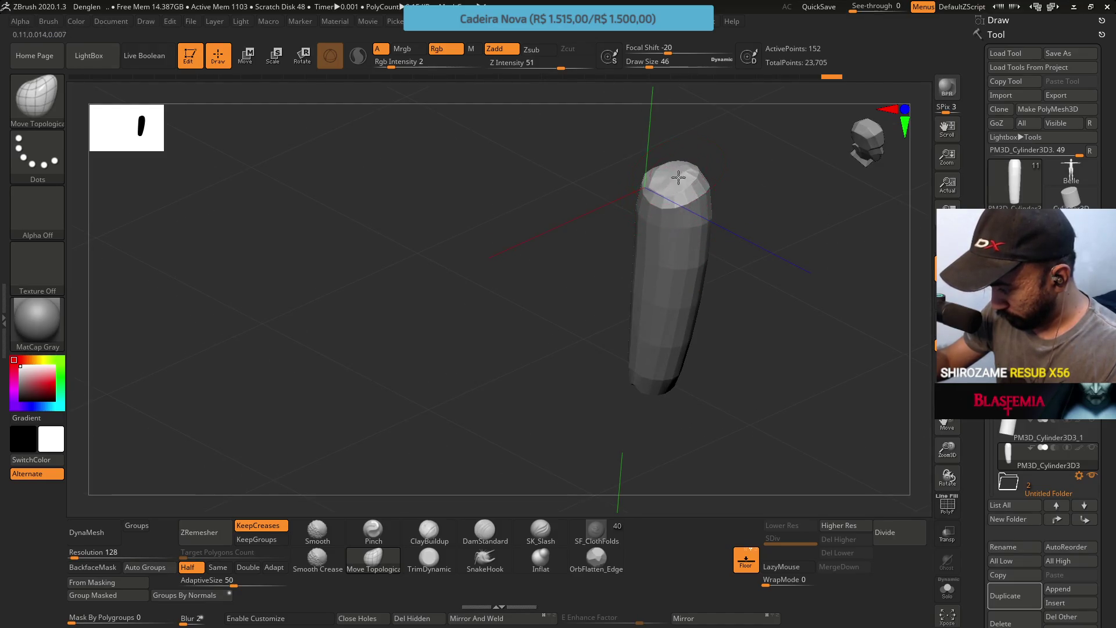
mouse_move(677, 180)
left_mouse_down("shift")
mouse_move(697, 160)
mouse_move(786, 200)
mouse_move(727, 180)
mouse_move(777, 219)
mouse_move(668, 176)
mouse_move(738, 215)
mouse_move(660, 176)
mouse_move(708, 173)
mouse_move(636, 172)
mouse_move(675, 154)
mouse_move(651, 191)
mouse_move(637, 190)
left_mouse_up("shift")
key("s")
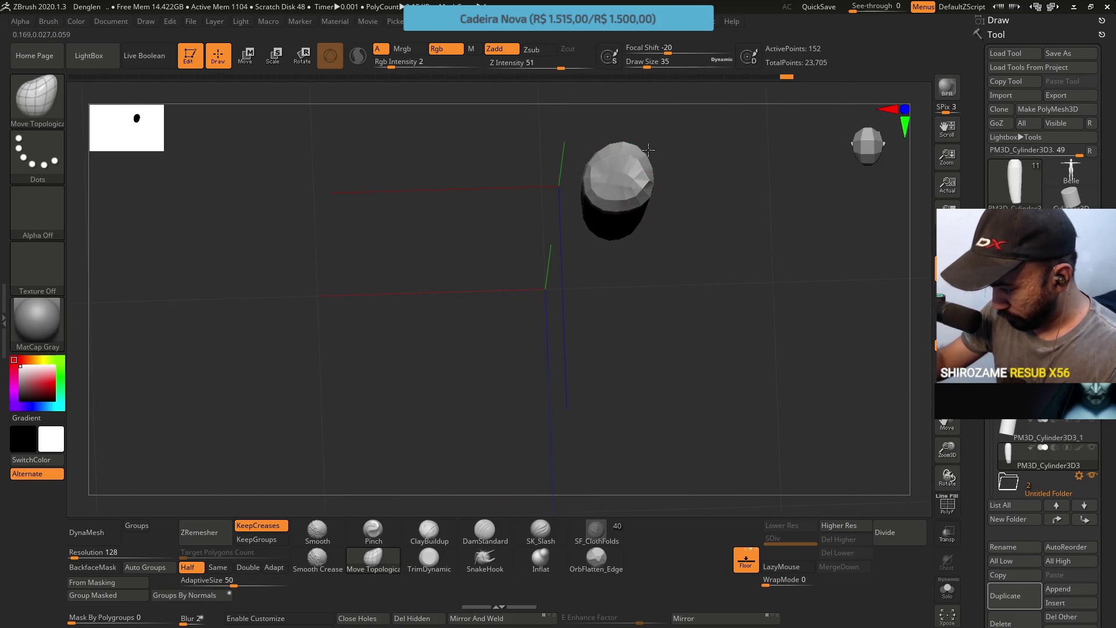
key("shift")
left_click_drag(630, 175, 662, 182, "shift")
key("s")
left_click(677, 302)
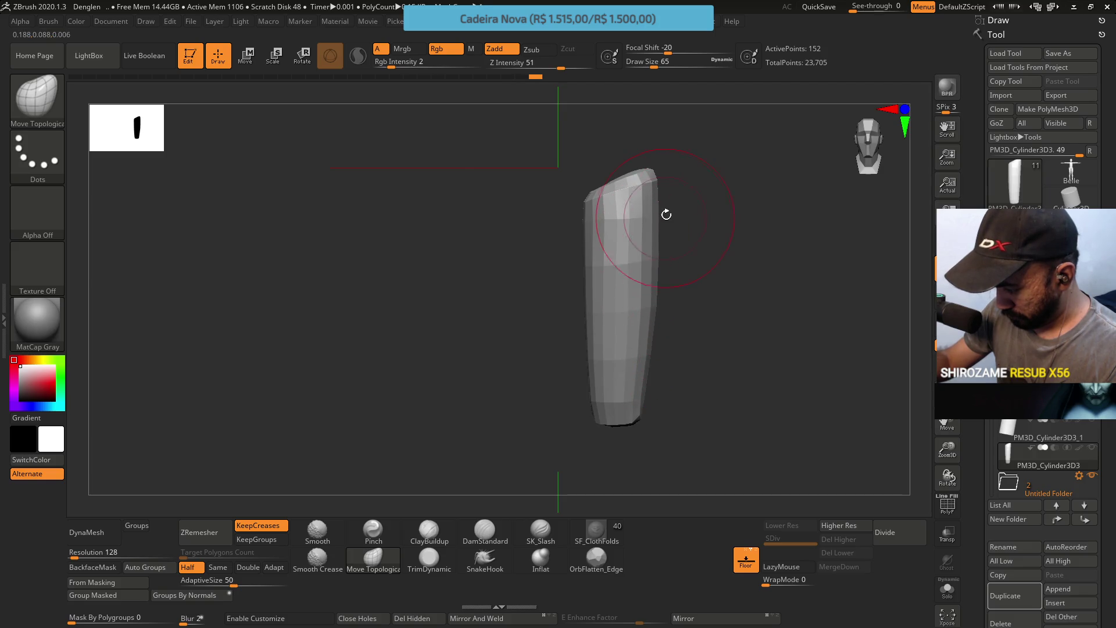
mouse_move(673, 207)
left_mouse_down()
mouse_move(727, 199)
mouse_move(697, 200)
mouse_move(660, 228)
left_mouse_up()
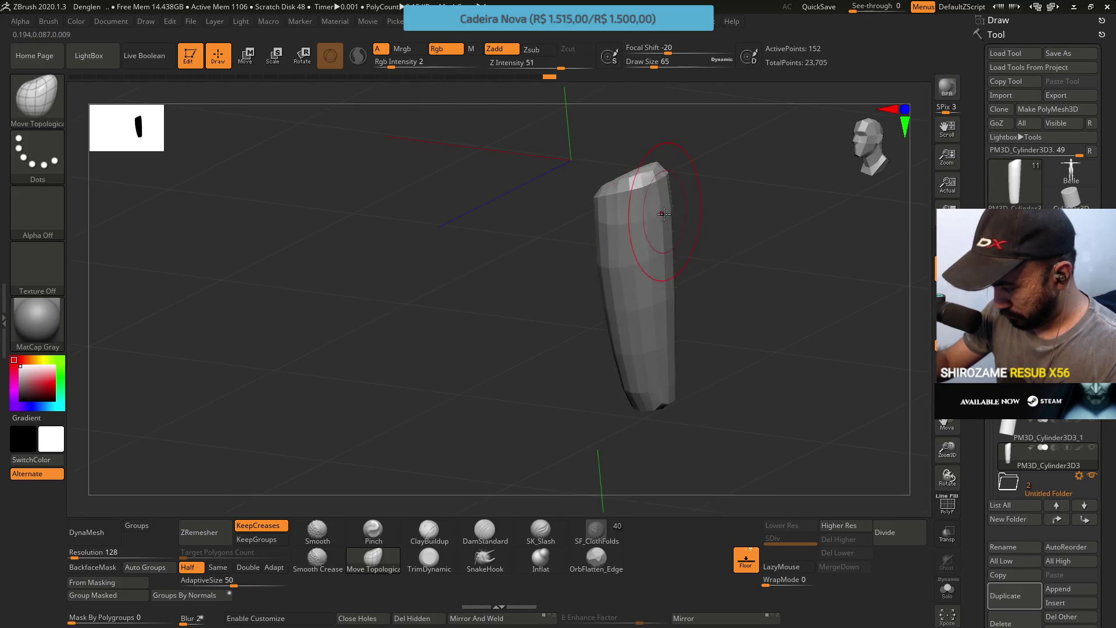
mouse_move(660, 287)
left_mouse_down()
mouse_move(705, 250)
mouse_move(697, 172)
left_mouse_up()
mouse_move(599, 251)
left_mouse_down()
mouse_move(597, 235)
mouse_move(590, 249)
left_mouse_up()
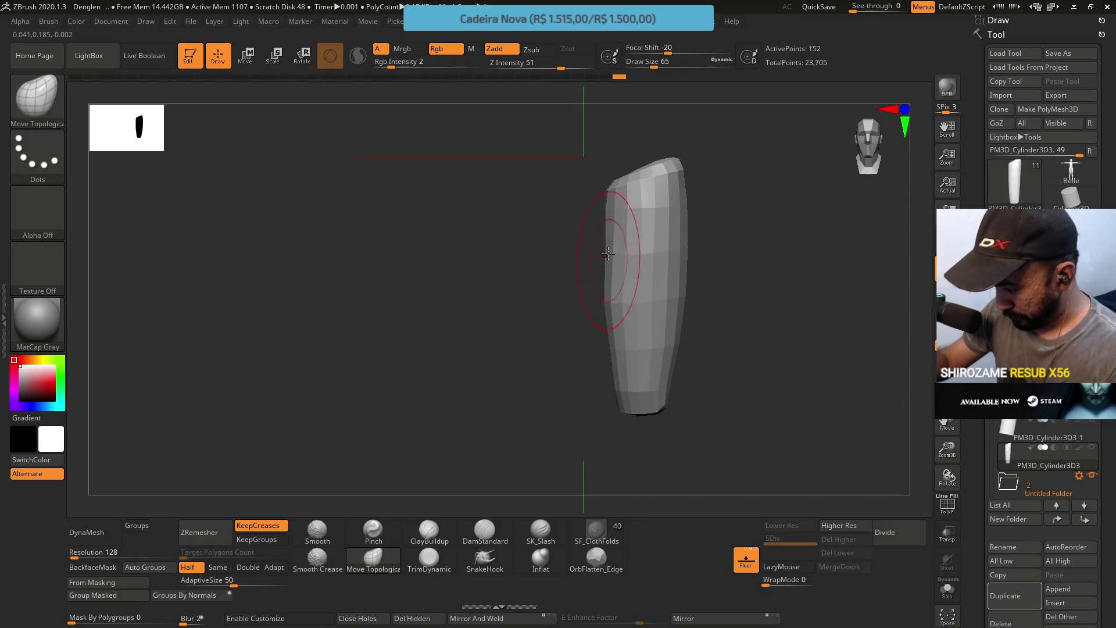
left_click_drag(611, 252, 610, 265, "shift")
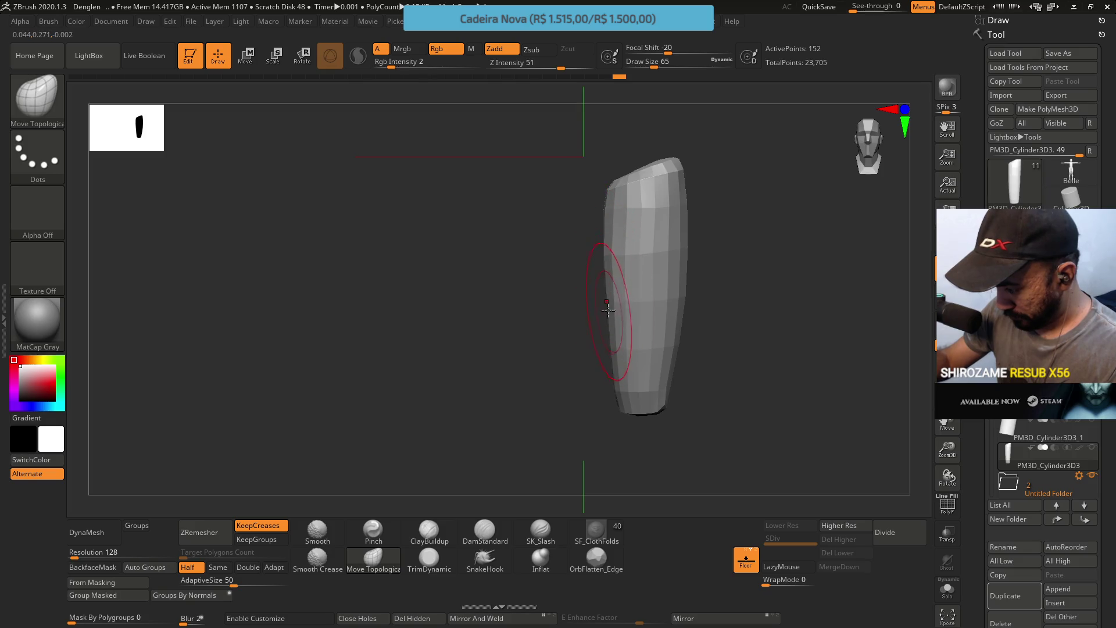
left_click_drag(605, 202, 607, 236)
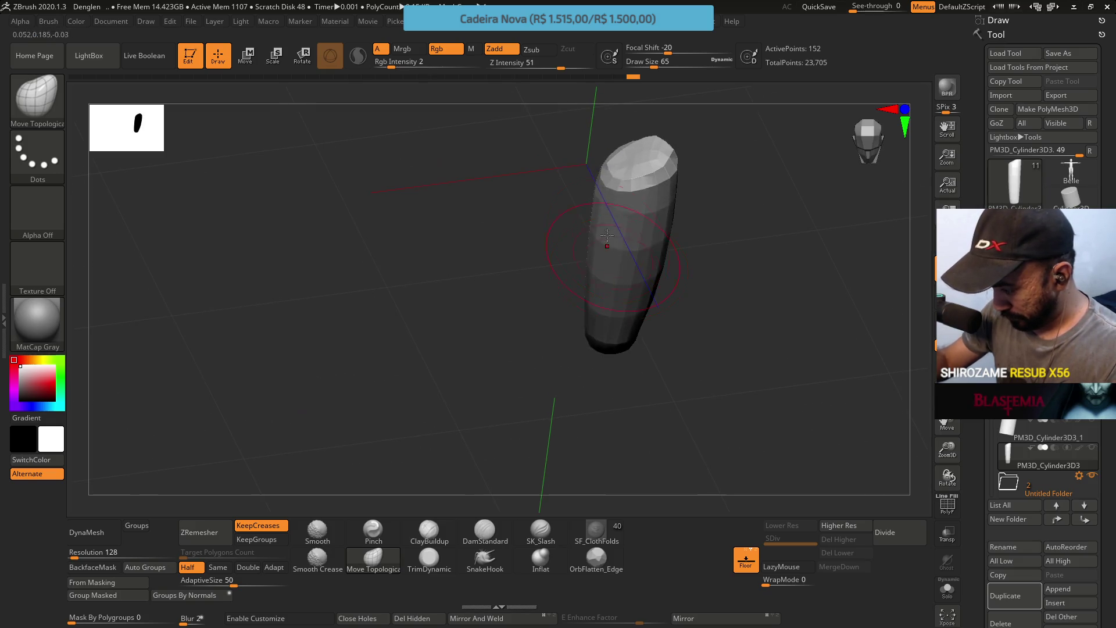
left_click_drag(665, 181, 666, 204, "shift")
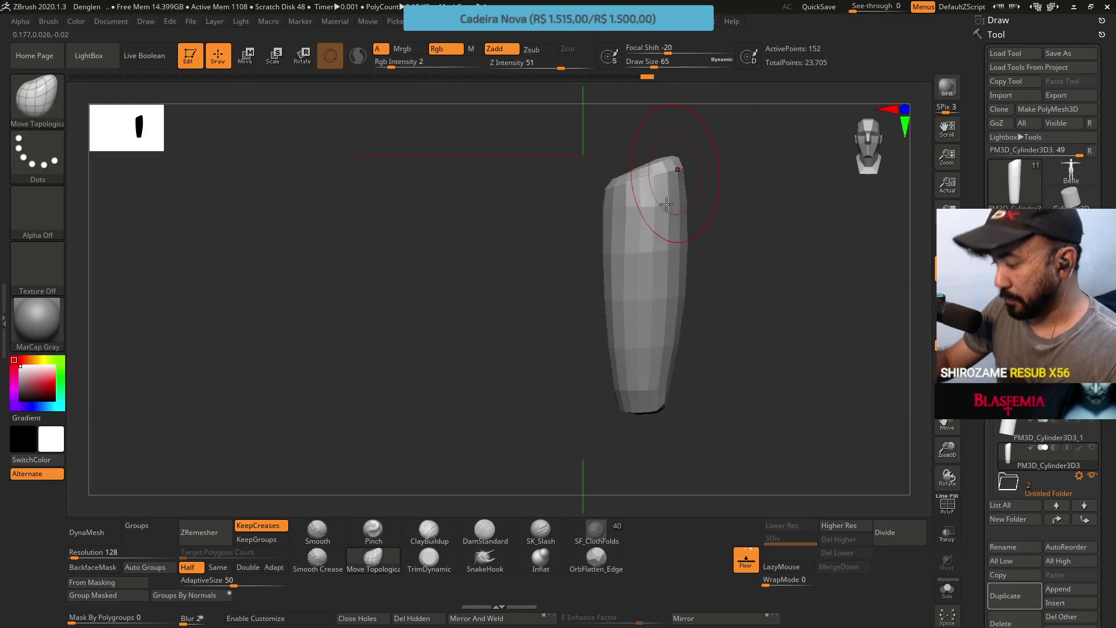
mouse_move(740, 166)
left_mouse_down()
mouse_move(715, 219)
mouse_move(741, 223)
mouse_move(675, 186)
mouse_move(616, 241)
left_mouse_up()
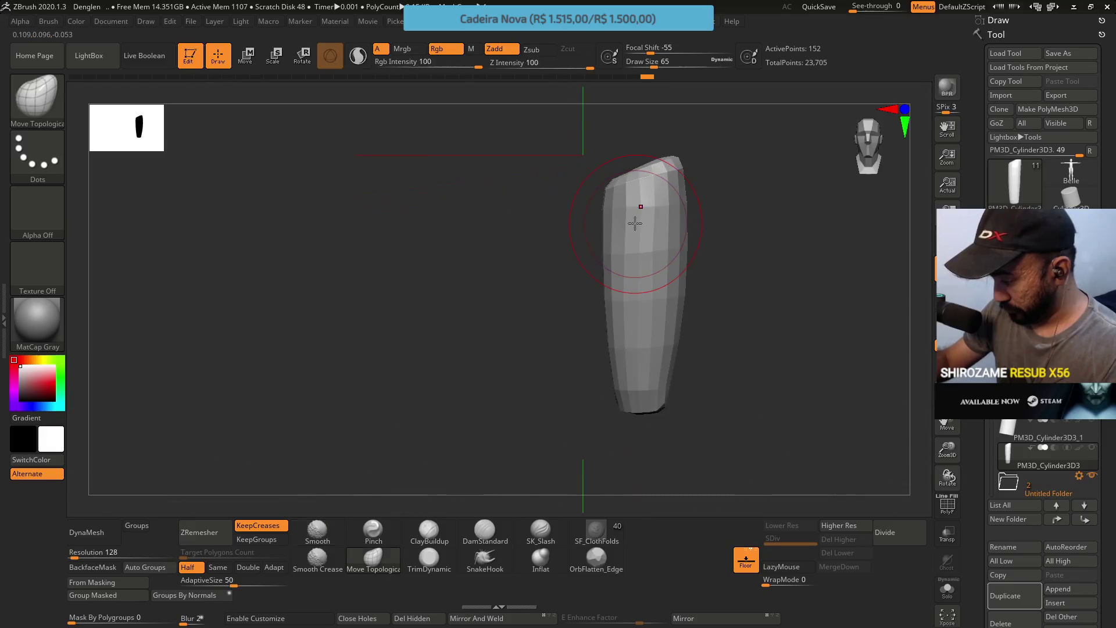
mouse_move(691, 219)
left_mouse_down()
mouse_move(722, 289)
mouse_move(742, 272)
mouse_move(757, 282)
left_mouse_up()
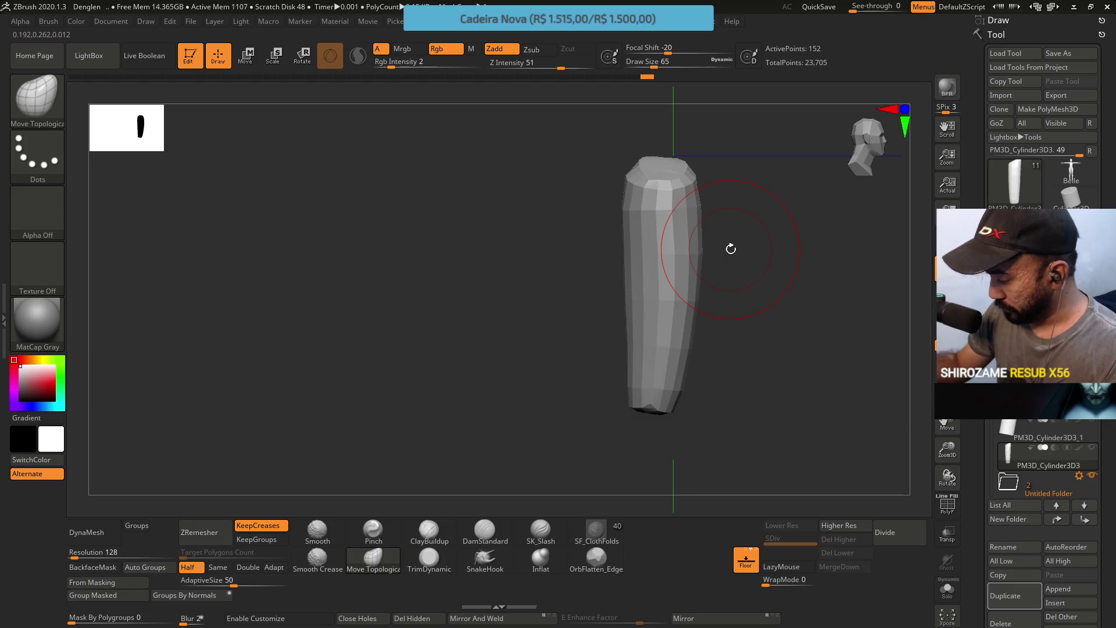
Turn off Solo to show the full leg and pelvis, and set the brush size to 46
left_click(1051, 437)
left_click_drag(814, 344, 708, 338)
key("Up")
key("Up")
key("Up")
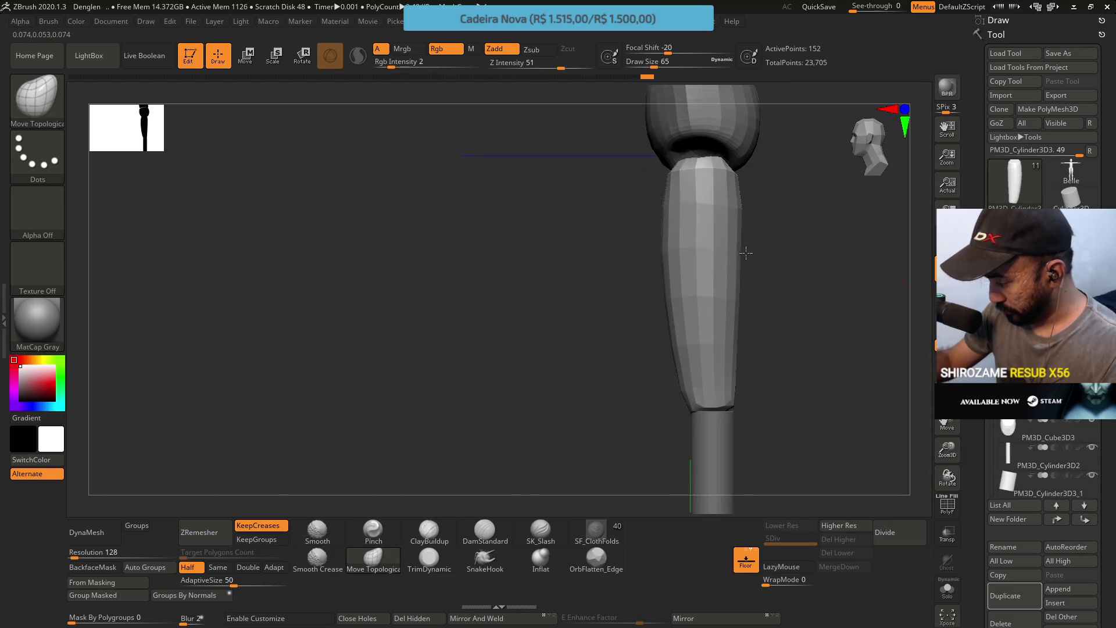
left_click_drag(752, 184, 698, 274, "alt")
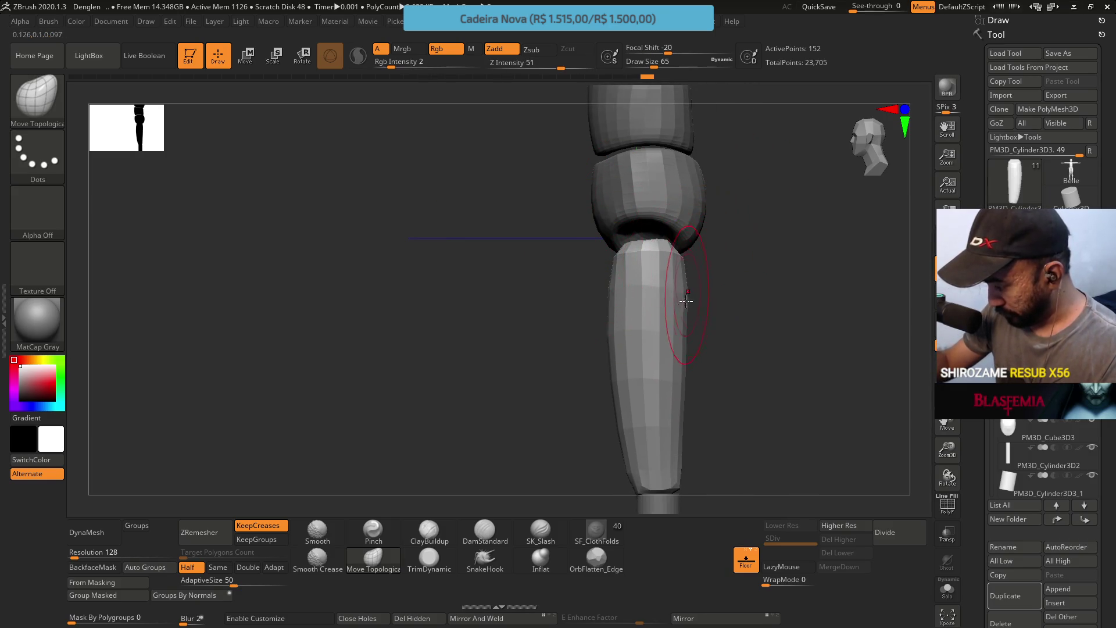
key("s")
left_click_drag(697, 269, 685, 255)
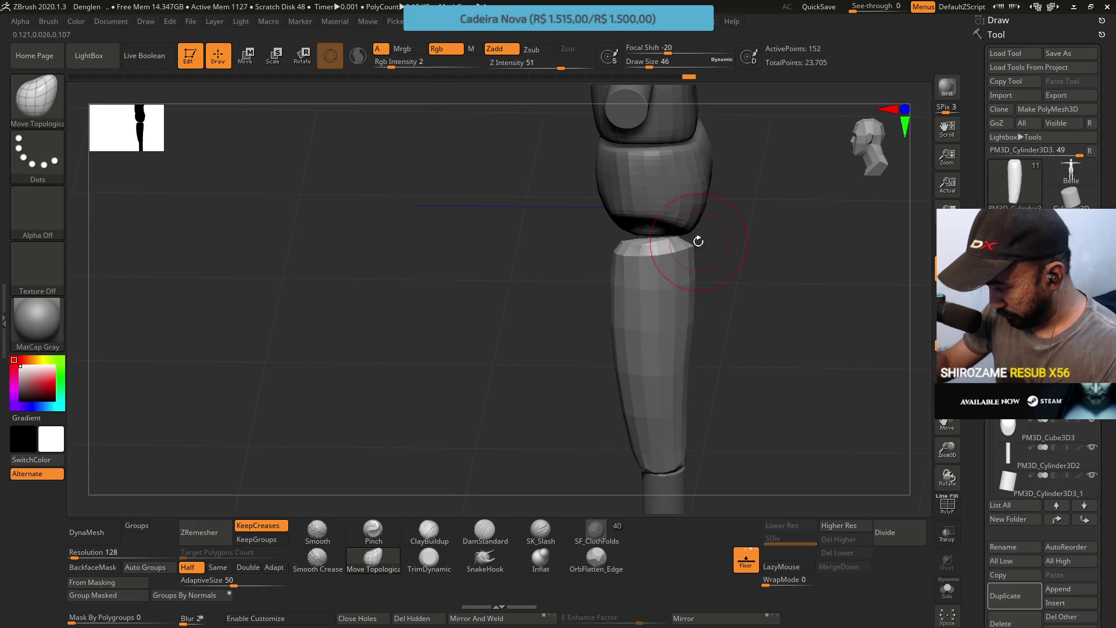
Push the lower-leg cylinder's edges to sit under the thigh, enlarging the brush to 59, then 62
left_click_drag(695, 241, 719, 222)
mouse_move(694, 361)
left_mouse_down()
mouse_move(692, 313)
mouse_move(698, 349)
left_mouse_up()
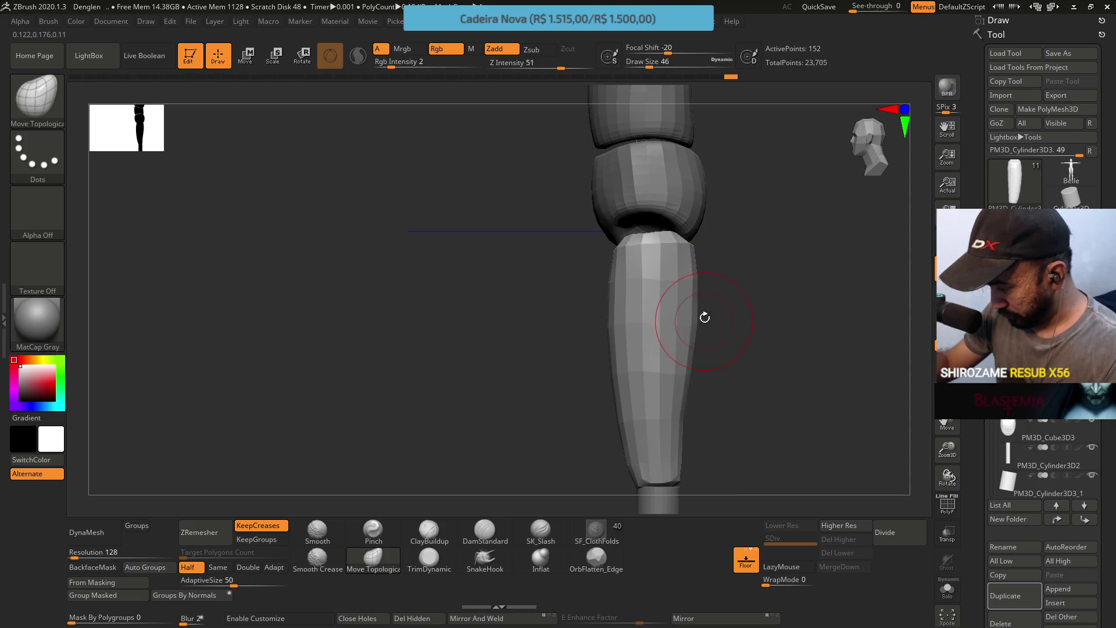
left_click_drag(688, 404, 692, 372)
mouse_move(643, 287)
left_mouse_down()
mouse_move(635, 299)
mouse_move(630, 255)
mouse_move(655, 224)
mouse_move(622, 221)
mouse_move(657, 244)
left_mouse_up()
key("bracketright")
key("s")
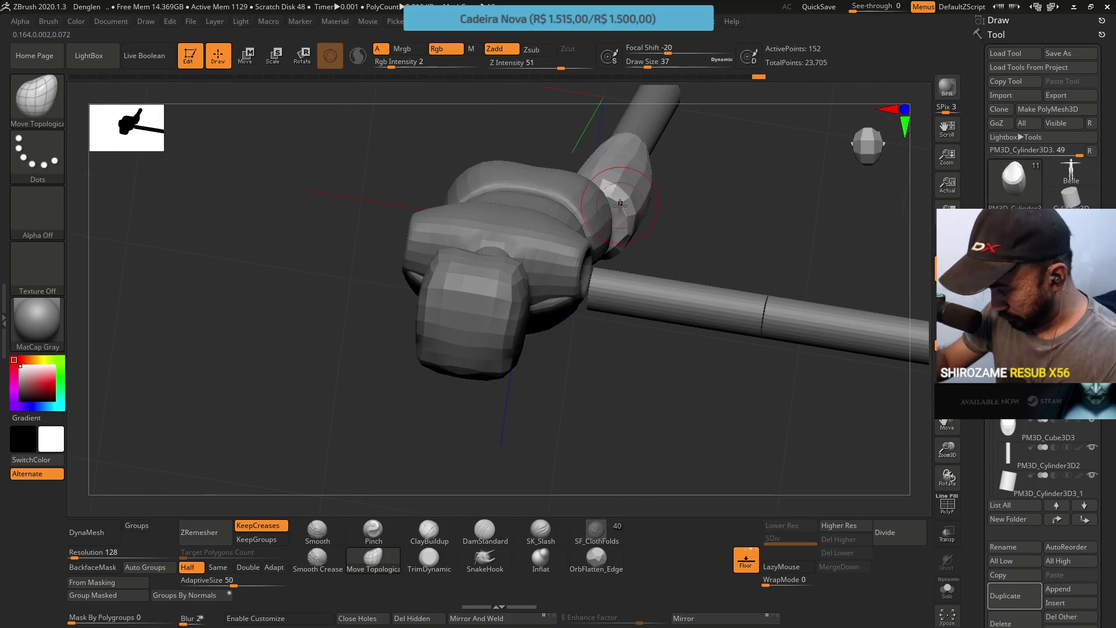
mouse_move(638, 185)
left_mouse_down()
mouse_move(645, 175)
mouse_move(645, 251)
mouse_move(680, 217)
mouse_move(677, 273)
mouse_move(651, 225)
left_mouse_up()
key("s")
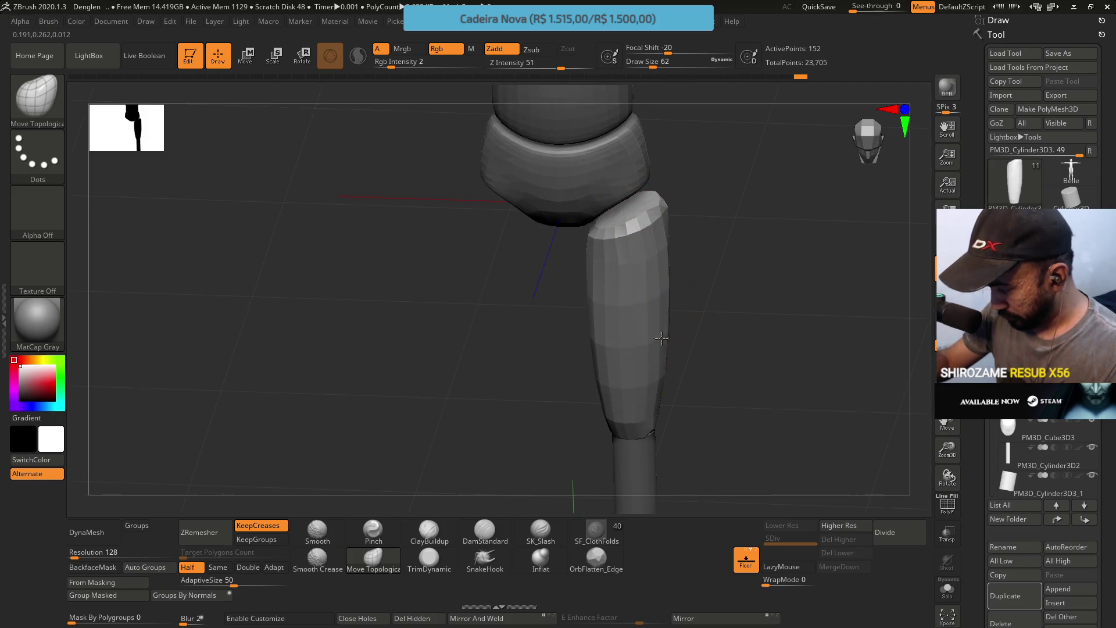
left_click_drag(668, 340, 683, 244, "shift")
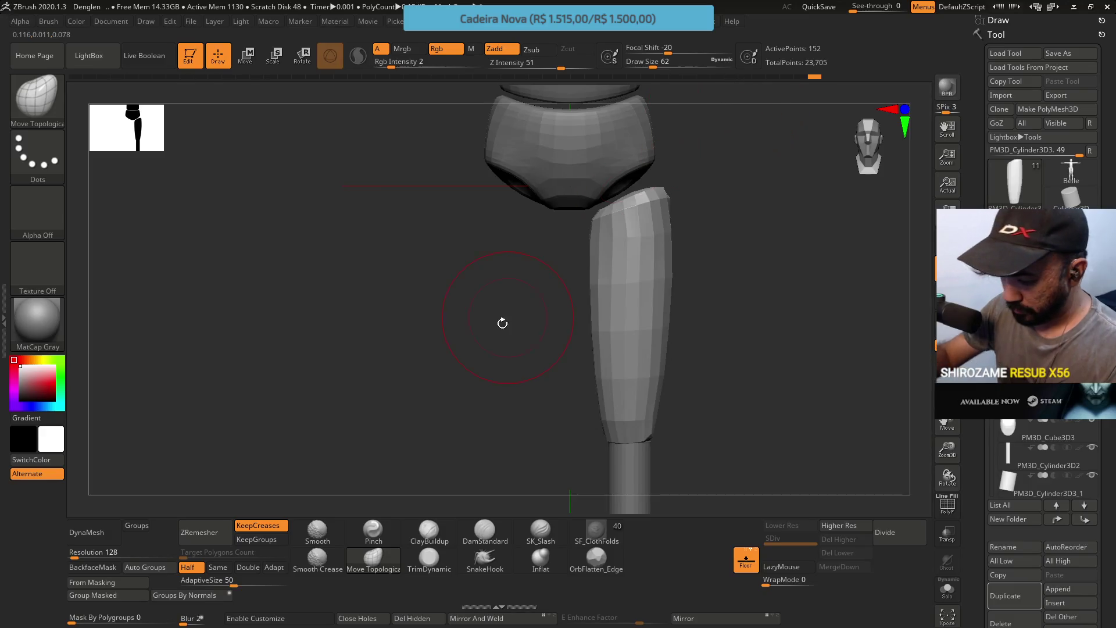
ZRemesh the cylinder at Same density and divide it once, from 152 to 650 points
left_click(218, 567)
left_click(206, 537)
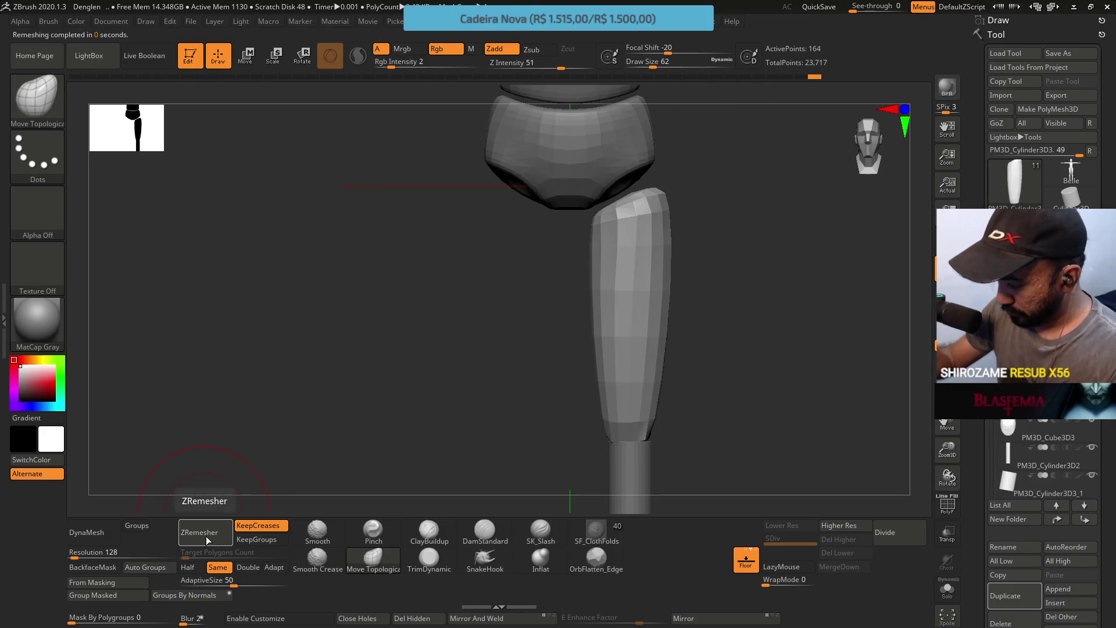
mouse_move(705, 257)
left_mouse_down()
mouse_move(725, 242)
mouse_move(710, 260)
left_mouse_up()
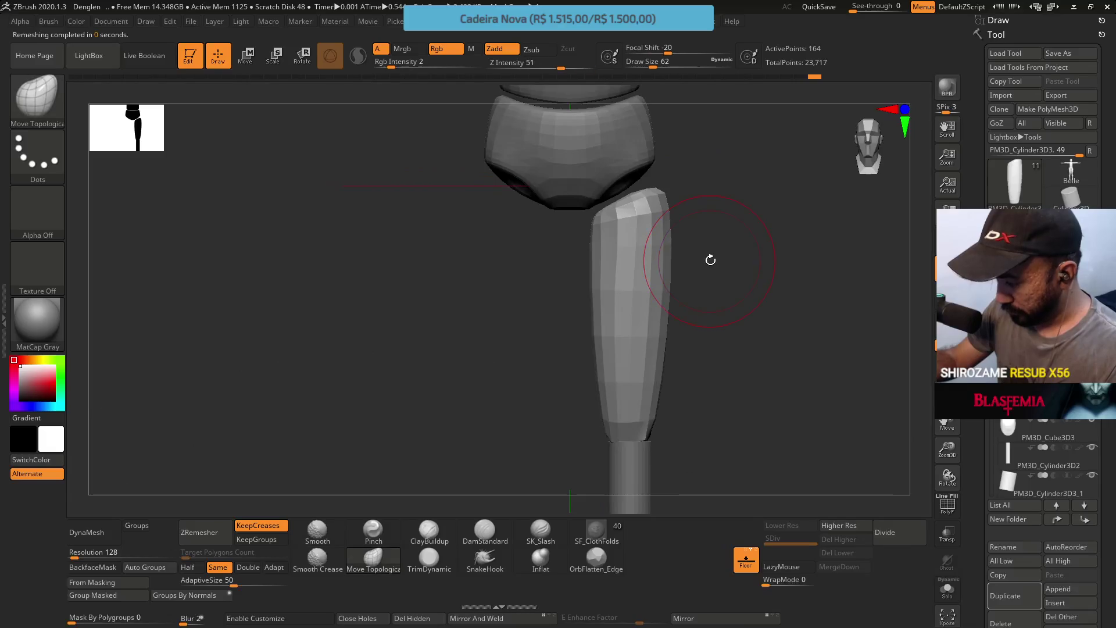
mouse_move(711, 215)
left_mouse_down()
mouse_move(706, 312)
mouse_move(686, 349)
mouse_move(667, 281)
left_mouse_up()
mouse_move(721, 308)
left_mouse_down()
mouse_move(762, 205)
mouse_move(742, 269)
mouse_move(762, 326)
mouse_move(708, 301)
mouse_move(688, 310)
left_mouse_up()
key("d")
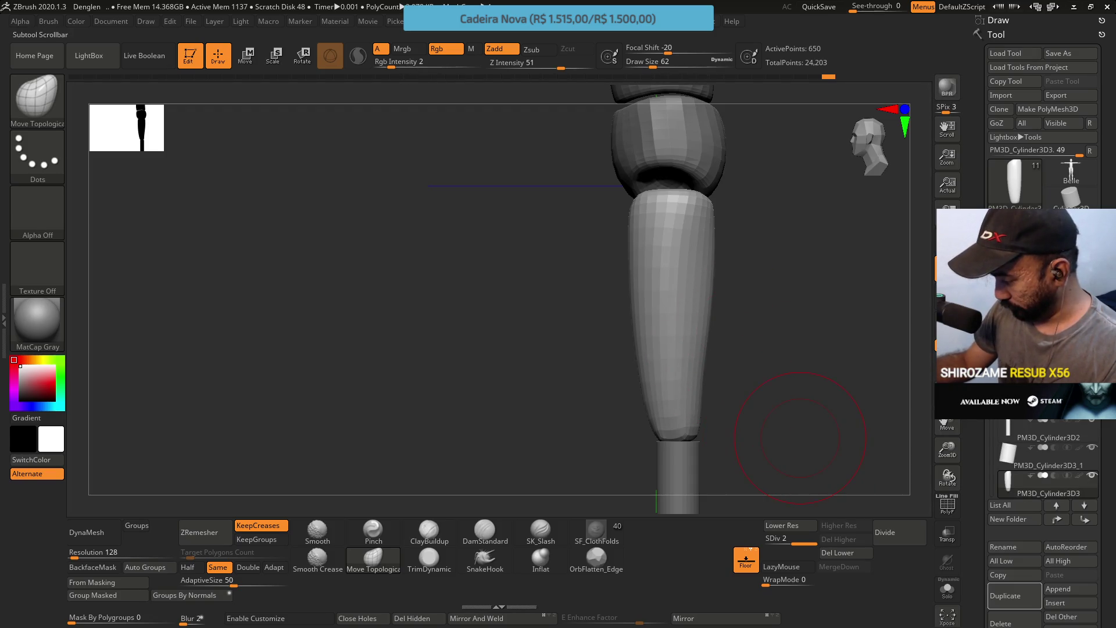
Solo the subdivided cylinder, pick ClayBuildup at brush size 29, and orbit around it
left_click(700, 364, "ctrl+shift")
mouse_move(700, 364)
left_mouse_down()
mouse_move(693, 289)
mouse_move(616, 369)
left_mouse_up()
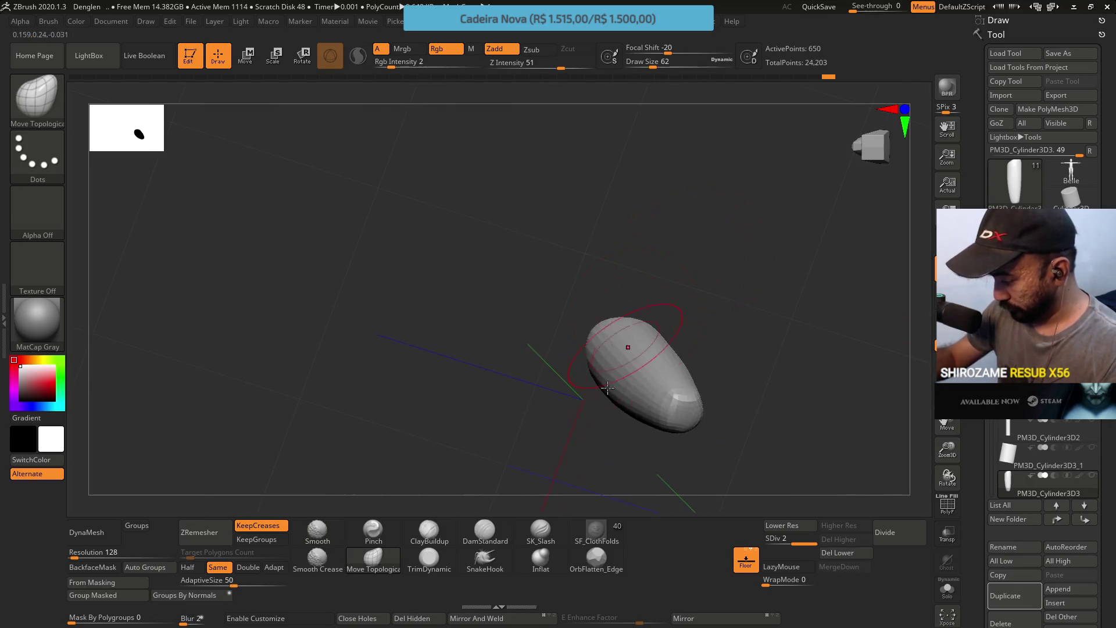
left_click(446, 525)
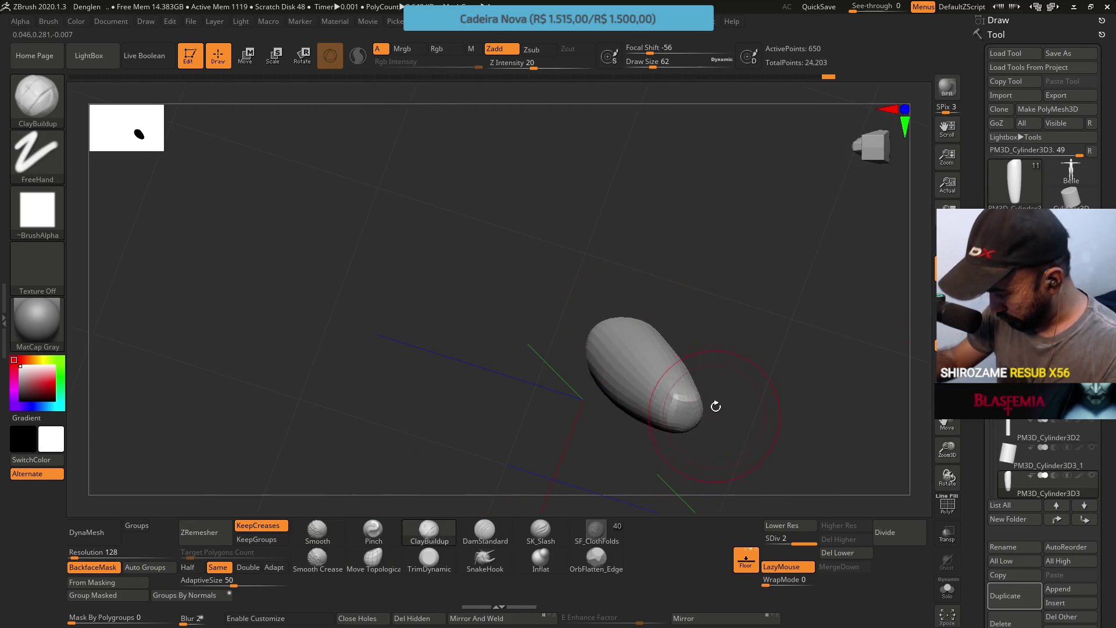
key("s")
left_click_drag(687, 415, 683, 414)
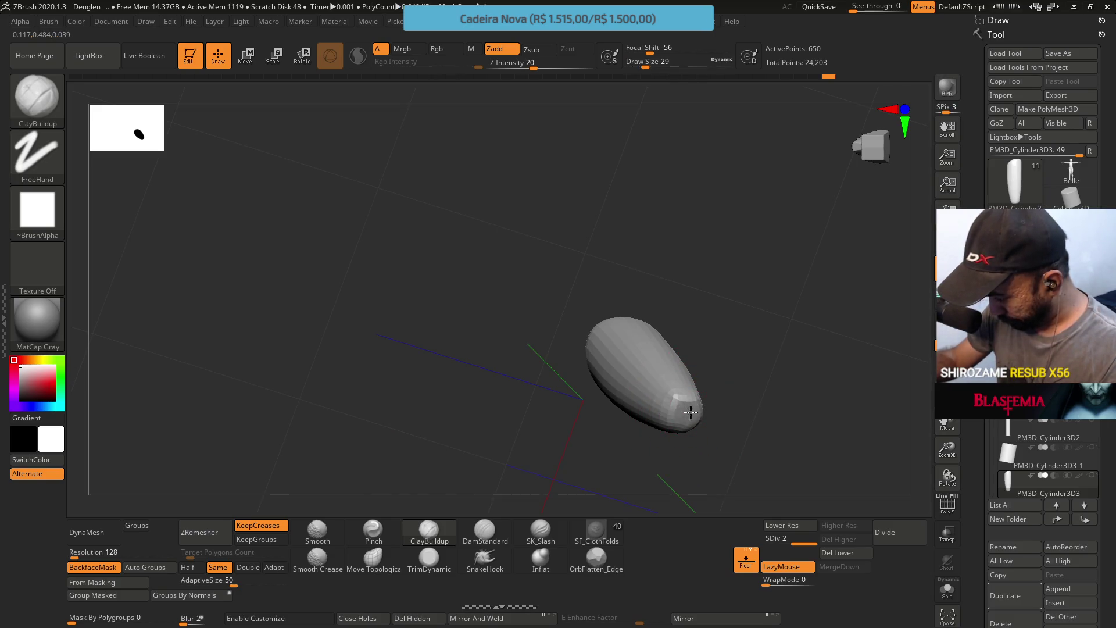
mouse_move(658, 266)
left_mouse_down()
mouse_move(742, 329)
mouse_move(698, 299)
mouse_move(669, 303)
mouse_move(706, 324)
mouse_move(703, 349)
mouse_move(738, 242)
mouse_move(756, 261)
mouse_move(719, 348)
mouse_move(697, 349)
left_mouse_up()
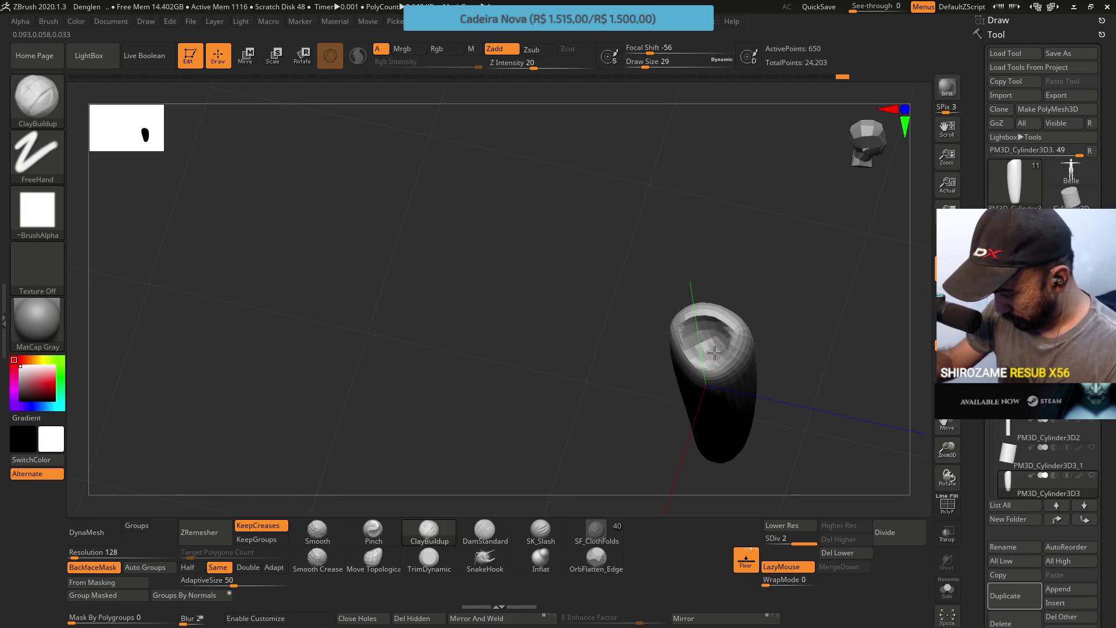
mouse_move(694, 334)
left_mouse_down()
mouse_move(750, 279)
mouse_move(731, 274)
mouse_move(748, 278)
mouse_move(689, 320)
left_mouse_up()
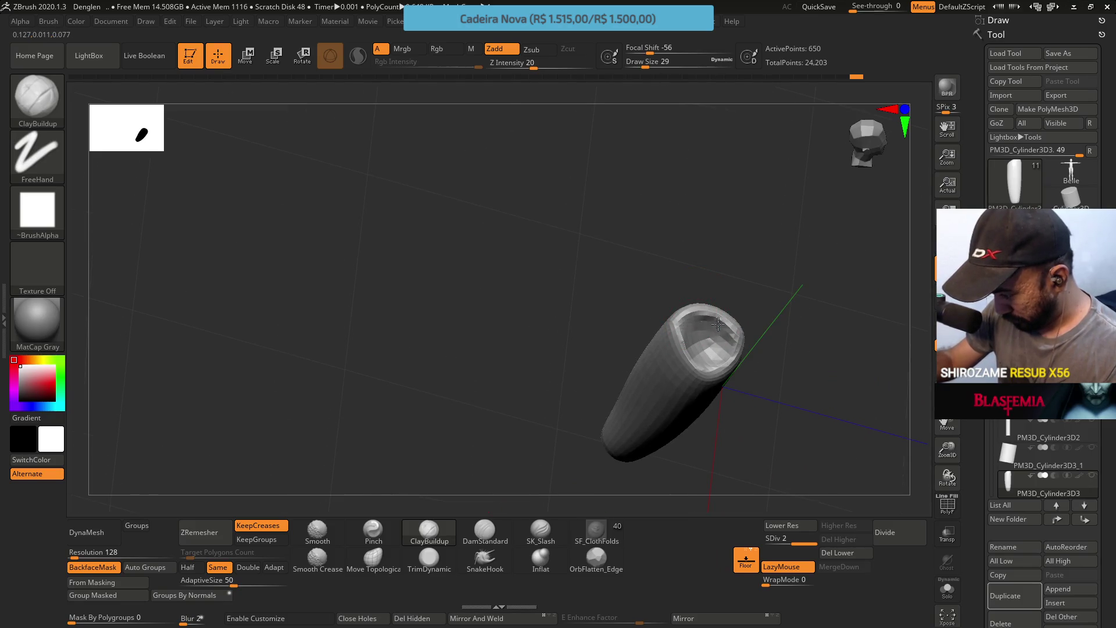
mouse_move(728, 343)
left_mouse_down()
mouse_move(696, 338)
mouse_move(724, 257)
mouse_move(715, 274)
mouse_move(690, 264)
mouse_move(684, 348)
left_mouse_up()
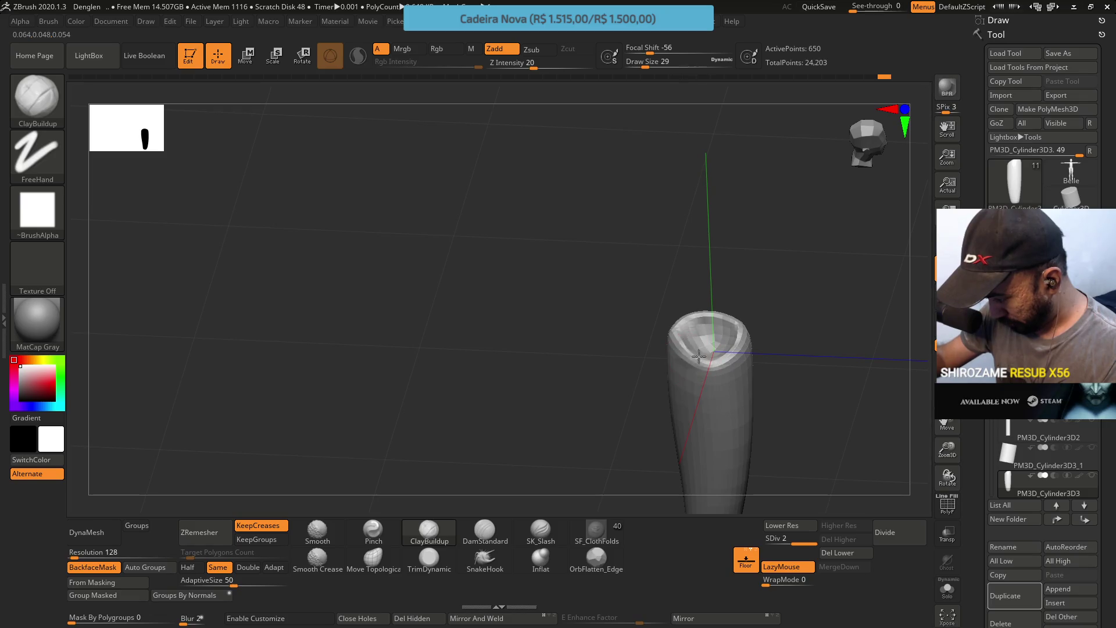
left_click_drag(730, 291, 724, 254)
Pull the cylinder's lower rim outward with Move Topological at brush size 46
left_click(373, 557)
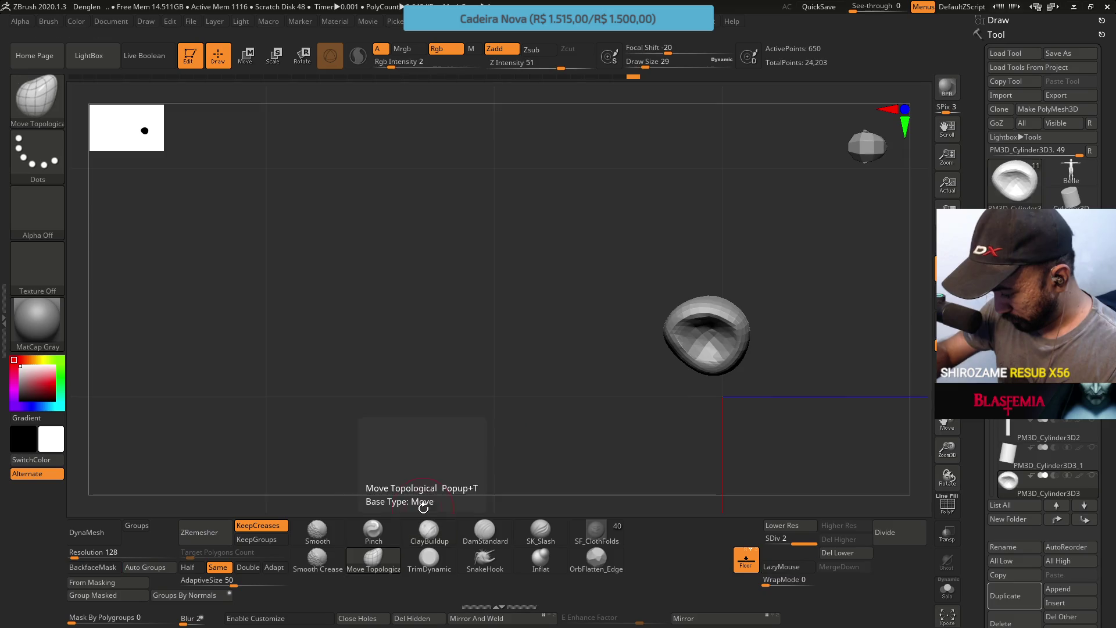
key("s")
left_click_drag(692, 371, 691, 361)
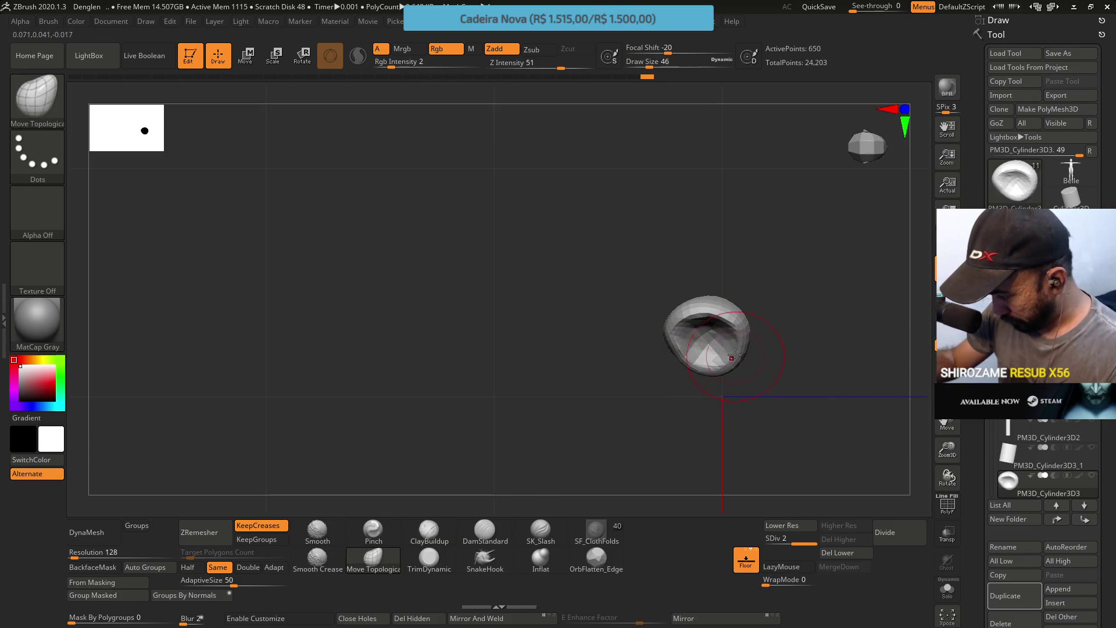
left_click_drag(692, 364, 684, 361)
mouse_move(710, 301)
right_mouse_down()
mouse_move(692, 325)
mouse_move(726, 302)
mouse_move(755, 316)
right_mouse_up()
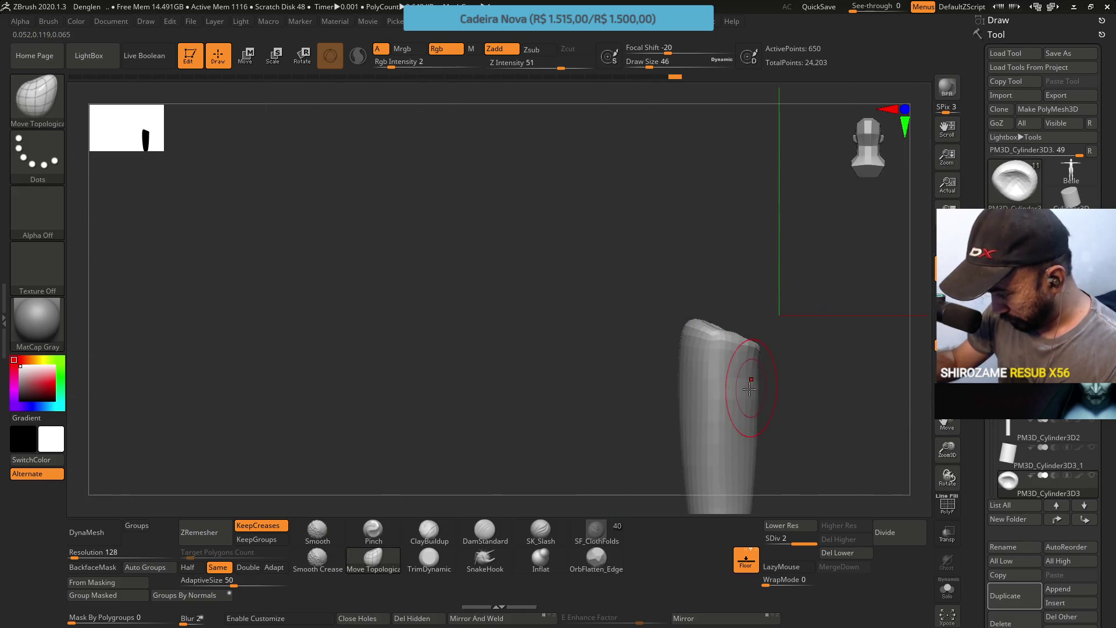
right_click_drag(761, 397, 722, 296, "alt")
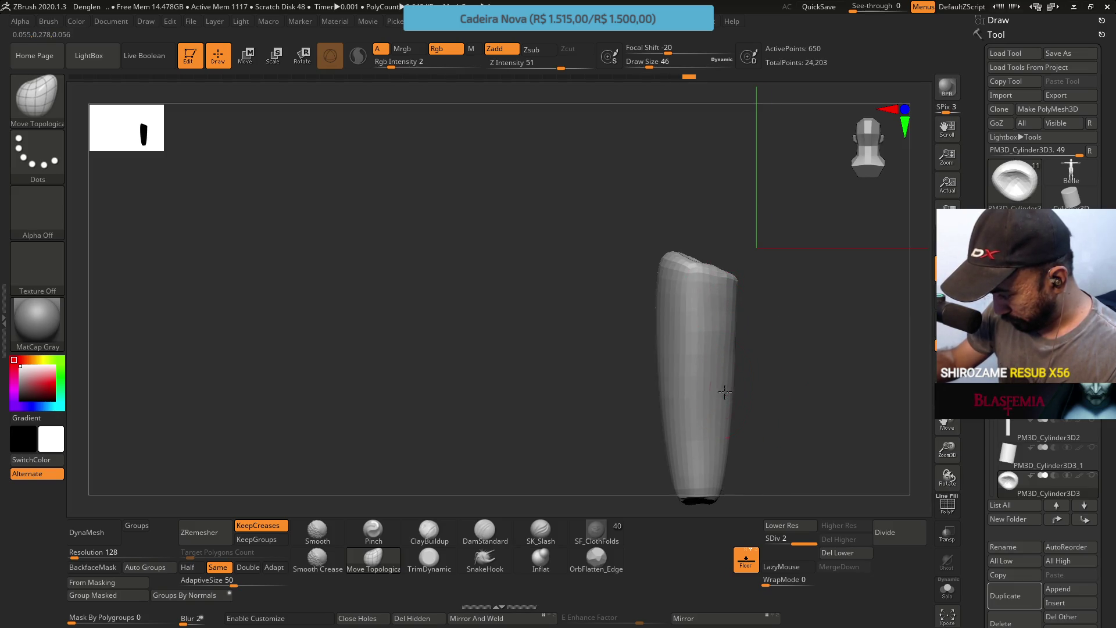
mouse_move(743, 283)
right_mouse_down()
mouse_move(750, 348)
mouse_move(735, 317)
right_mouse_up()
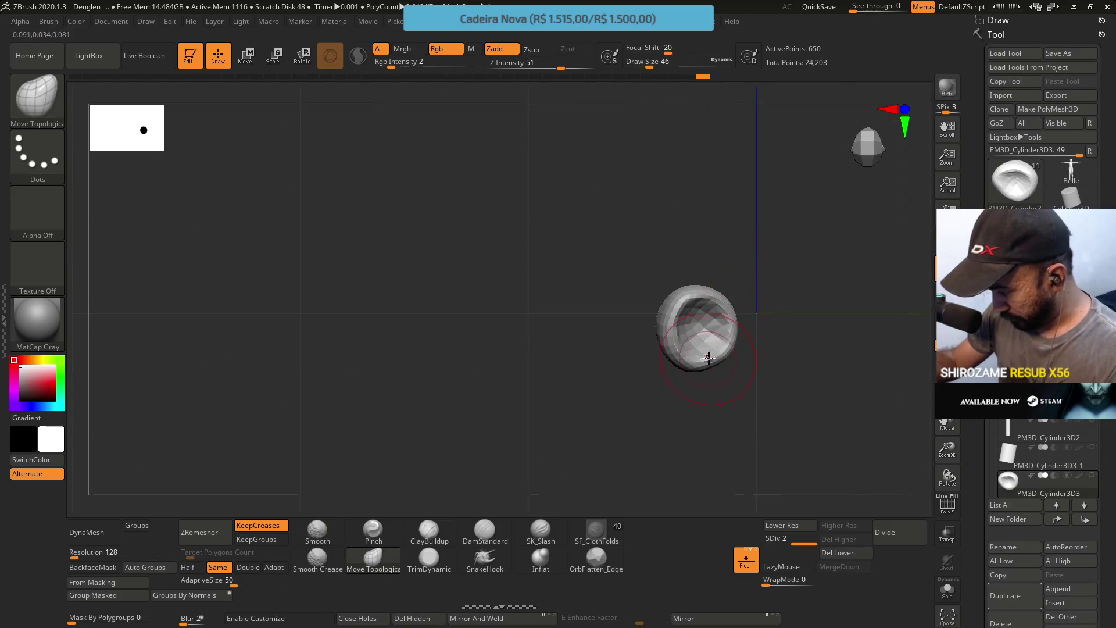
mouse_move(741, 298)
right_mouse_down()
mouse_move(750, 308)
mouse_move(765, 288)
mouse_move(787, 299)
mouse_move(773, 220)
right_mouse_up()
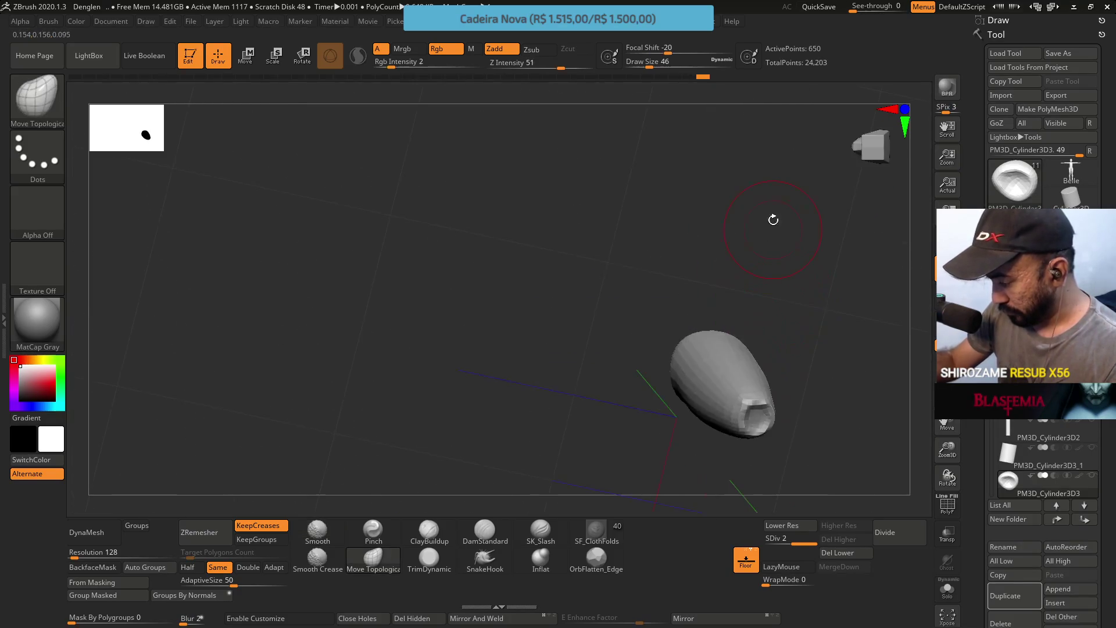
right_click_drag(762, 395, 691, 330, "alt")
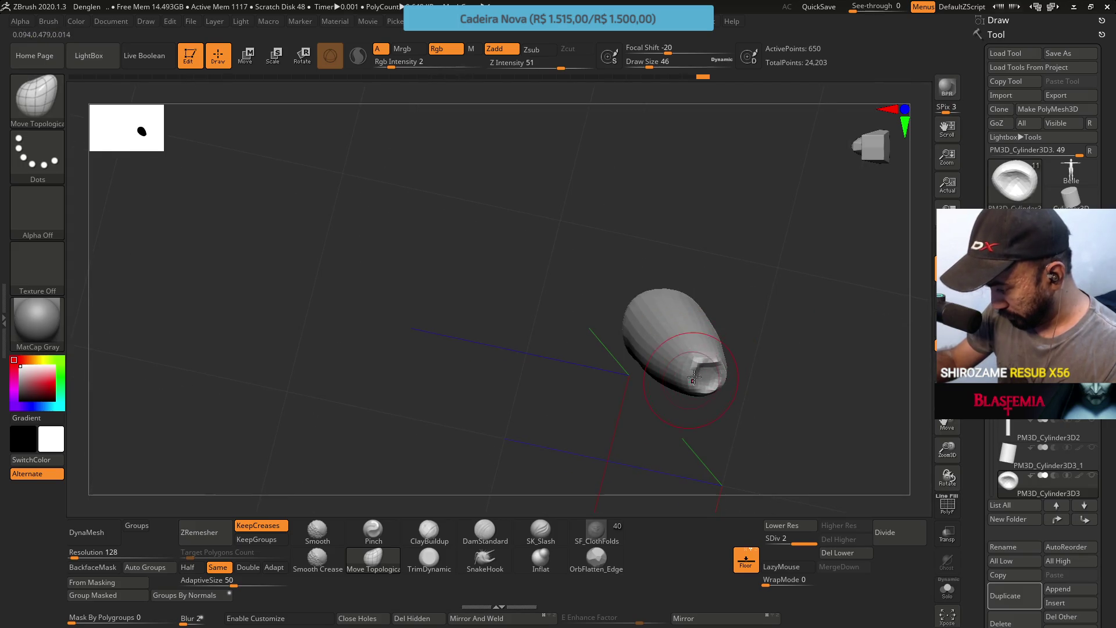
Shrink the brush to 31, remesh the cylinder again, then move the browser's 'agls unreal' search tab into its own window
key("bracketleft")
key("bracketleft")
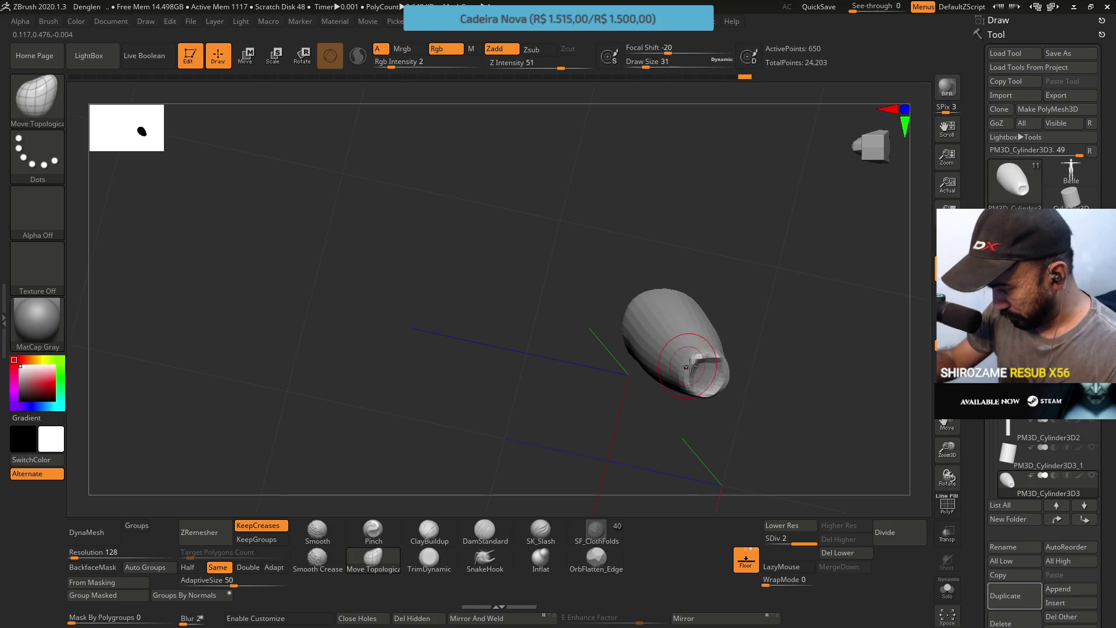
mouse_move(706, 357)
right_mouse_down("shift")
mouse_move(715, 436)
mouse_move(722, 324)
mouse_move(779, 291)
mouse_move(738, 342)
right_mouse_up("shift")
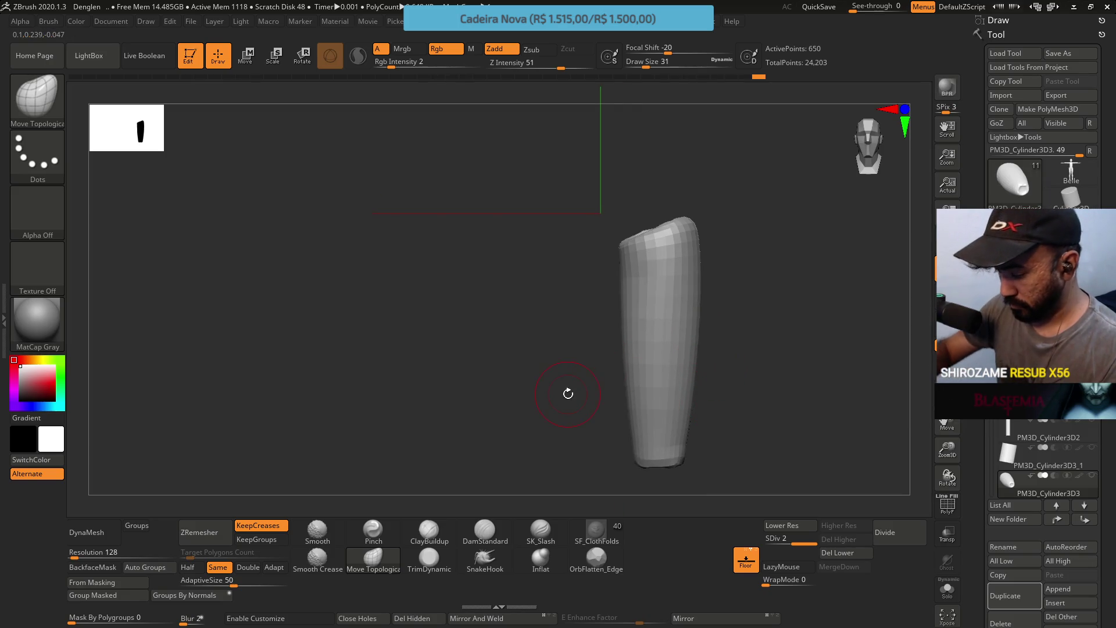
left_click(200, 532)
mouse_move(672, 229)
left_mouse_down()
mouse_move(678, 391)
mouse_move(656, 319)
mouse_move(703, 249)
mouse_move(653, 249)
mouse_move(686, 304)
mouse_move(660, 329)
mouse_move(673, 245)
mouse_move(668, 294)
left_mouse_up()
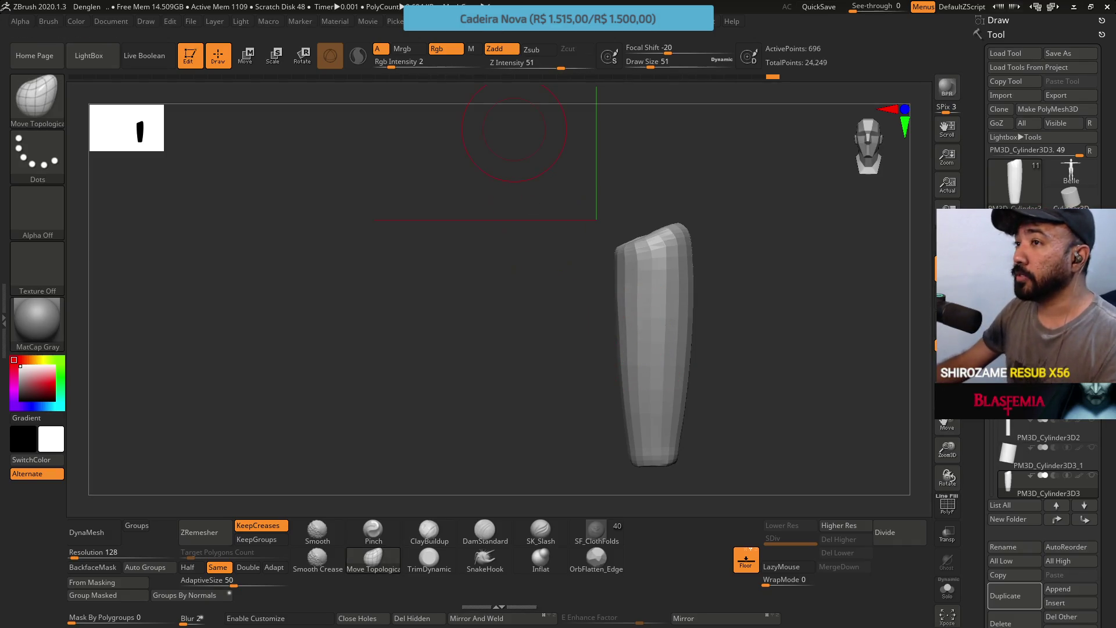
key("alt+Tab")
mouse_move(407, 13)
left_mouse_down()
mouse_move(422, 99)
mouse_move(369, 11)
left_mouse_up()
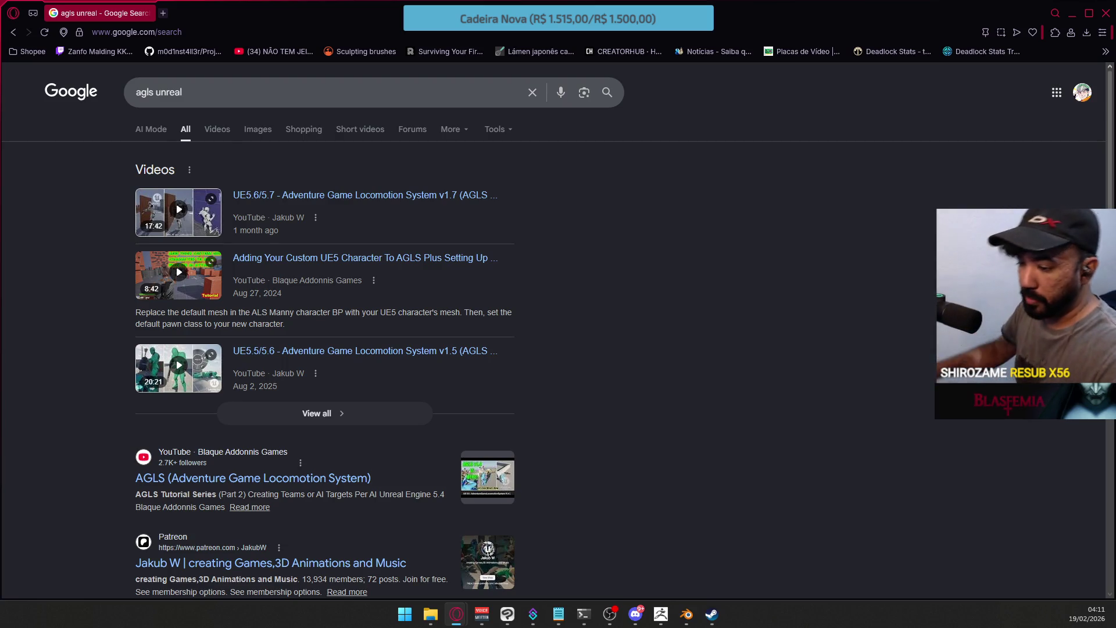
Search Google for 'anatomy for sculptors legs' and switch to image results
triple_click(279, 87)
type("a")
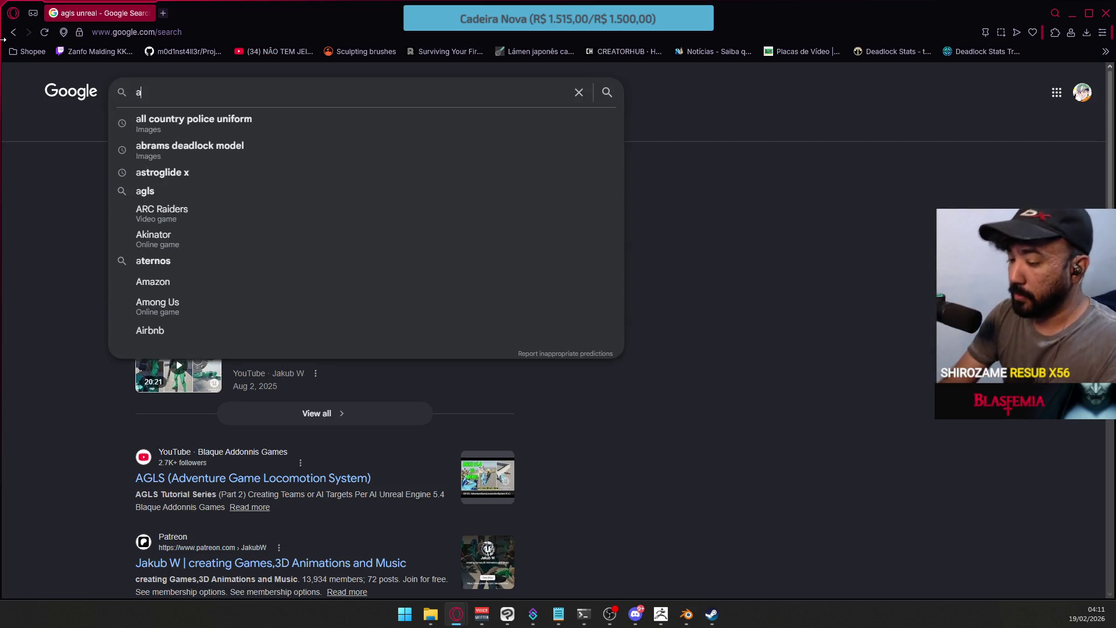
type("natomy ")
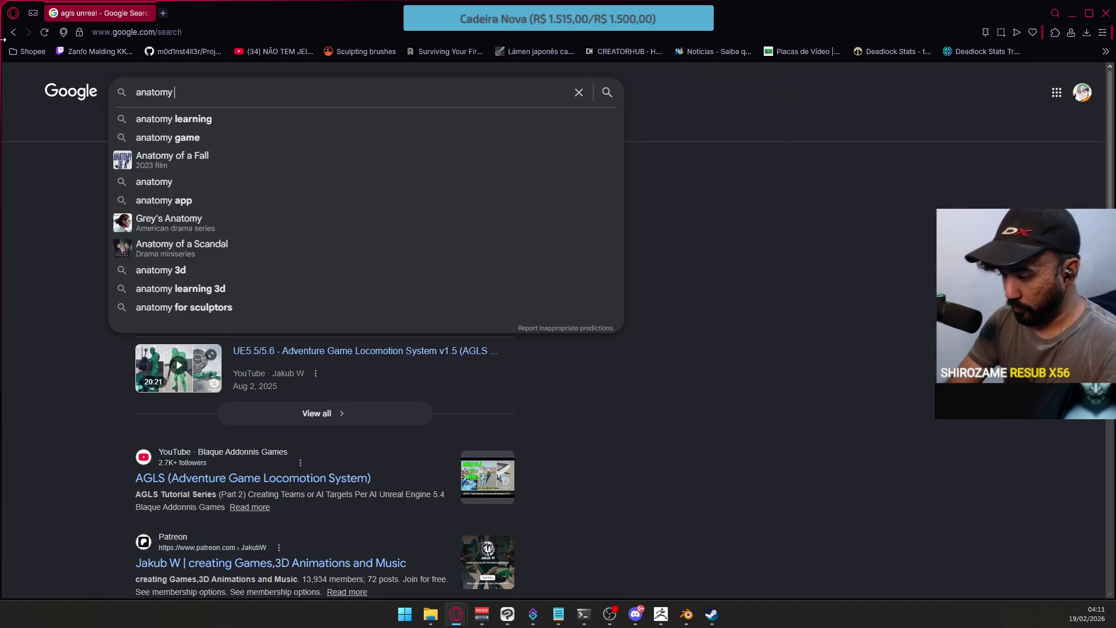
type("for scultp")
type("l")
key("BackSpace")
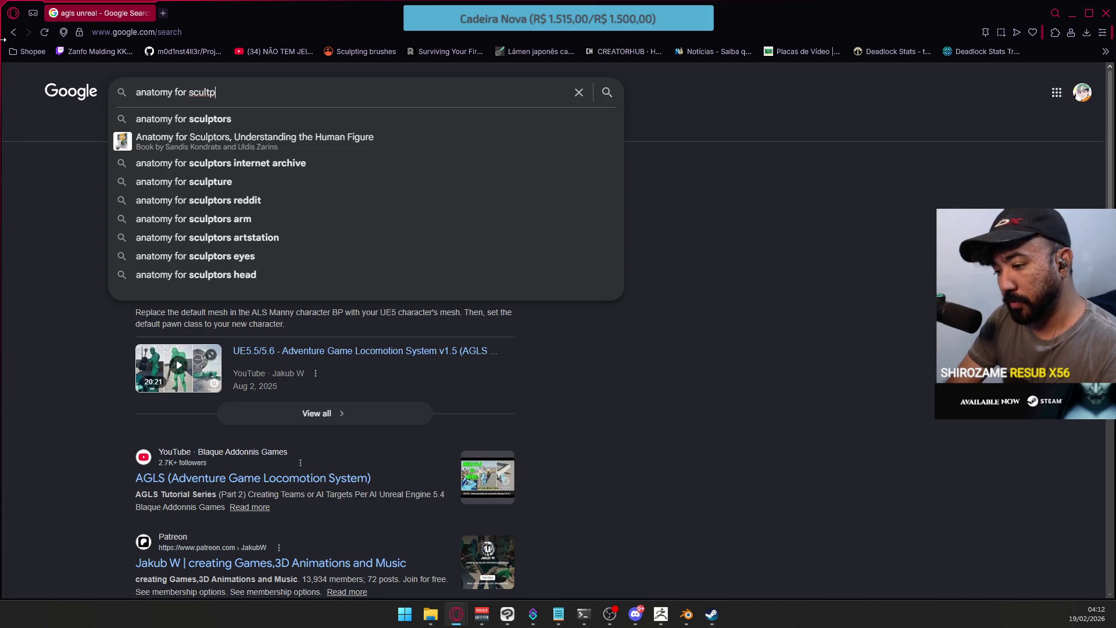
key("BackSpace")
type("ptors")
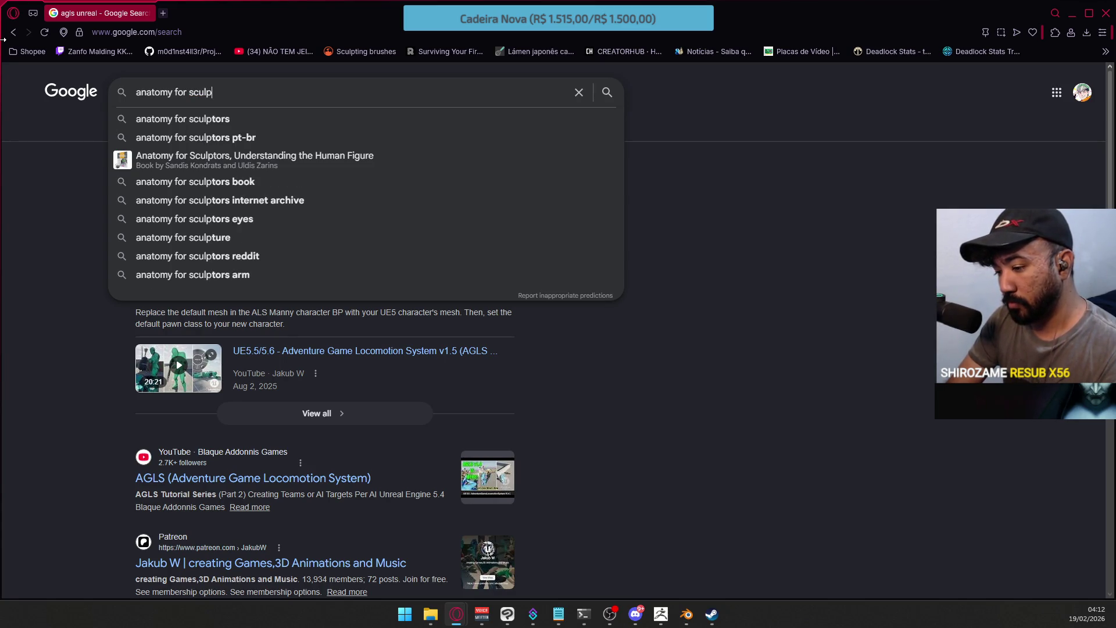
type(" legs")
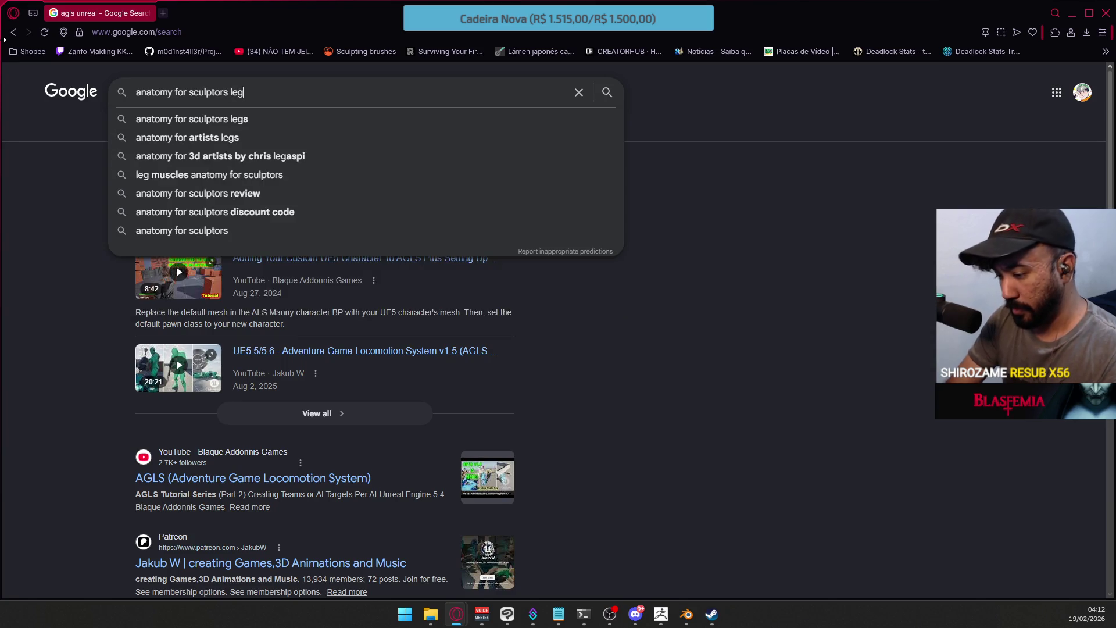
key("Return")
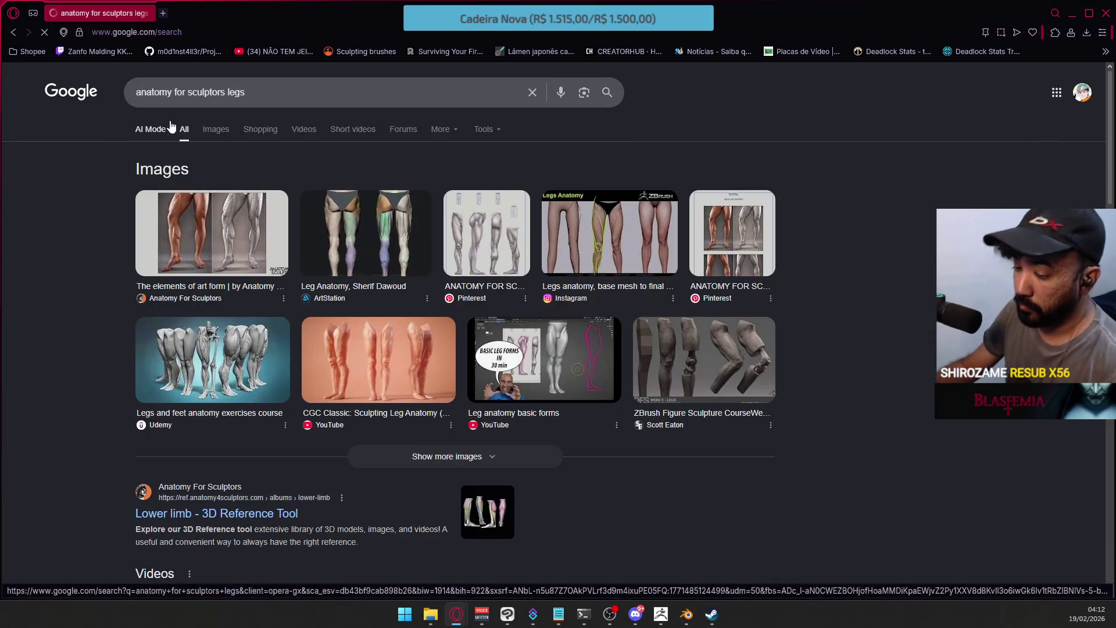
left_click(216, 129)
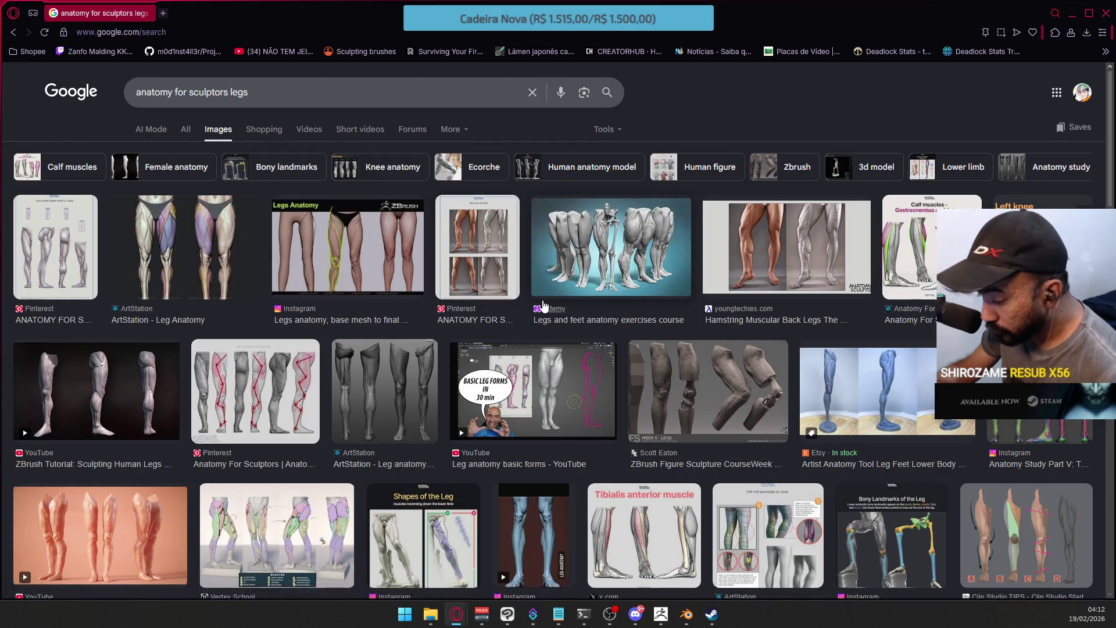
Scroll down through the leg anatomy images, including Anatomy for Sculptors book covers and sculpted leg studies
scroll(470, 290, "down", 10)
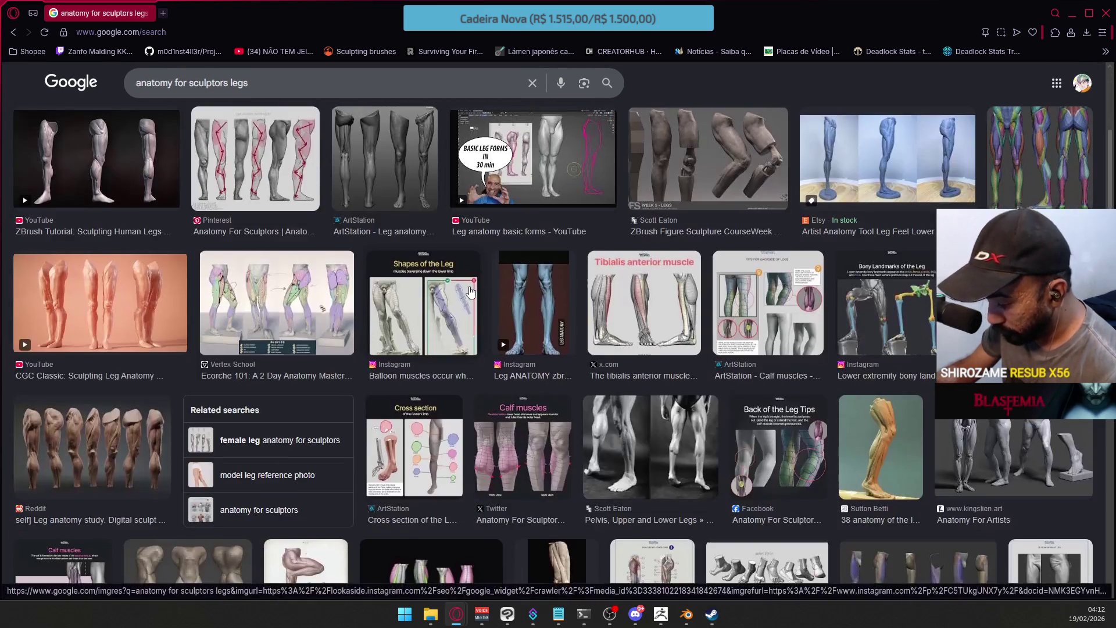
scroll(470, 293, "down", 3)
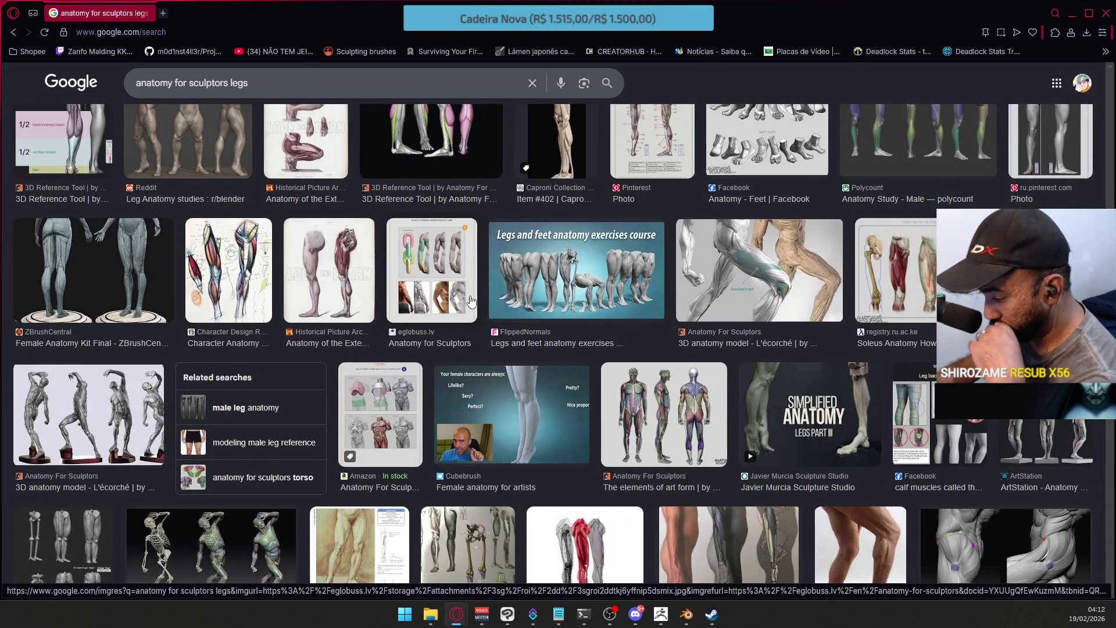
scroll(471, 300, "down", 3)
scroll(471, 300, "down", 2)
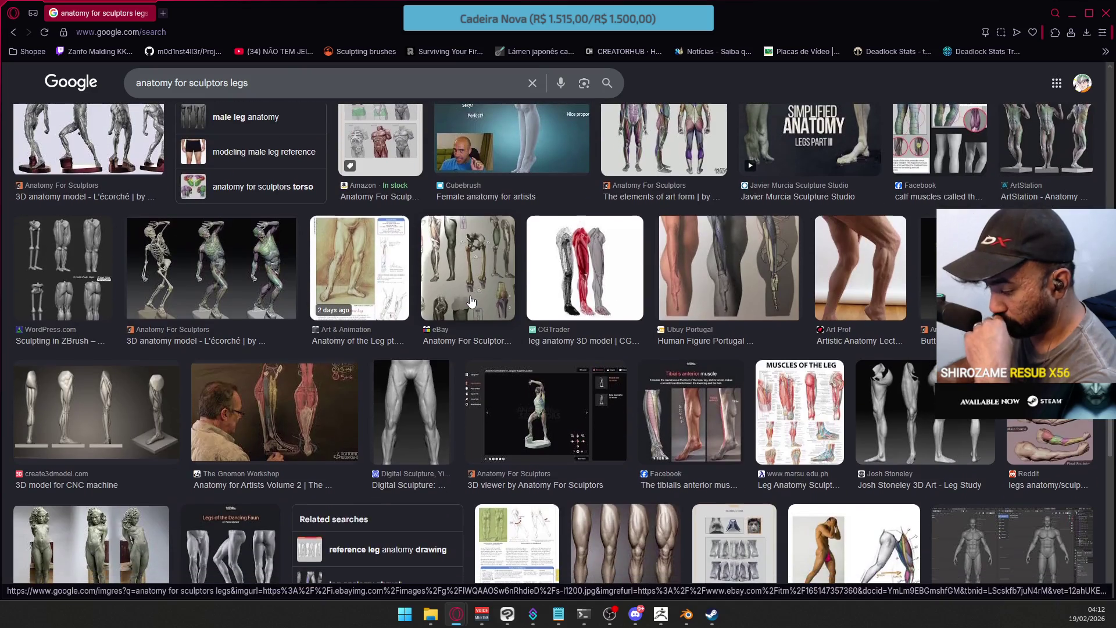
scroll(471, 301, "down", 2)
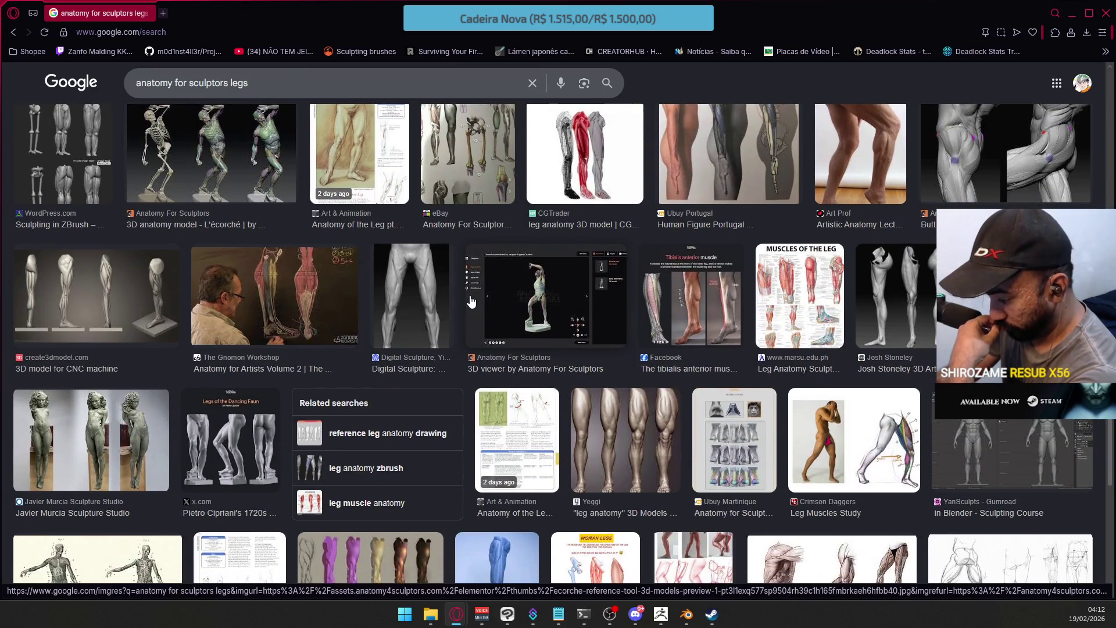
scroll(471, 301, "down", 3)
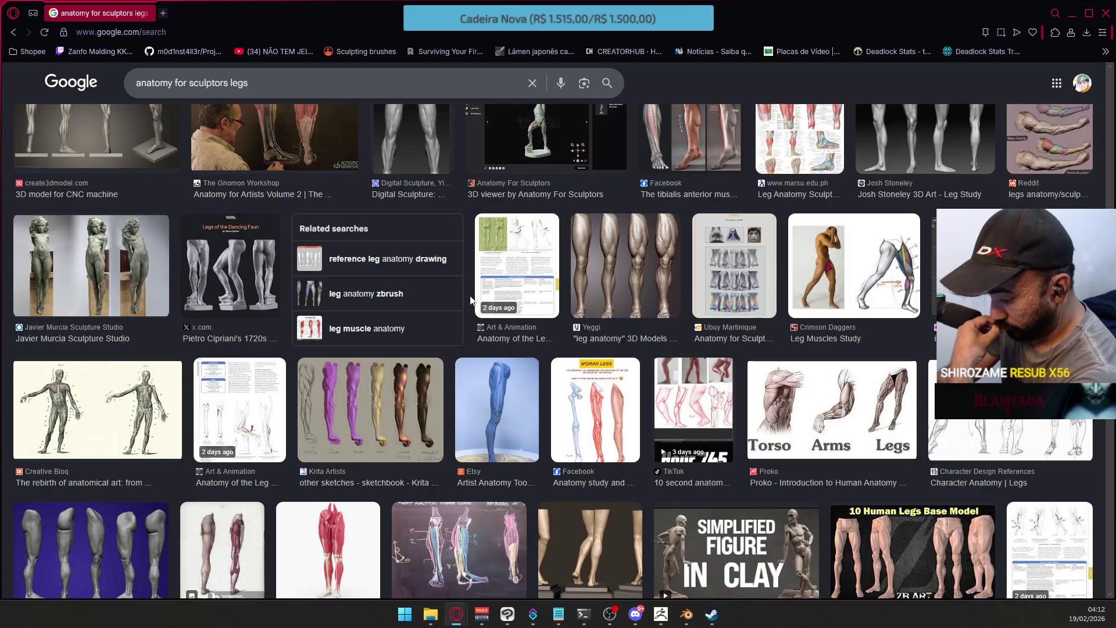
scroll(470, 300, "down", 3)
scroll(471, 300, "down", 3)
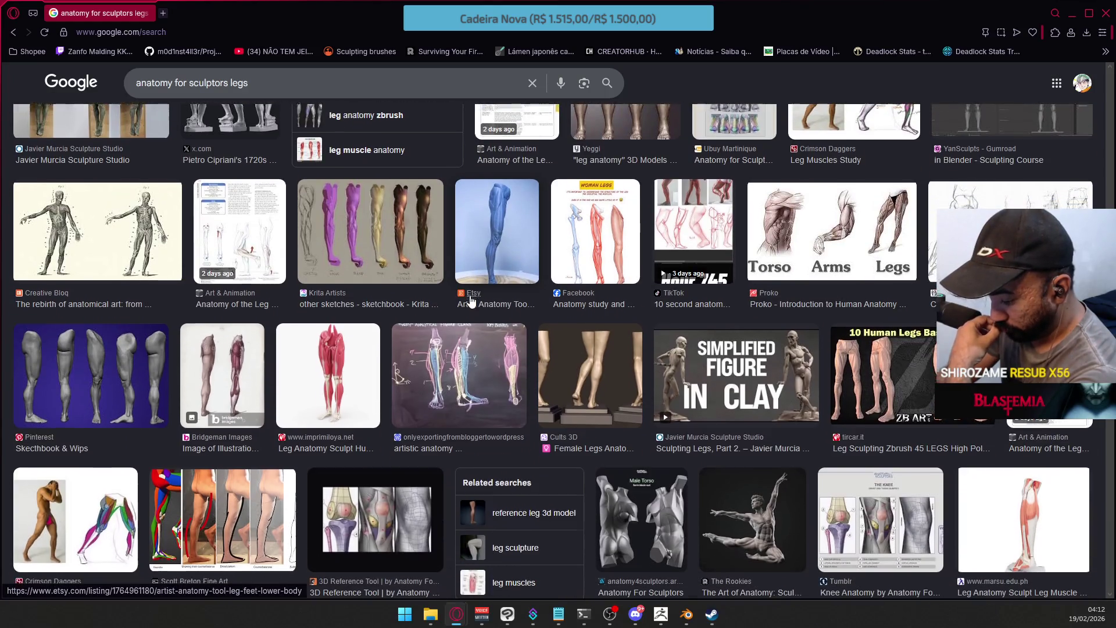
scroll(471, 301, "down", 3)
scroll(470, 299, "down", 3)
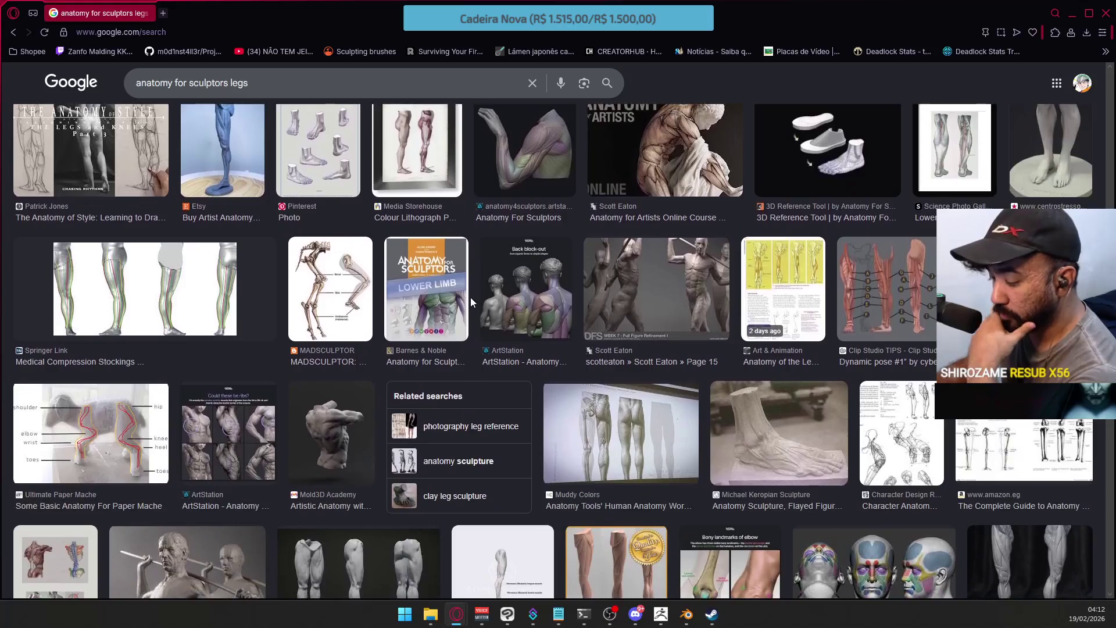
scroll(470, 300, "down", 4)
scroll(472, 303, "down", 2)
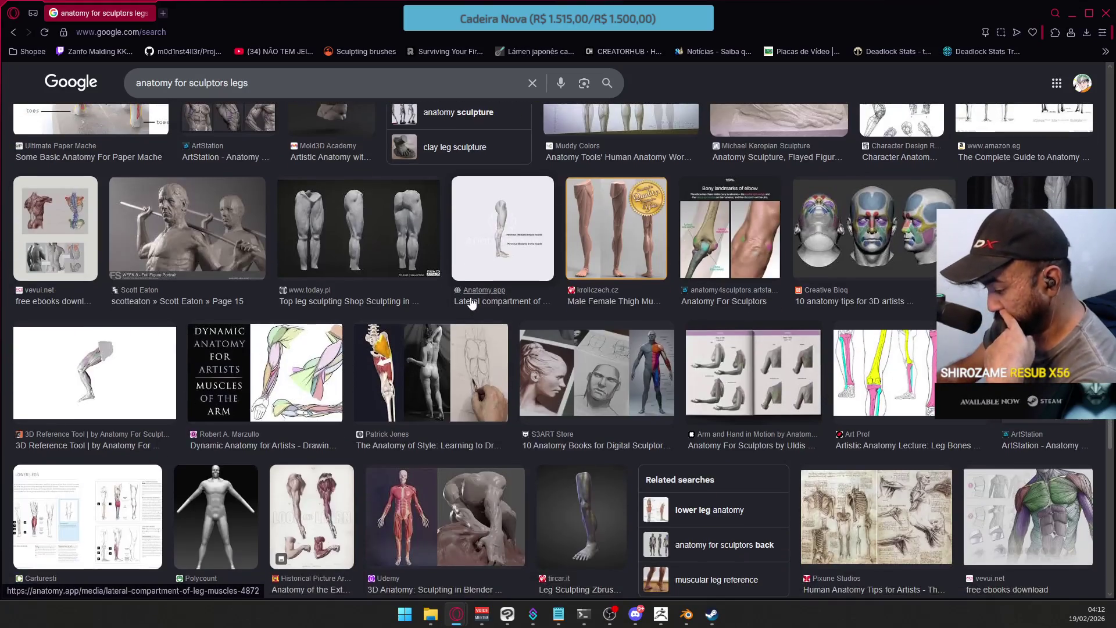
scroll(472, 302, "down", 2)
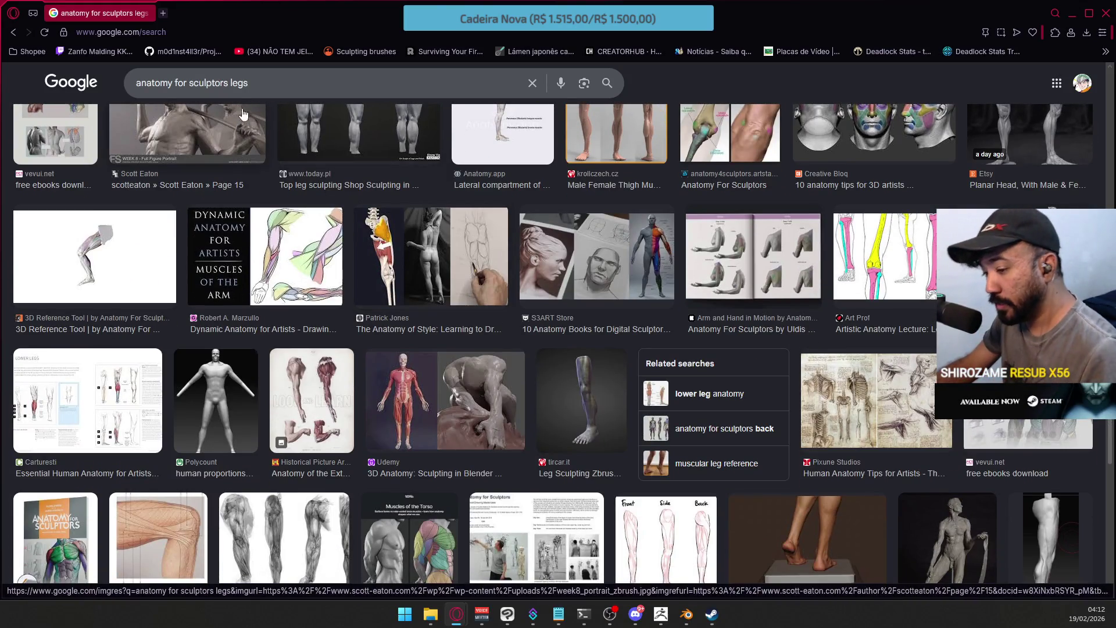
left_click(226, 83)
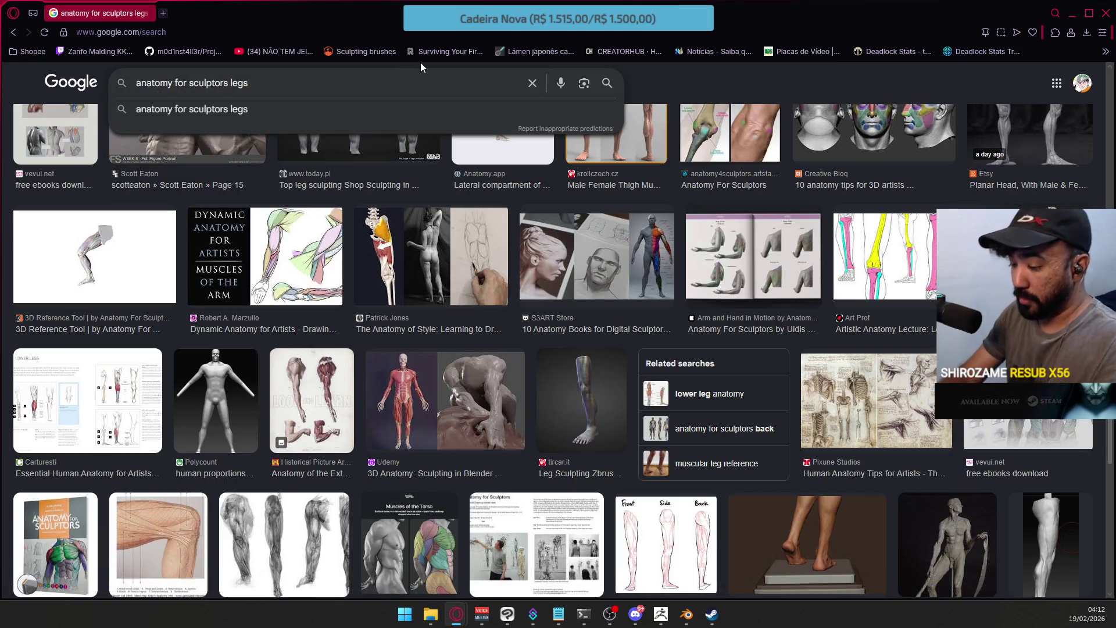
Re-run the image search with "anatomy for sculptors" quoted as an exact phrase plus legs
type("'")
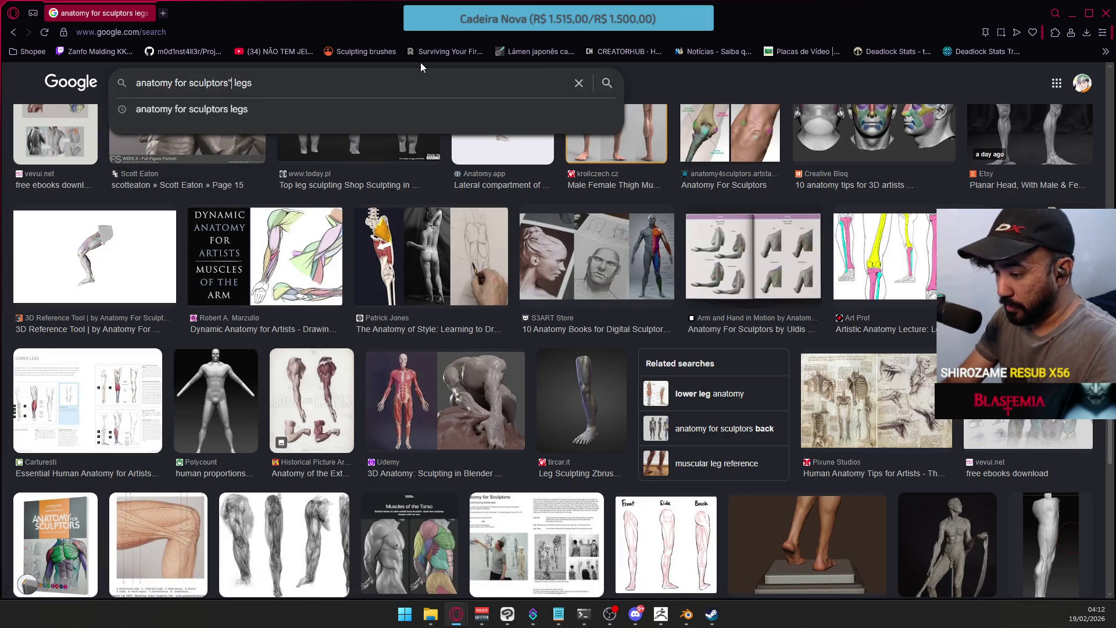
key("Home")
type("\"")
key("Return")
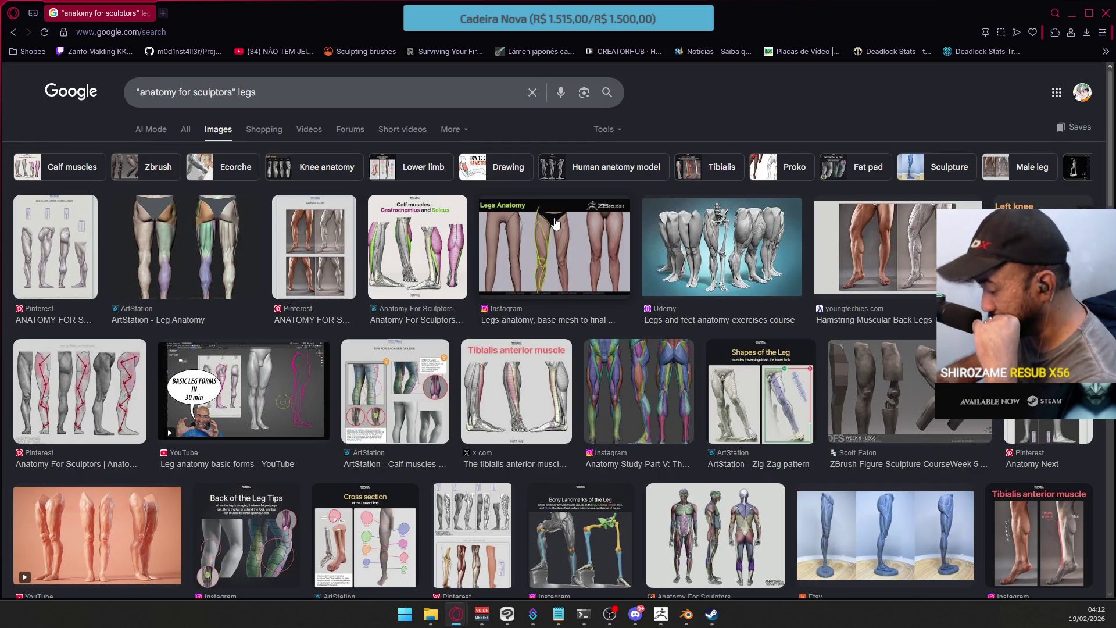
Preview several leg images, ending on ArtStation's Cross section of the Lower Limb
left_click(626, 390)
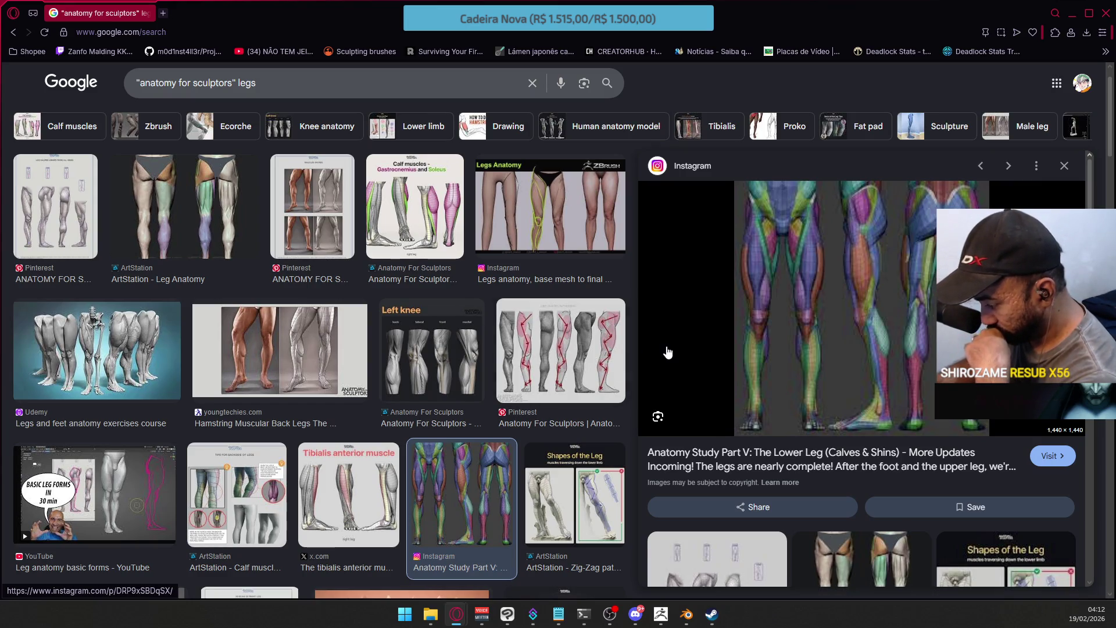
scroll(585, 408, "down", 5)
scroll(770, 493, "down", 3)
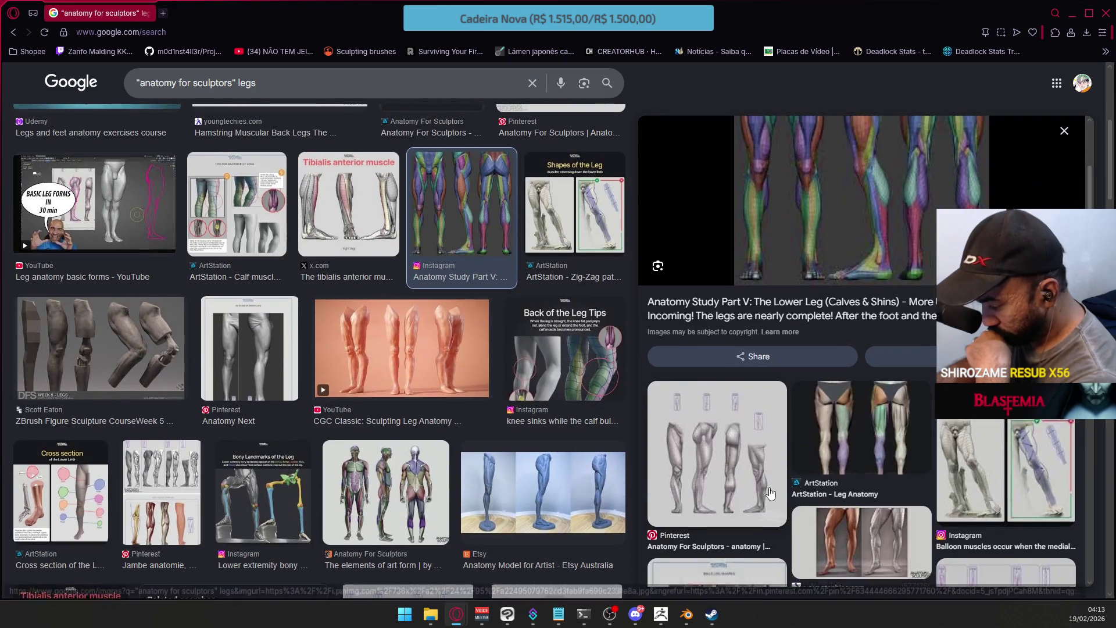
left_click(721, 477)
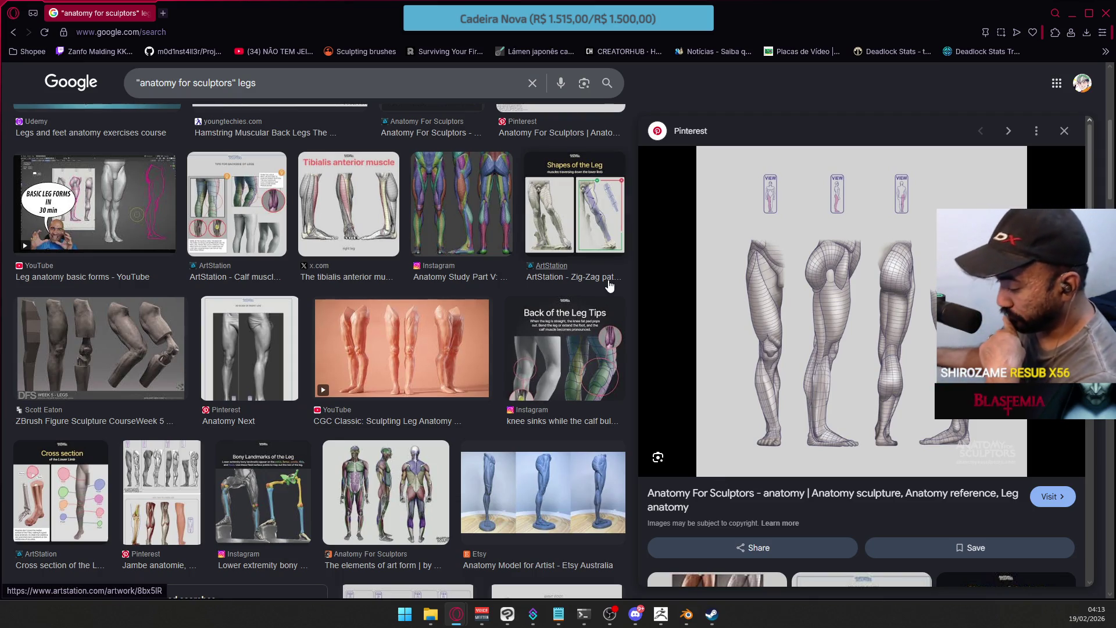
mouse_move(660, 616)
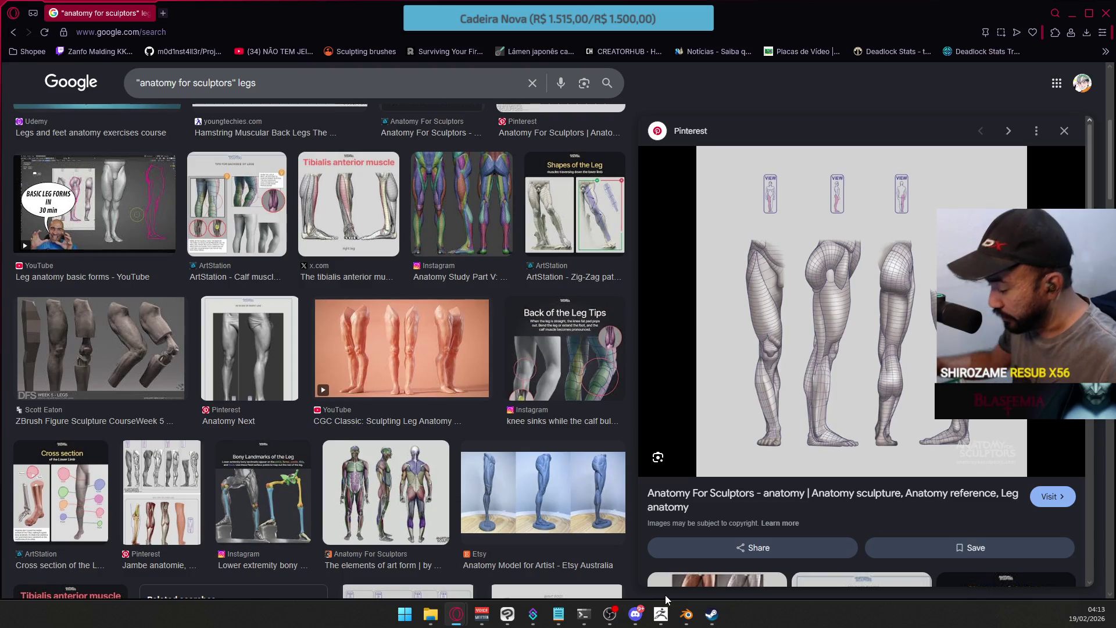
left_click(73, 478)
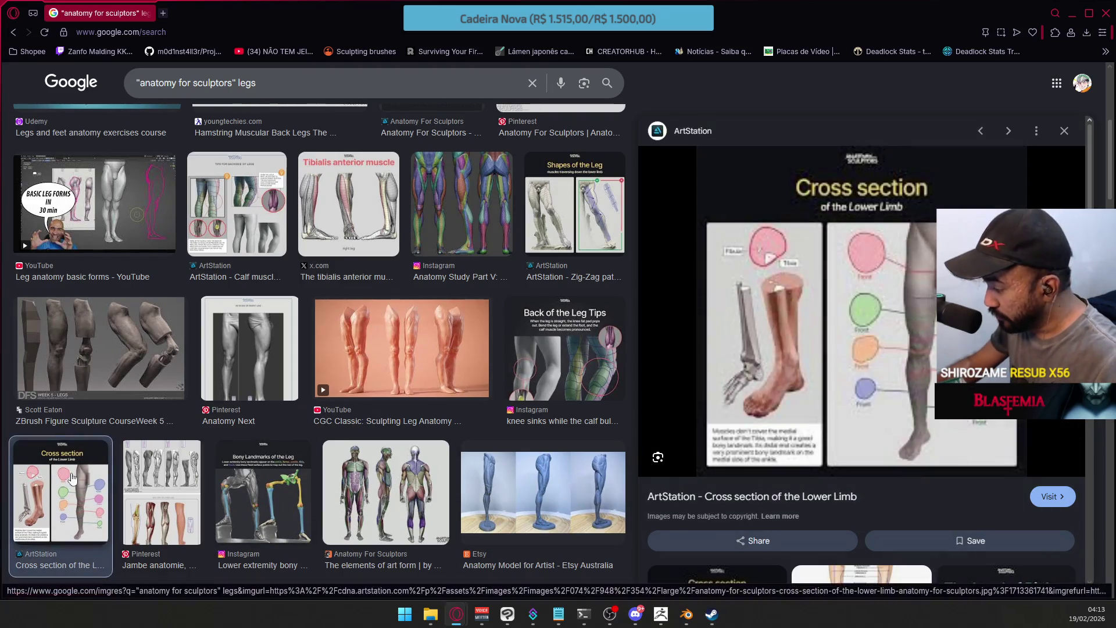
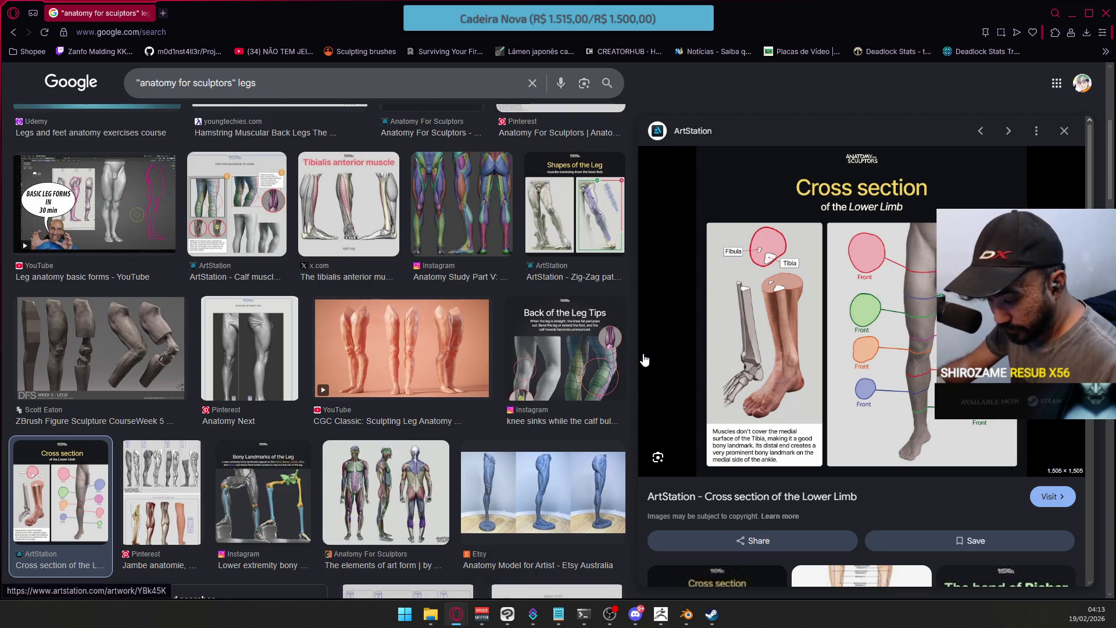
Open the 'Back of the Leg Tips' image preview, look through it, and close it
left_click(568, 362)
scroll(744, 337, "down", 5)
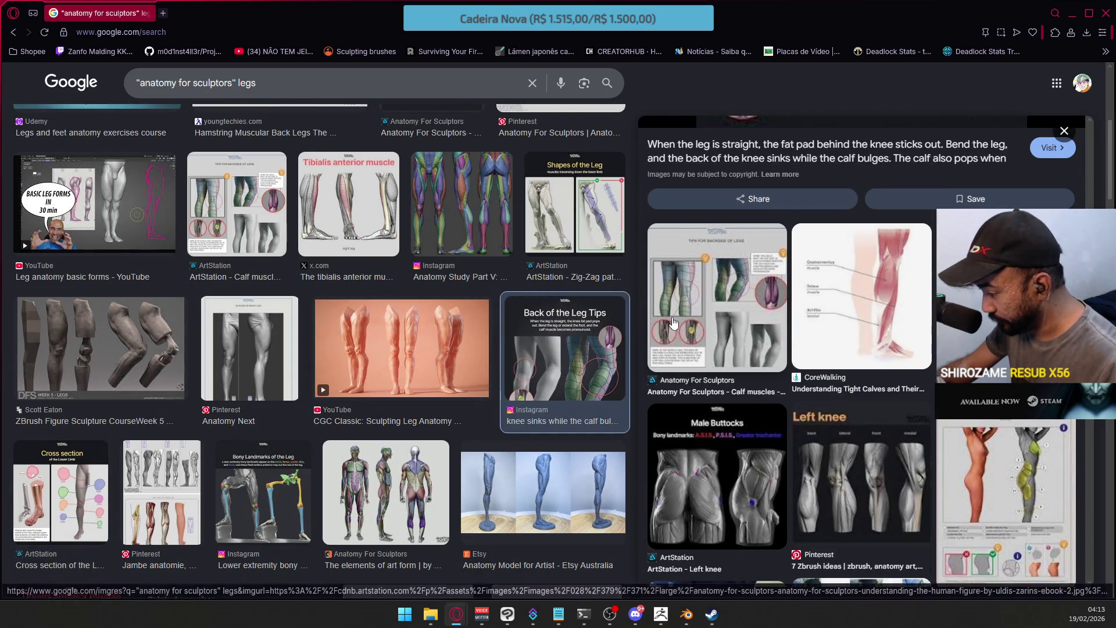
scroll(744, 337, "down", 3)
scroll(639, 323, "up", 8)
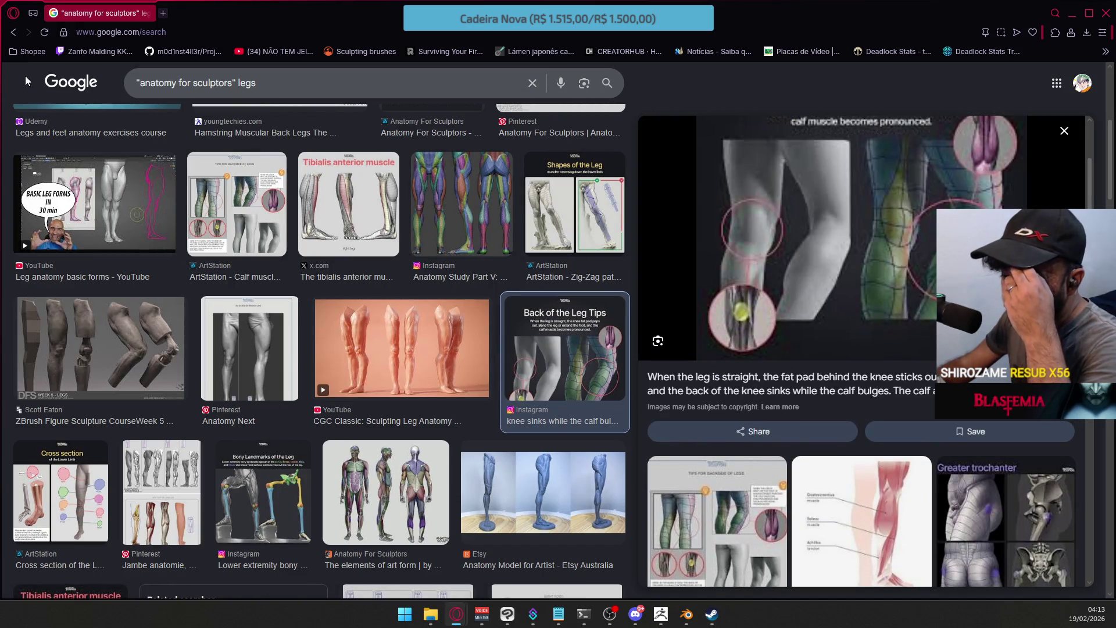
left_click(12, 32)
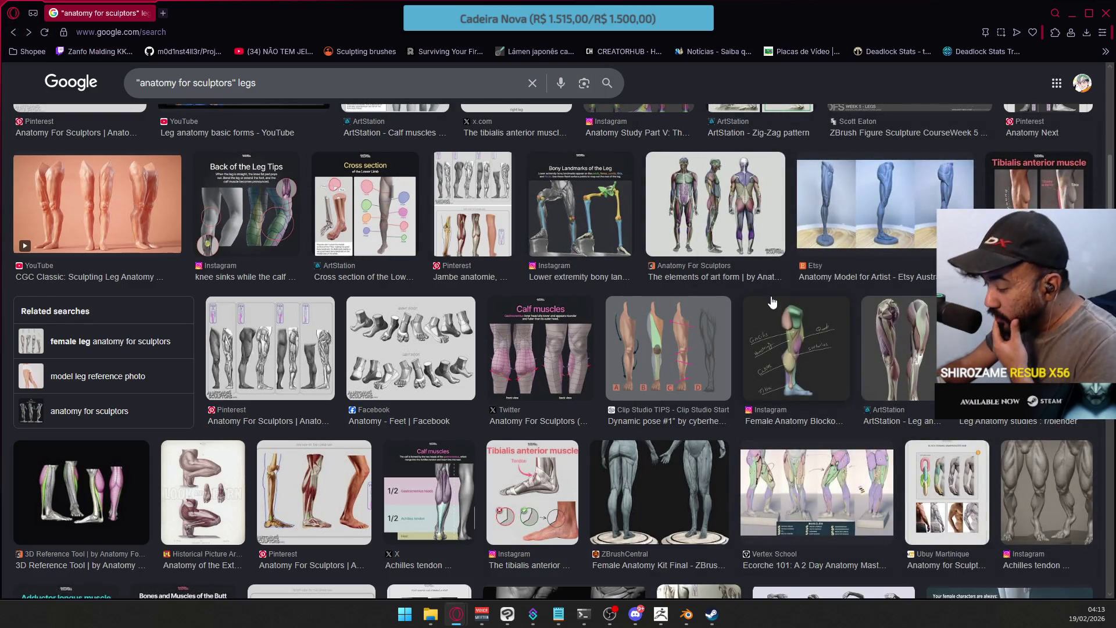
Scroll through the 'anatomy for sculptors' leg image results
scroll(773, 291, "down", 2)
scroll(773, 291, "up", 7)
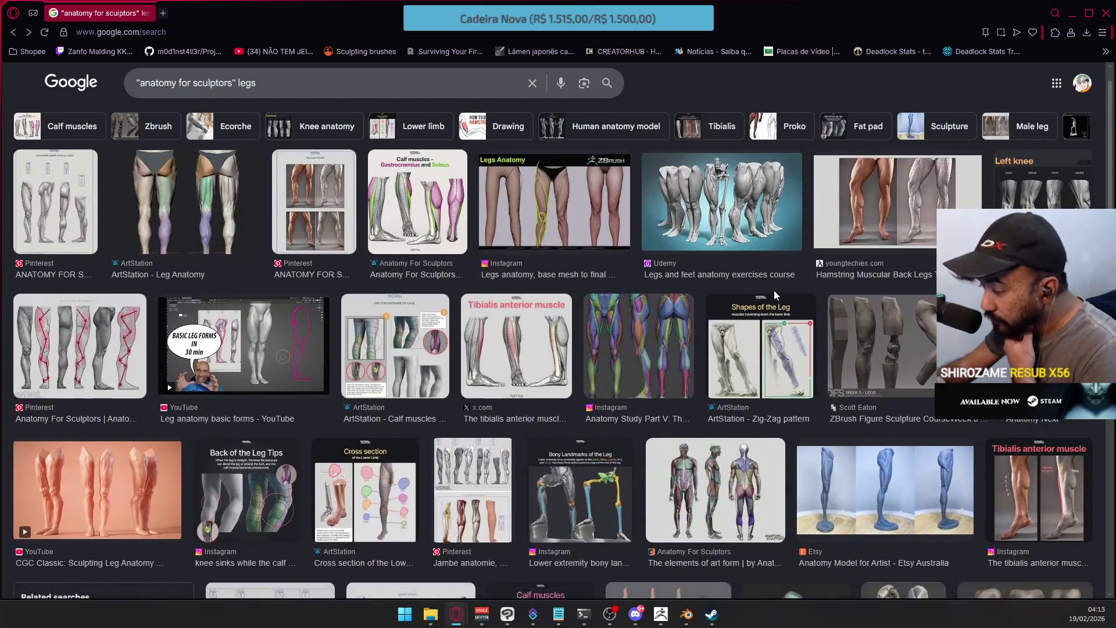
scroll(774, 295, "up", 1)
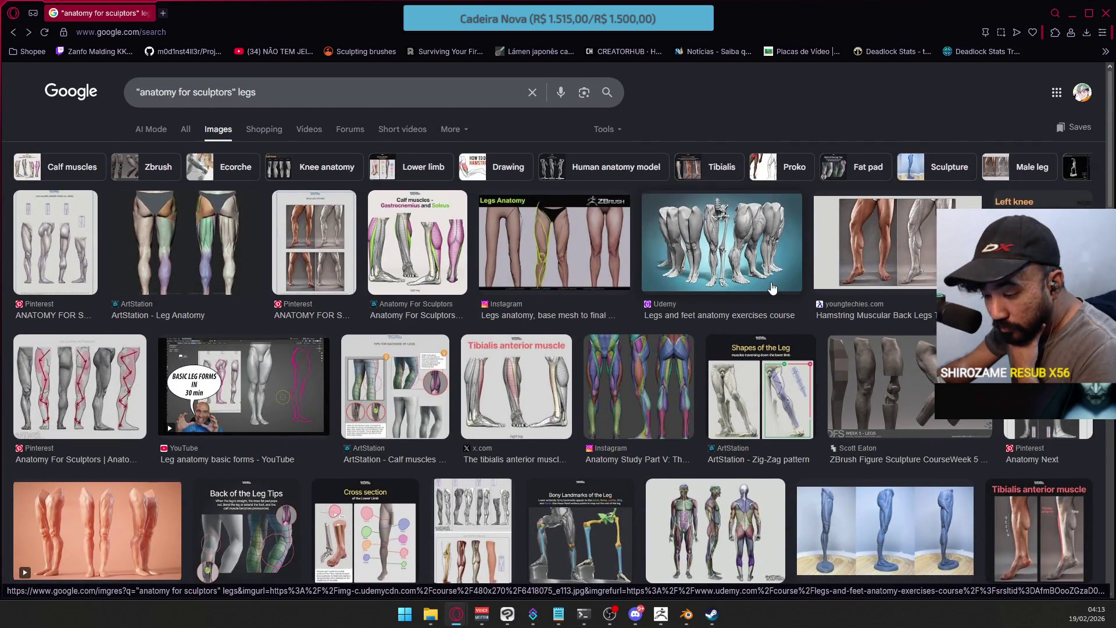
scroll(771, 286, "down", 10)
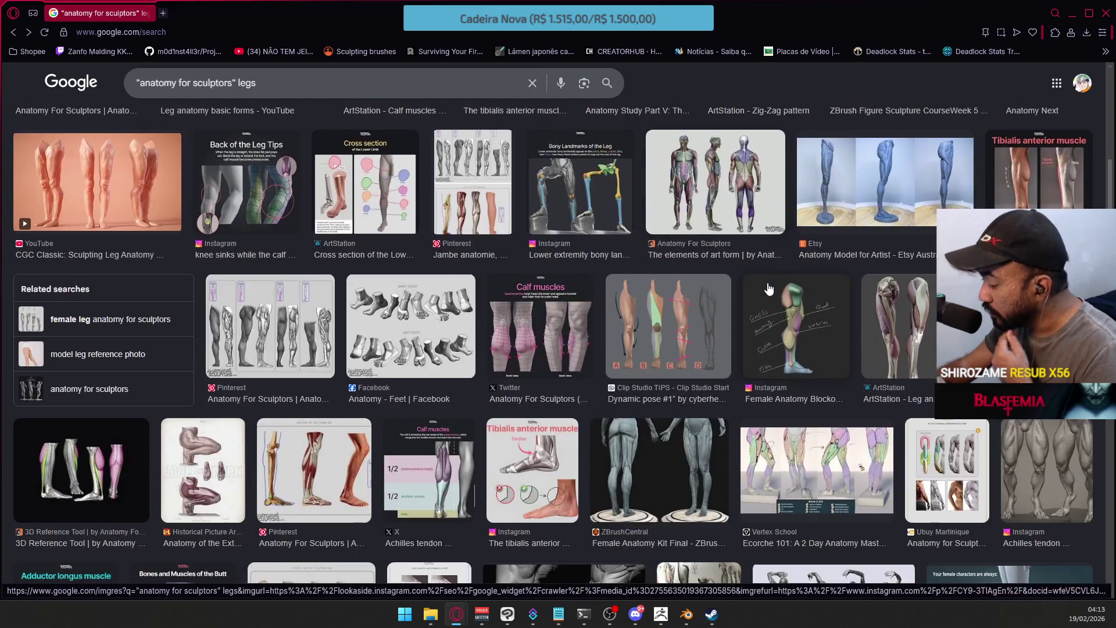
scroll(768, 287, "down", 10)
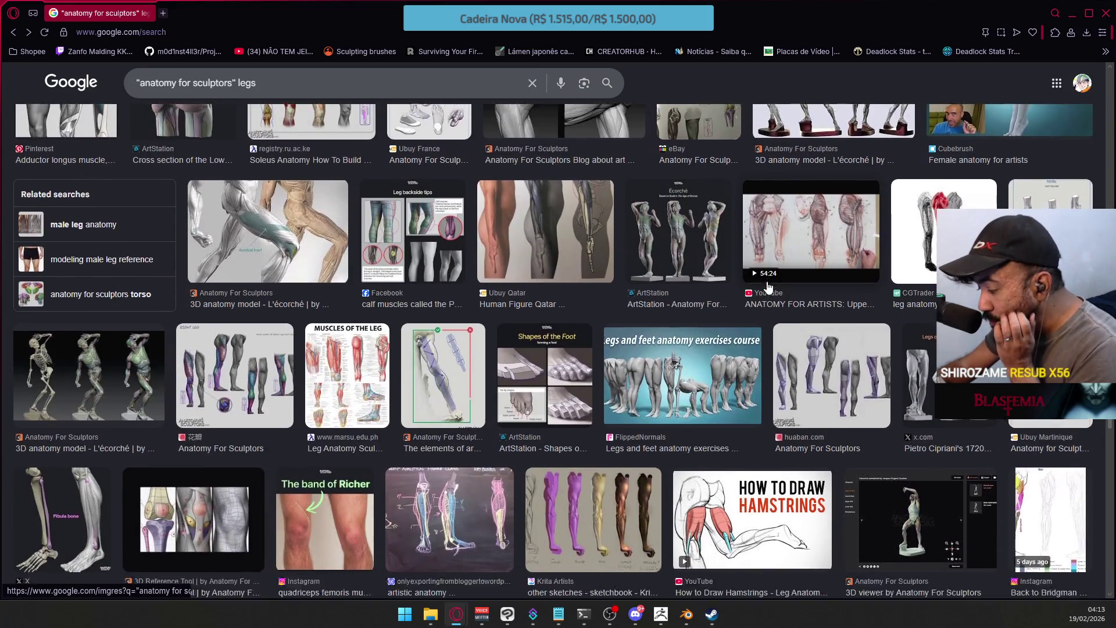
scroll(766, 282, "down", 7)
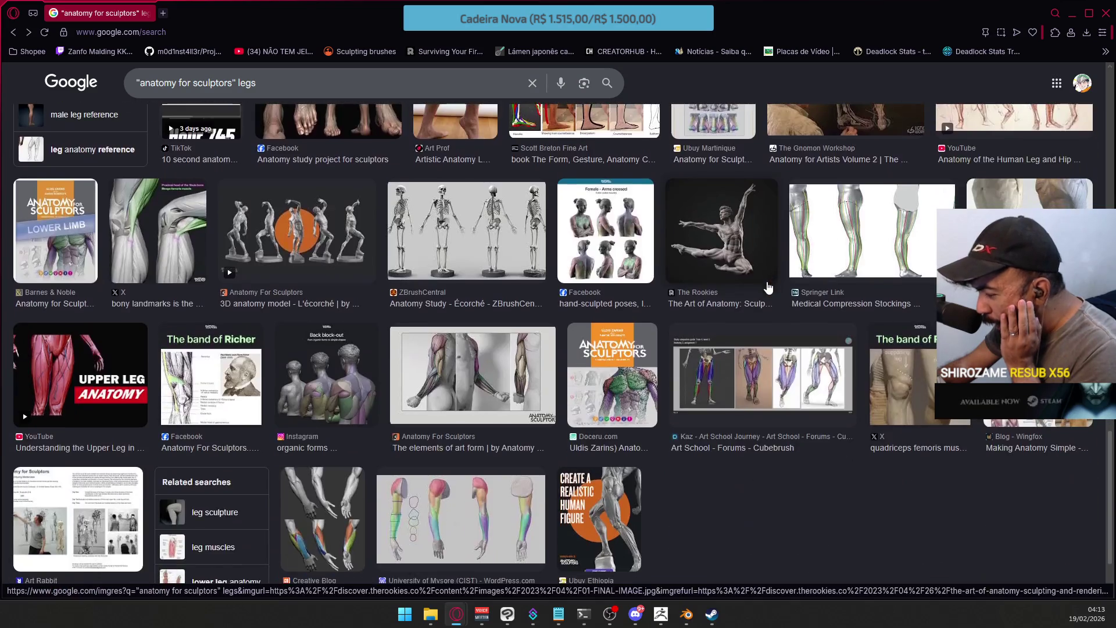
scroll(767, 286, "down", 4)
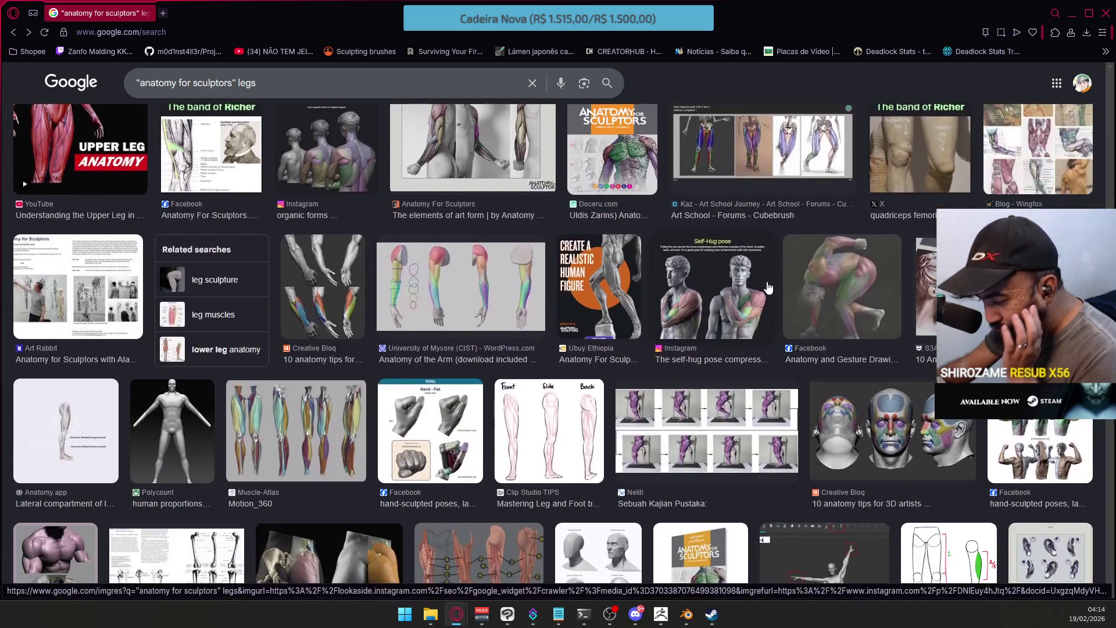
scroll(767, 286, "down", 7)
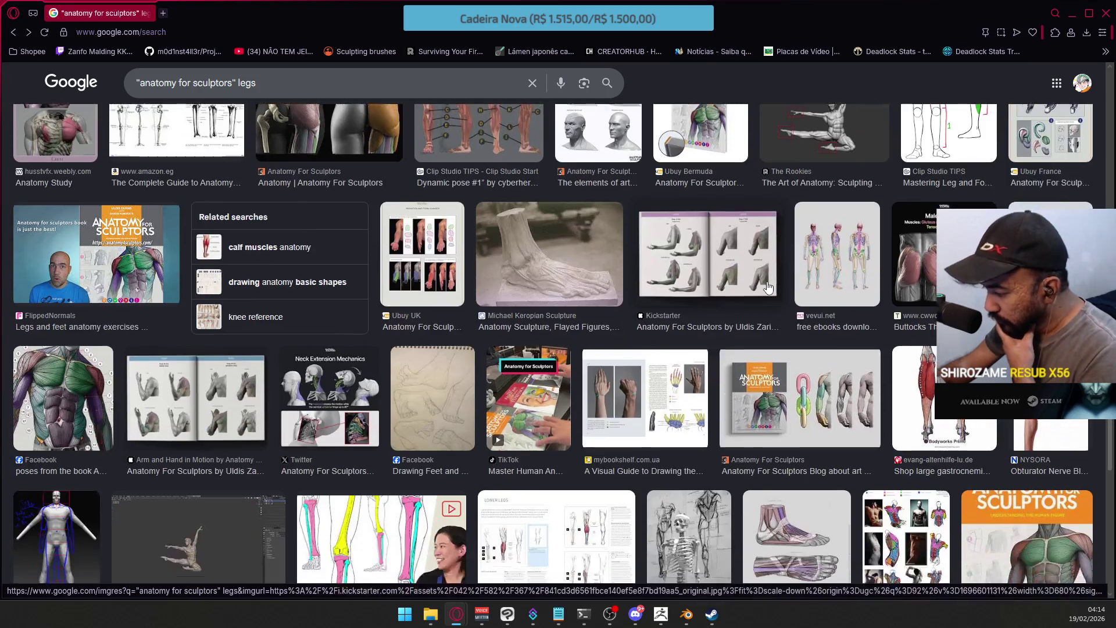
scroll(767, 286, "down", 3)
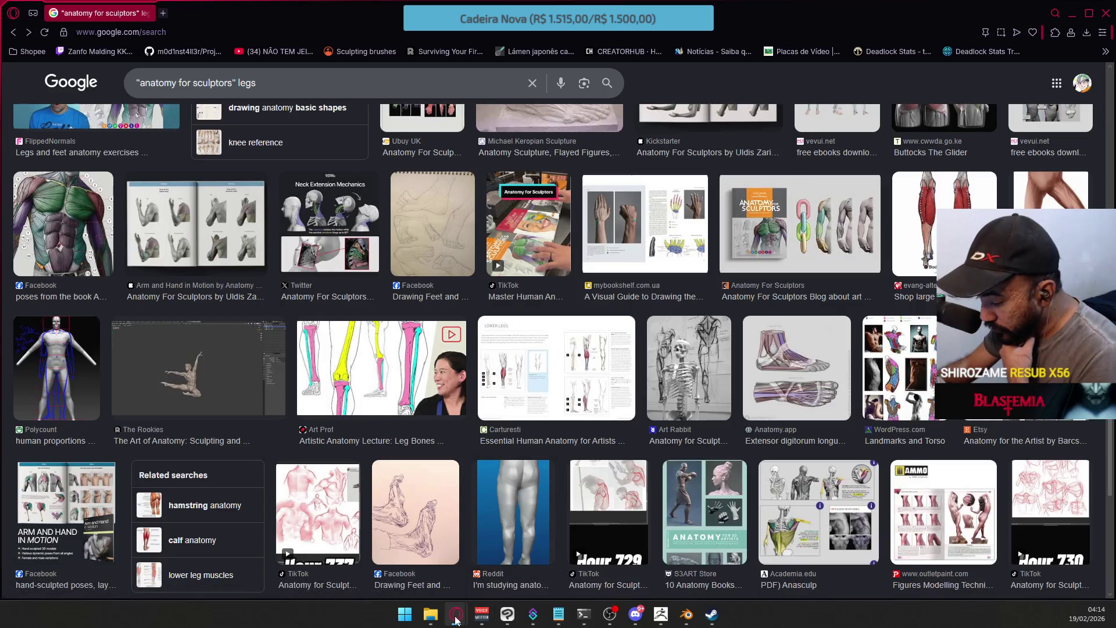
Bring up the mannequin thumbnail window and return to the ZBrush sculpt
mouse_move(457, 614)
left_click(531, 567)
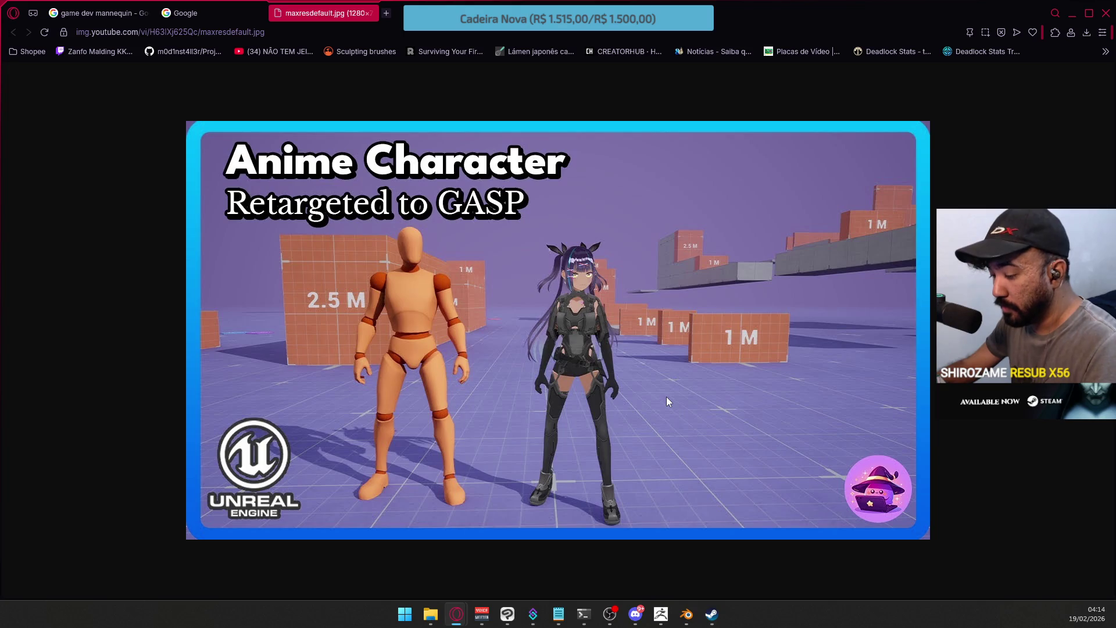
key("alt+Tab")
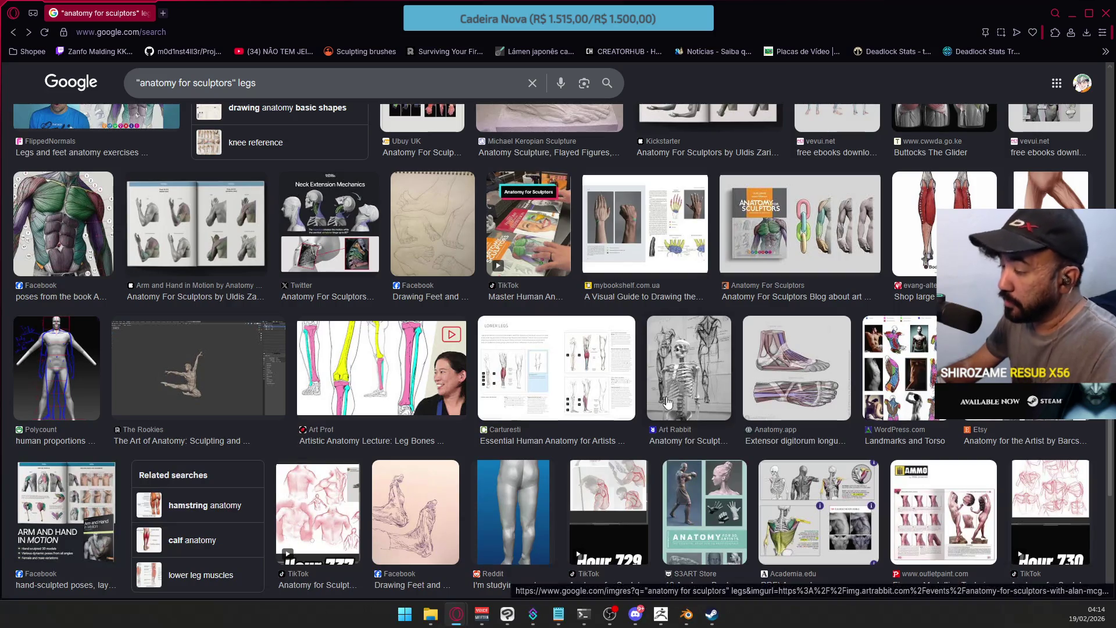
key("alt+Tab")
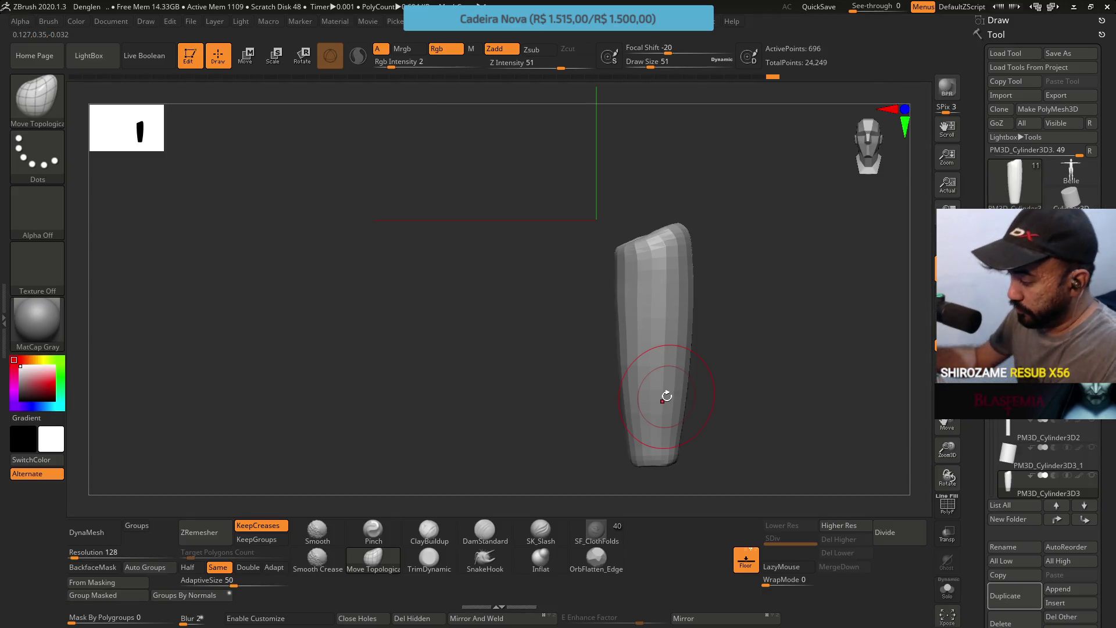
ZRemesh the thigh cylinder at Half density and add one subdivision level
mouse_move(654, 398)
right_mouse_down()
mouse_move(725, 294)
mouse_move(705, 326)
mouse_move(691, 285)
mouse_move(631, 258)
right_mouse_up()
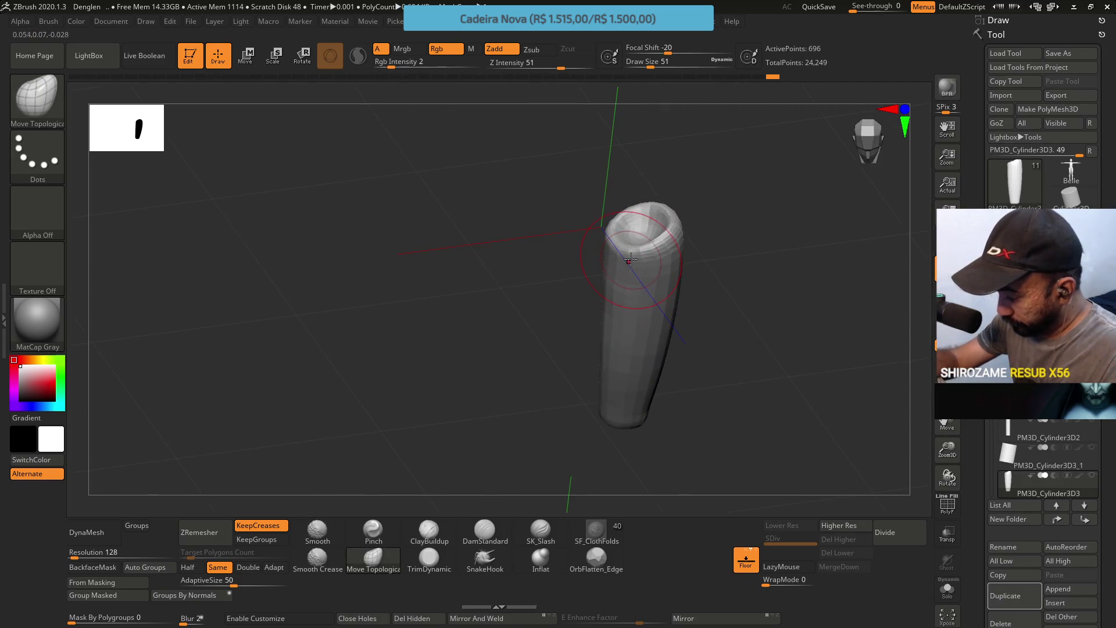
left_click(187, 567)
left_click(200, 532)
mouse_move(720, 291)
right_mouse_down()
mouse_move(704, 277)
mouse_move(705, 257)
mouse_move(721, 274)
mouse_move(762, 246)
mouse_move(765, 277)
mouse_move(744, 290)
right_mouse_up()
right_click_drag(702, 324, 742, 319)
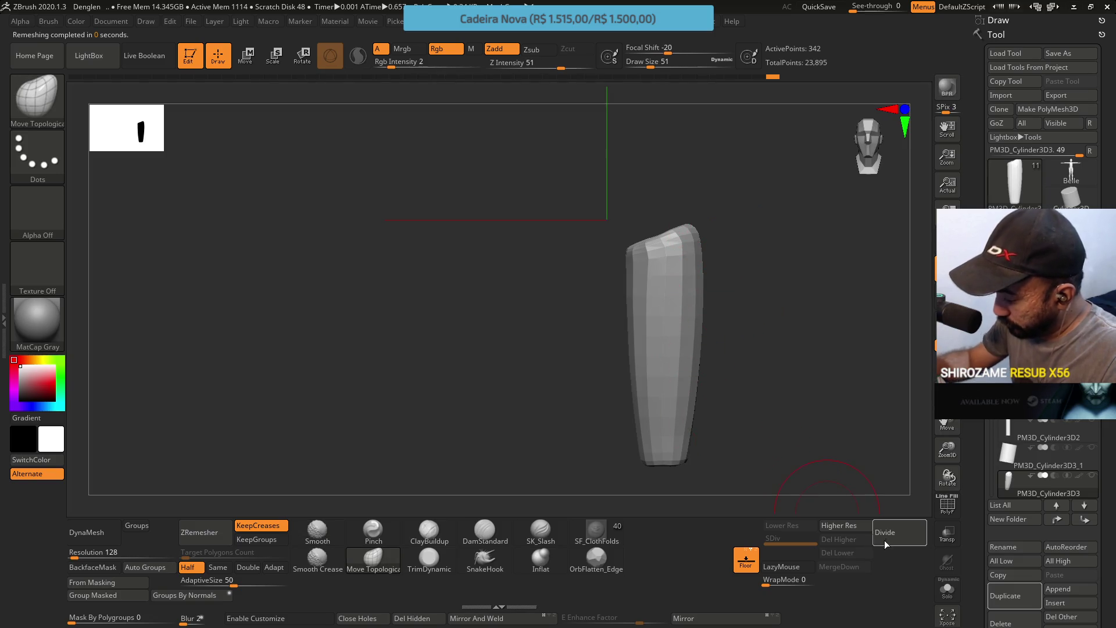
key("d")
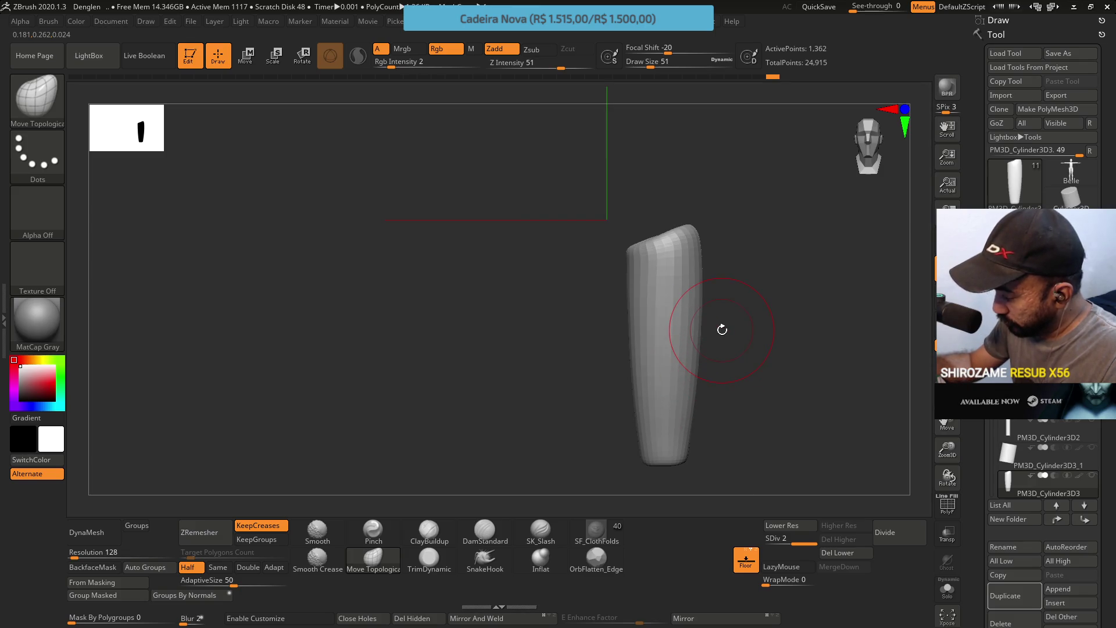
Unhide all mannequin subtools and switch the thigh cylinder to Move transform
left_click(773, 407, "ctrl+shift")
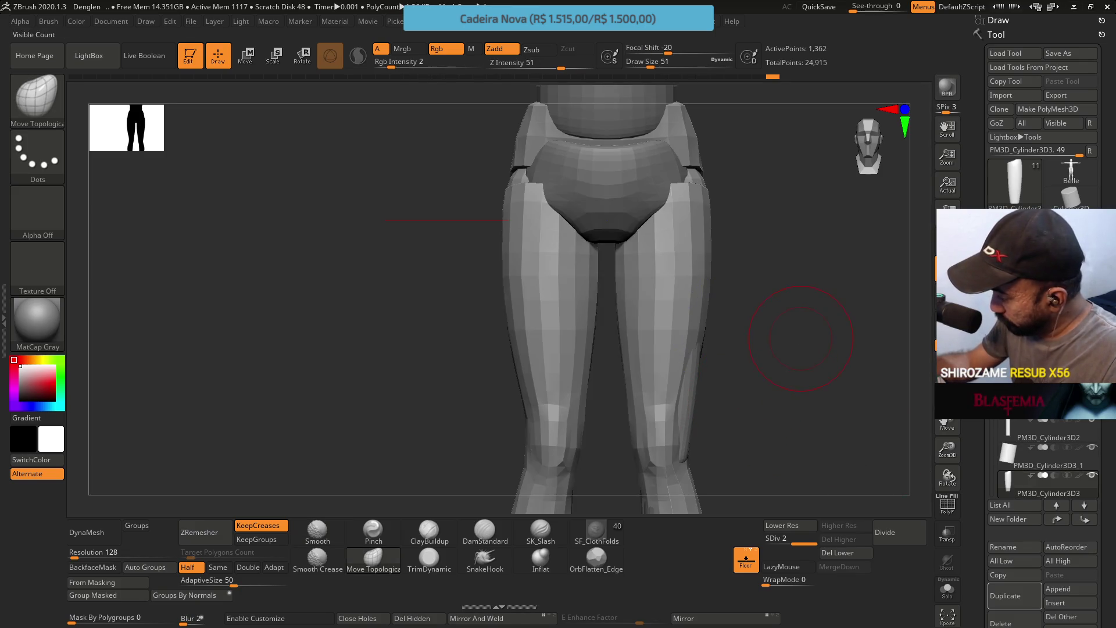
left_click_drag(801, 339, 862, 274)
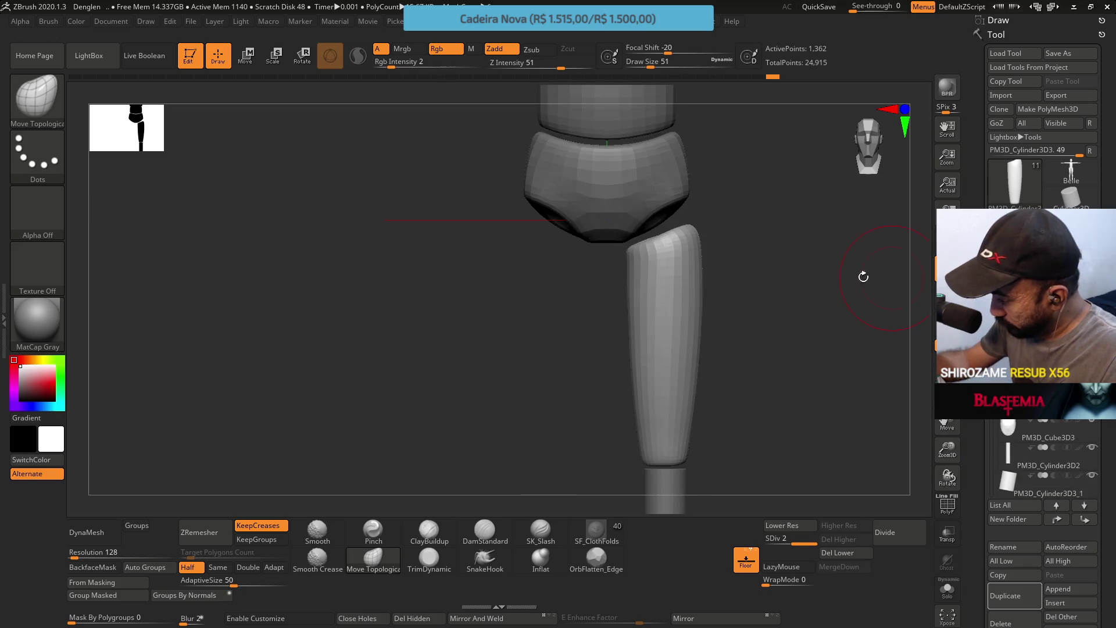
mouse_move(712, 298)
left_mouse_down()
mouse_move(716, 256)
mouse_move(712, 299)
mouse_move(677, 313)
left_mouse_up()
key("w")
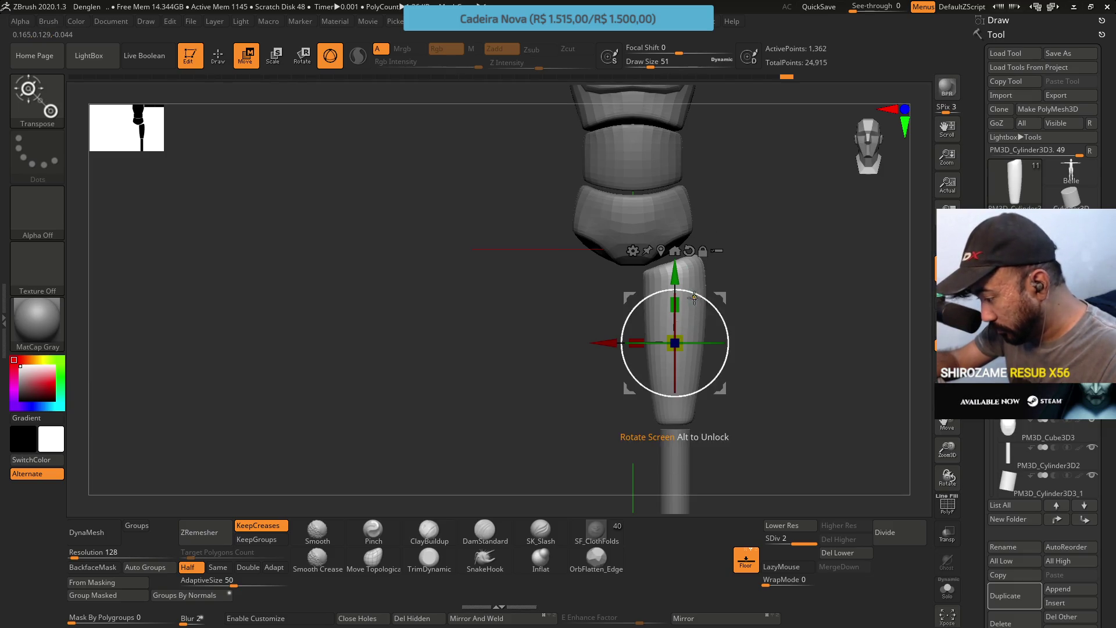
Shrink the thigh cylinder slightly in height, then return to Draw mode
left_click_drag(675, 342, 683, 332)
left_click_drag(677, 308, 678, 308)
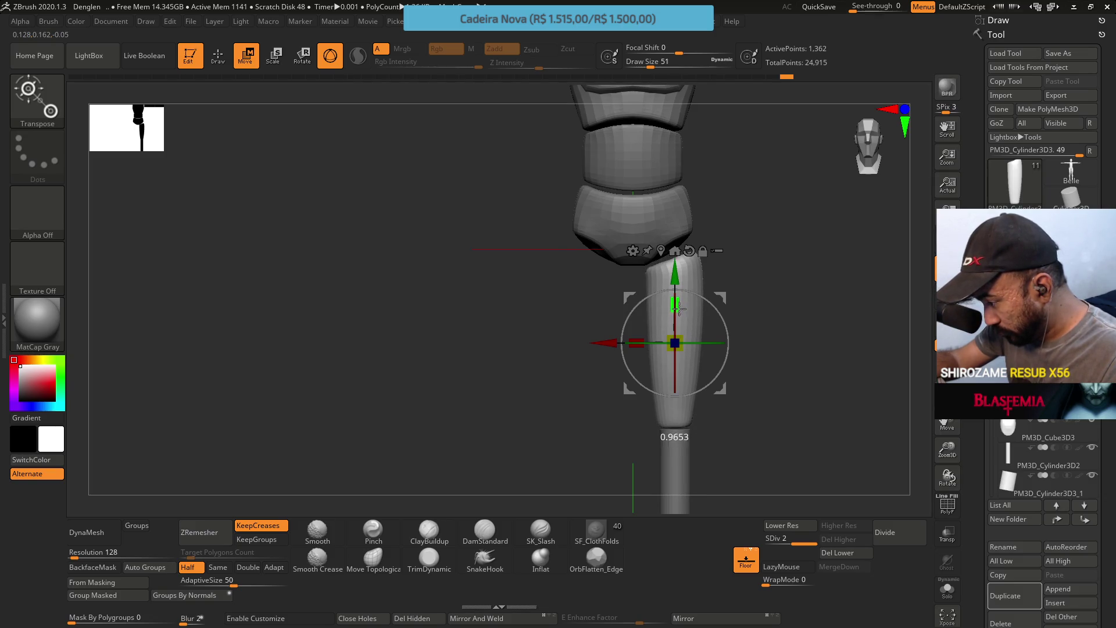
right_click_drag(678, 308, 659, 240)
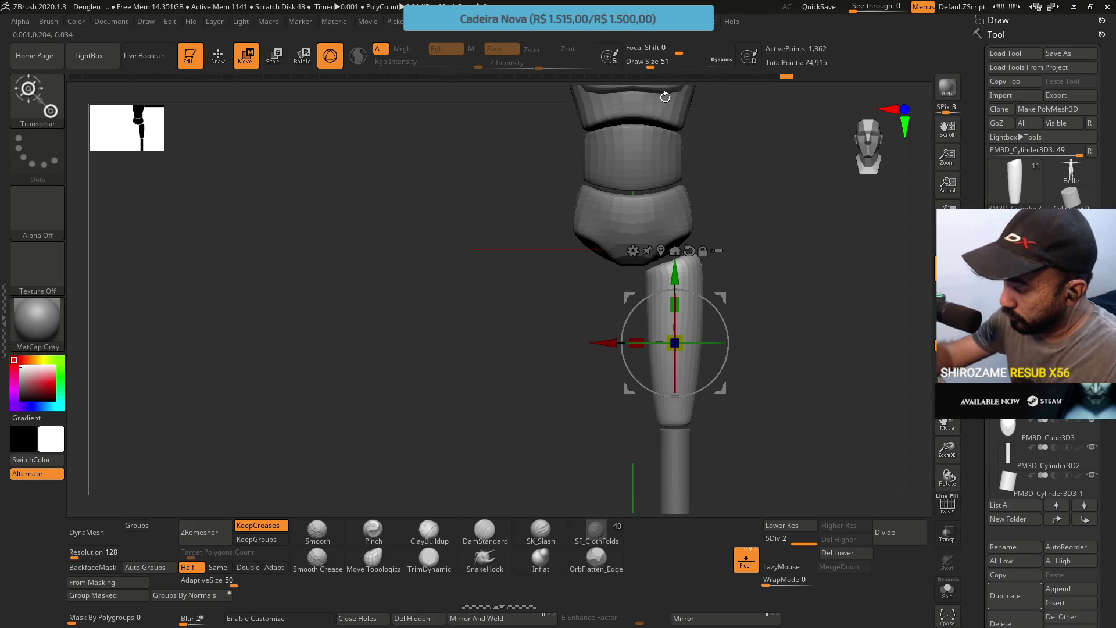
key("q")
key("b")
key("m")
key("t")
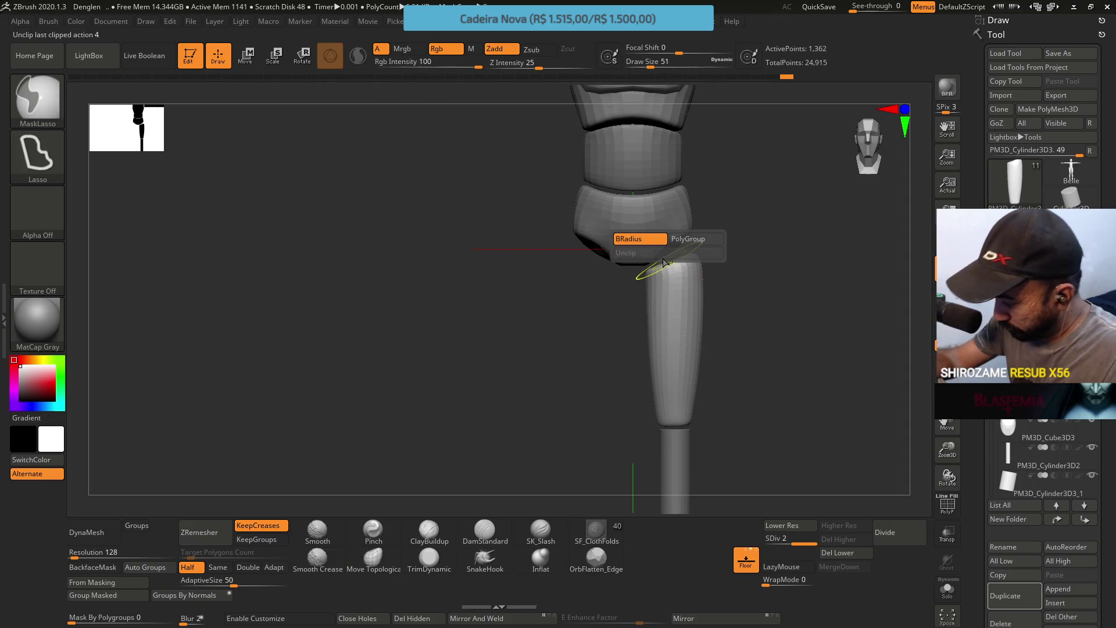
Select the thigh cylinder subtool, Solo it, and drop to SDiv 1
right_click_drag(666, 296, 668, 312, "ctrl")
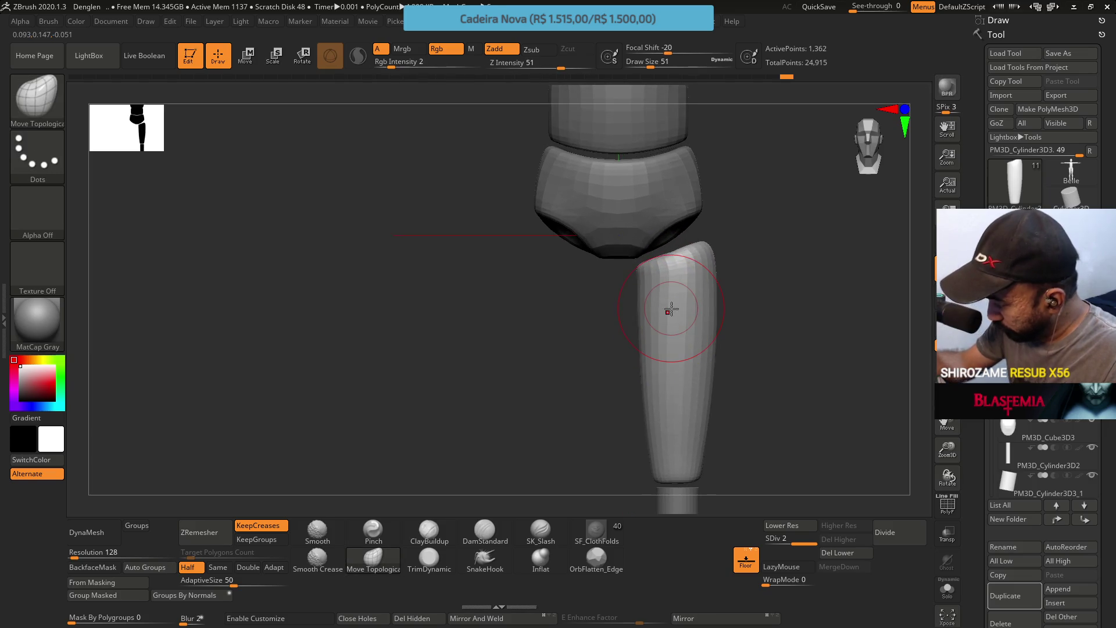
left_click(1010, 455)
mouse_move(756, 372)
left_mouse_down()
mouse_move(722, 350)
mouse_move(725, 364)
mouse_move(717, 347)
left_mouse_up()
left_click(770, 538)
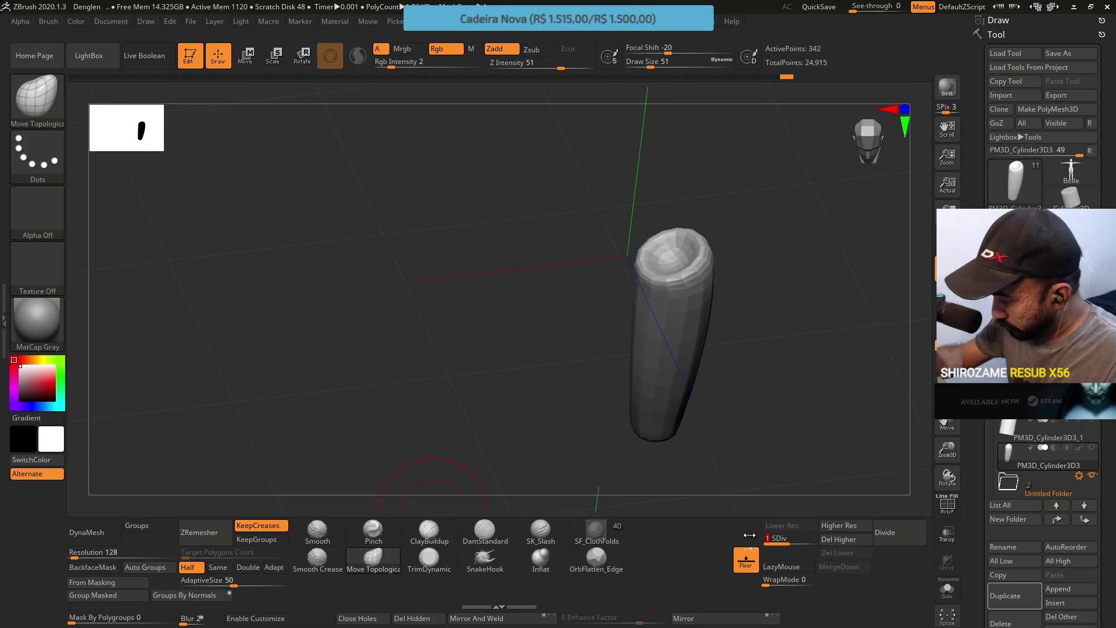
Trim the cylinder's top left rim flat with TrimDynamic at brush size 31
mouse_move(675, 264)
left_mouse_down()
mouse_move(645, 244)
mouse_move(633, 252)
left_mouse_up()
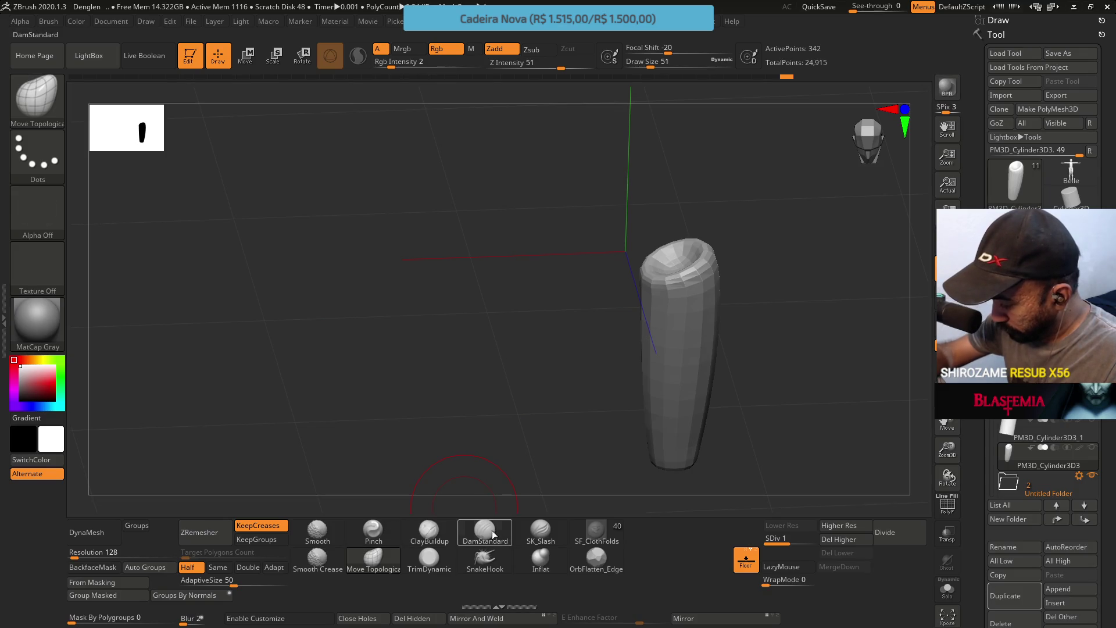
left_click(429, 557)
left_click_drag(610, 267, 674, 272, "alt")
key("bracketleft")
key("bracketleft")
key("bracketleft")
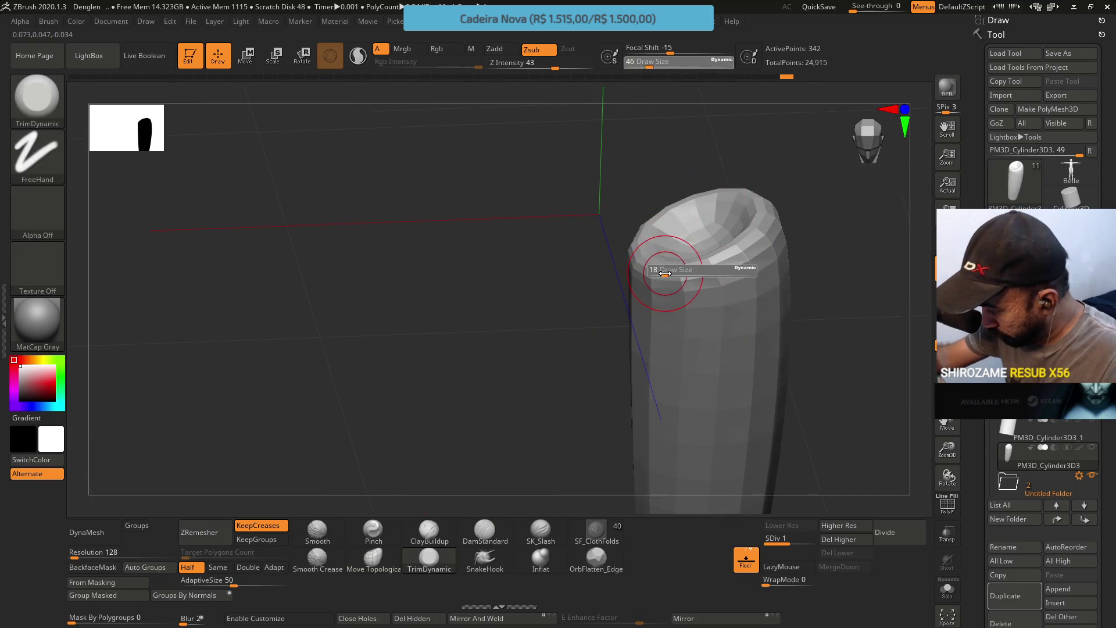
key("bracketright")
key("bracketright")
mouse_move(632, 253)
left_mouse_down()
mouse_move(643, 169)
mouse_move(692, 219)
left_mouse_up()
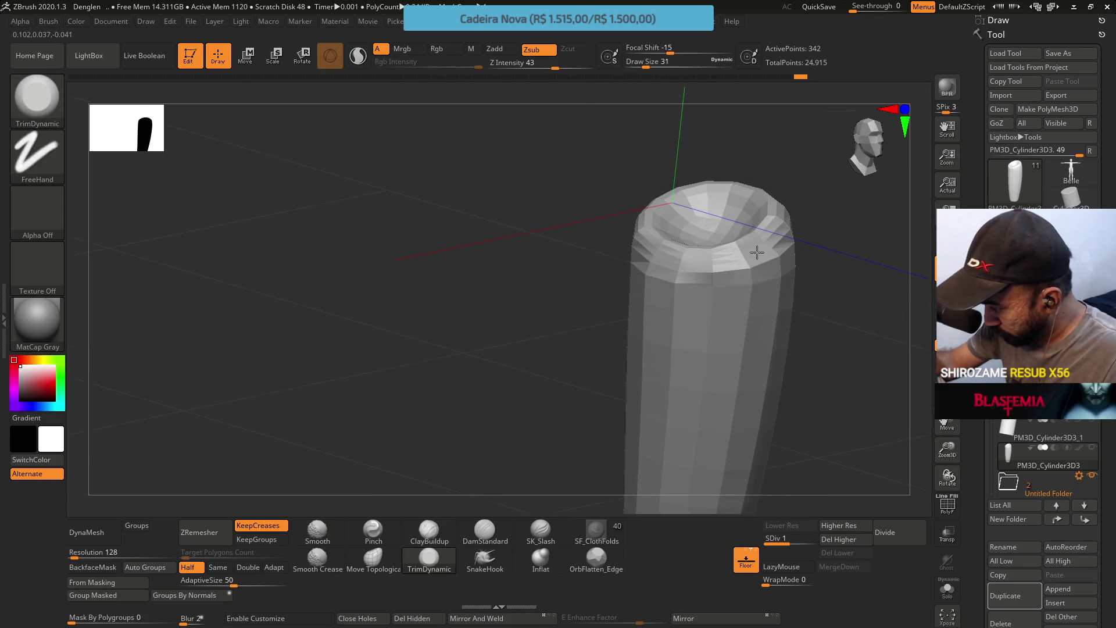
Inspect the angled trimmed top from several sides and select Move Topological
left_click_drag(709, 265, 651, 238)
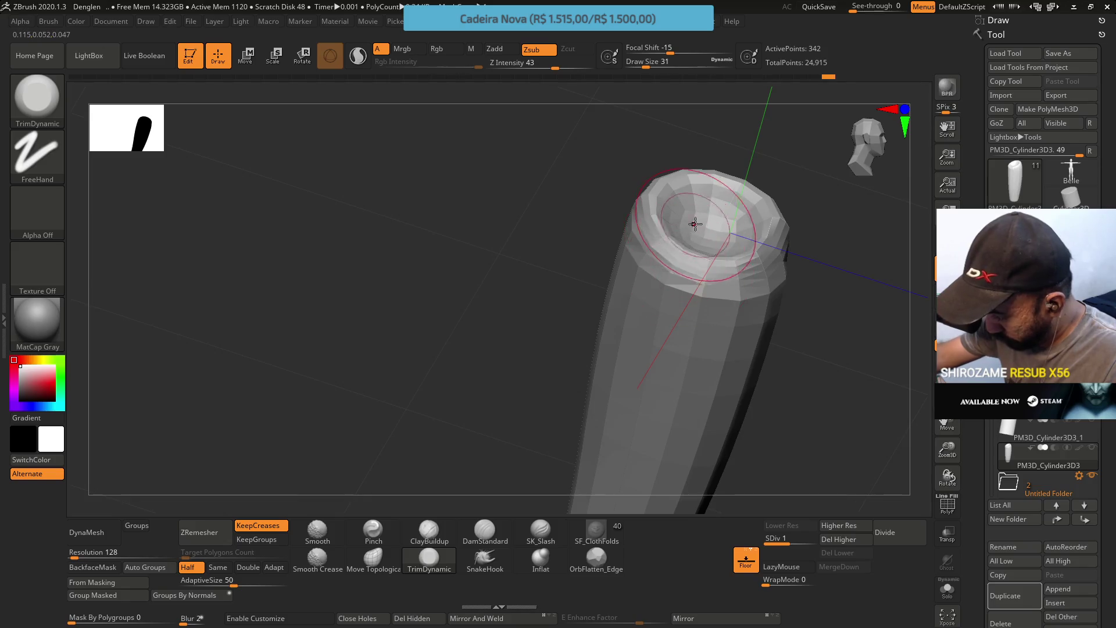
left_click_drag(694, 224, 686, 249)
left_click_drag(697, 174, 735, 219)
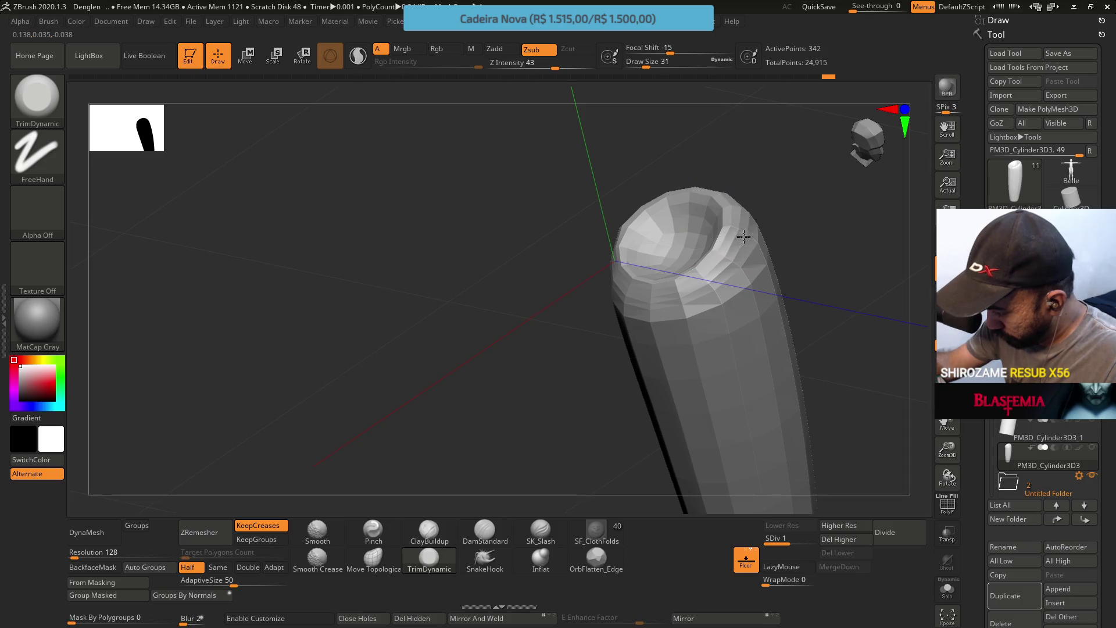
mouse_move(704, 288)
left_mouse_down()
mouse_move(685, 197)
mouse_move(708, 242)
mouse_move(675, 258)
left_mouse_up()
mouse_move(654, 297)
left_mouse_down()
mouse_move(775, 244)
mouse_move(586, 237)
mouse_move(600, 326)
left_mouse_up()
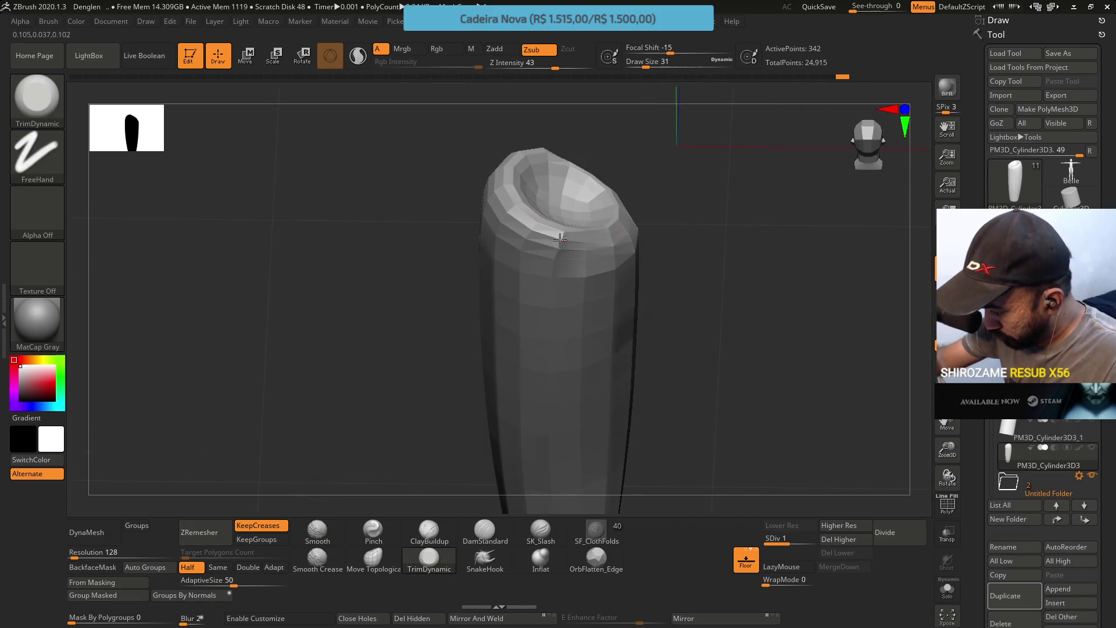
mouse_move(661, 224)
left_mouse_down()
mouse_move(662, 294)
mouse_move(673, 265)
mouse_move(665, 204)
mouse_move(653, 291)
mouse_move(580, 258)
left_mouse_up()
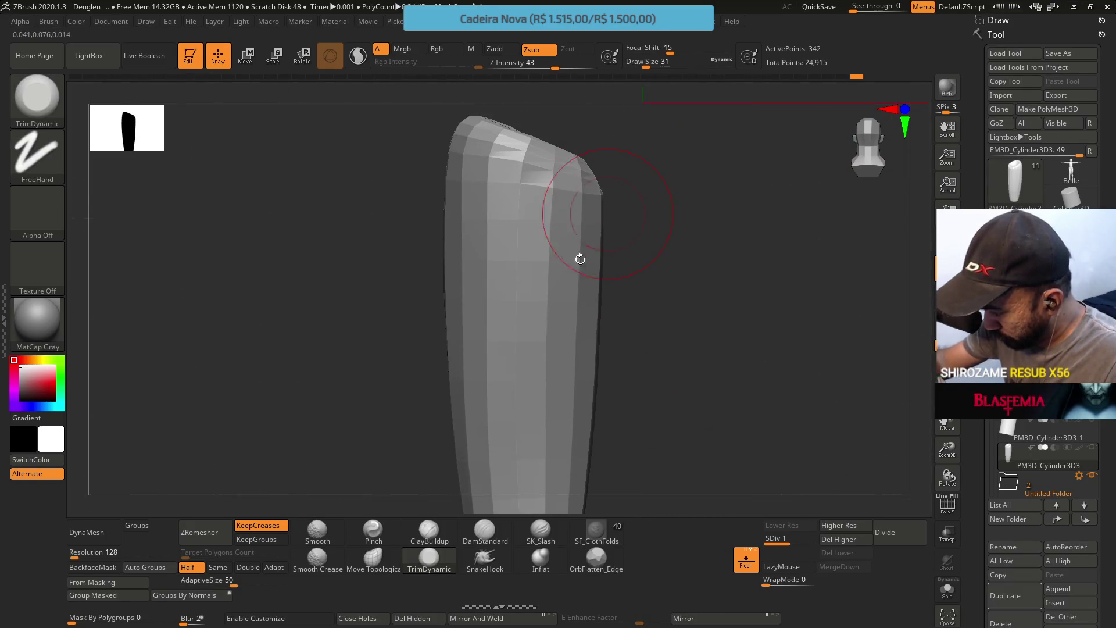
left_click(365, 568)
left_click_drag(680, 176, 662, 234)
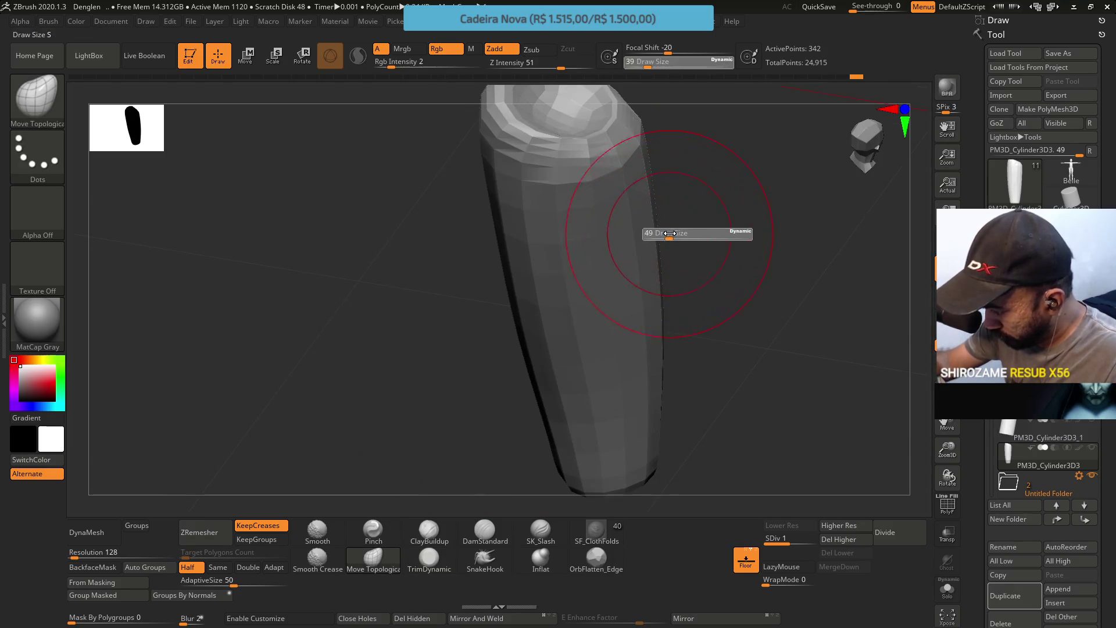
Pull the upper right thigh outward with Move Topological and build it up with ClayBuildup
left_click_drag(636, 189, 639, 184)
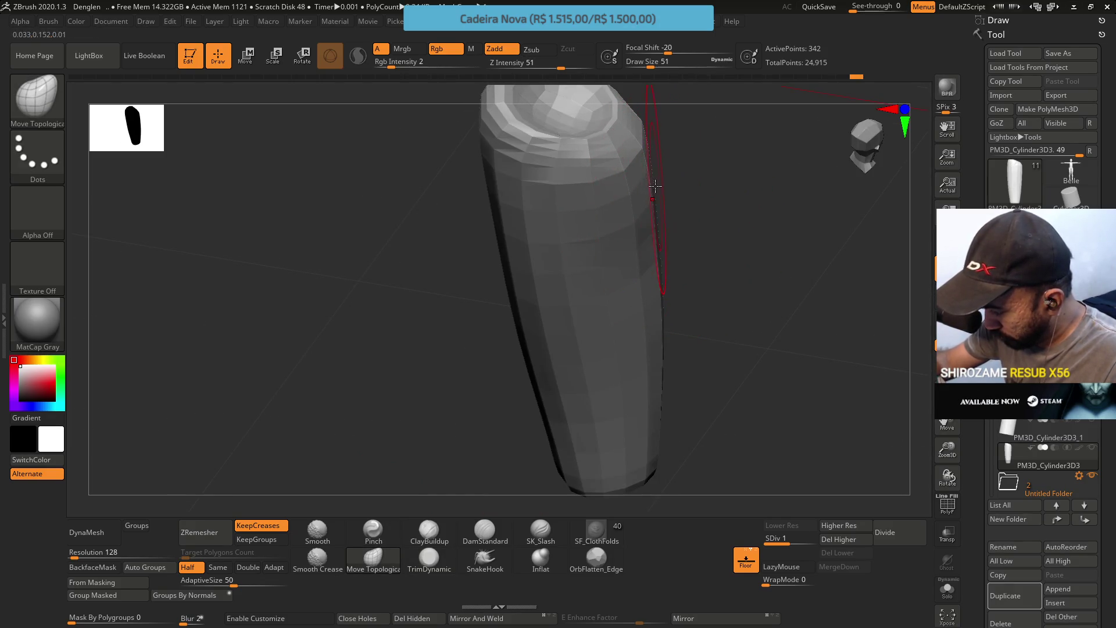
left_click(434, 530)
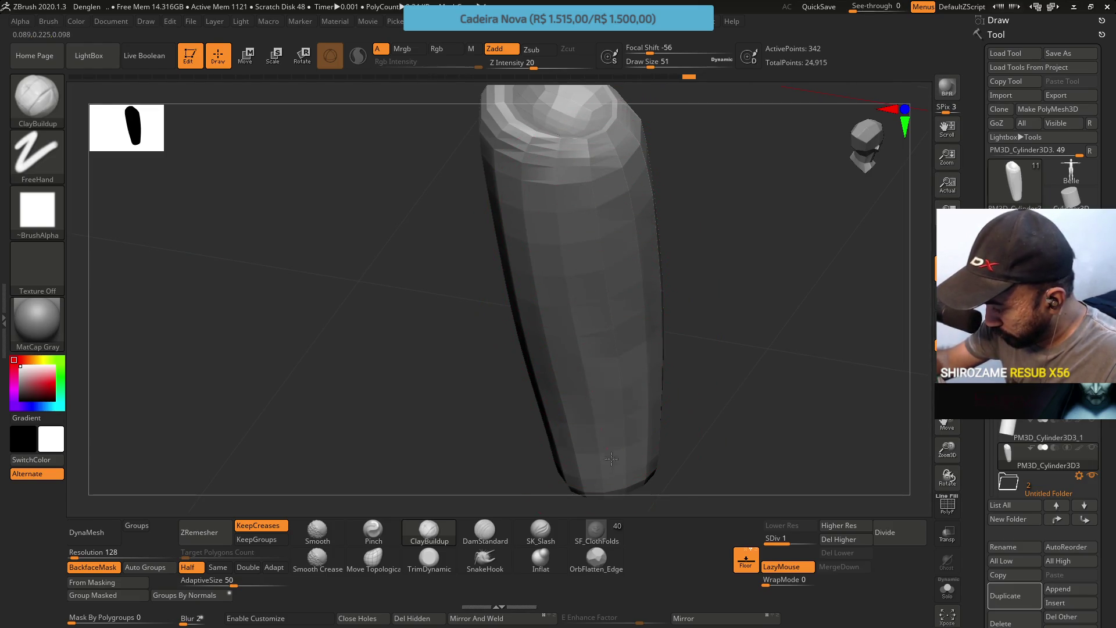
mouse_move(629, 393)
right_mouse_down()
mouse_move(587, 326)
mouse_move(649, 330)
right_mouse_up()
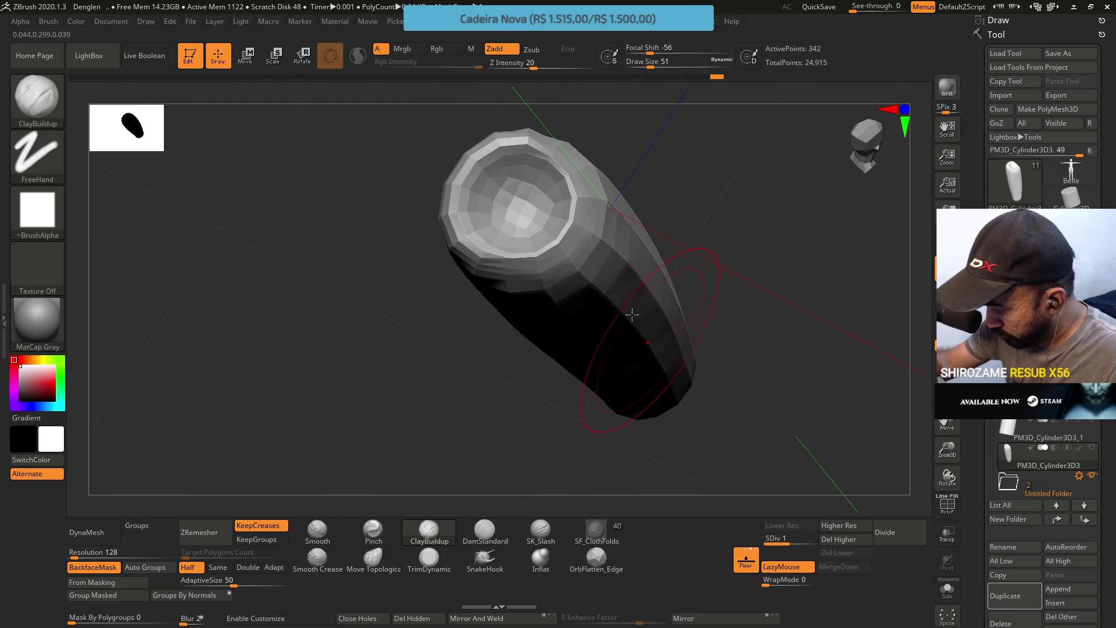
right_click_drag(626, 279, 611, 198)
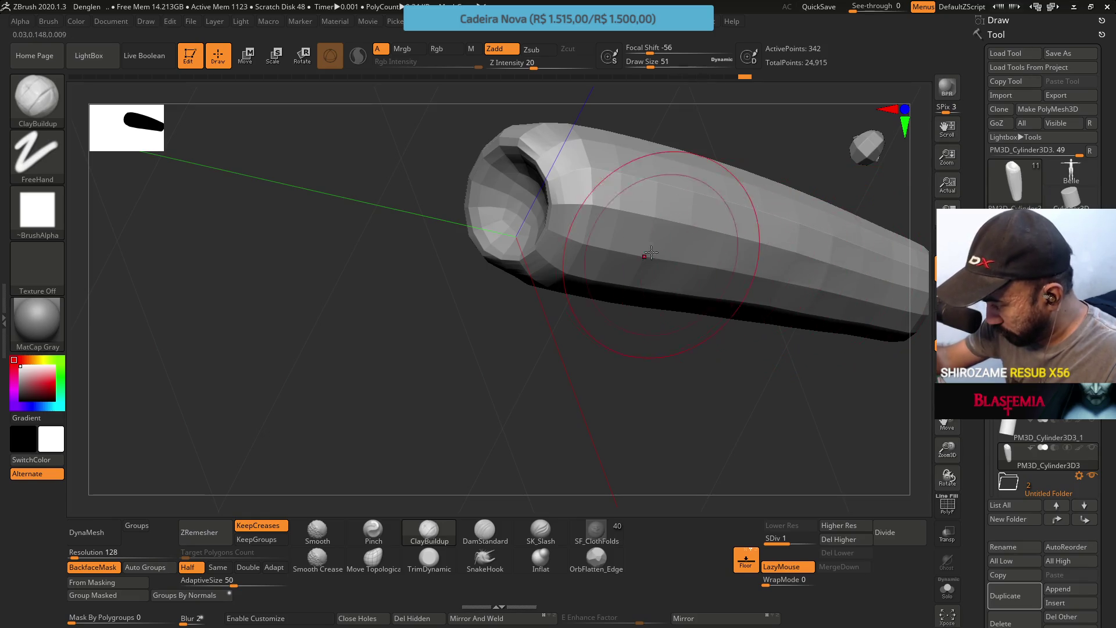
mouse_move(650, 225)
right_mouse_down()
mouse_move(690, 153)
mouse_move(680, 186)
mouse_move(630, 217)
right_mouse_up()
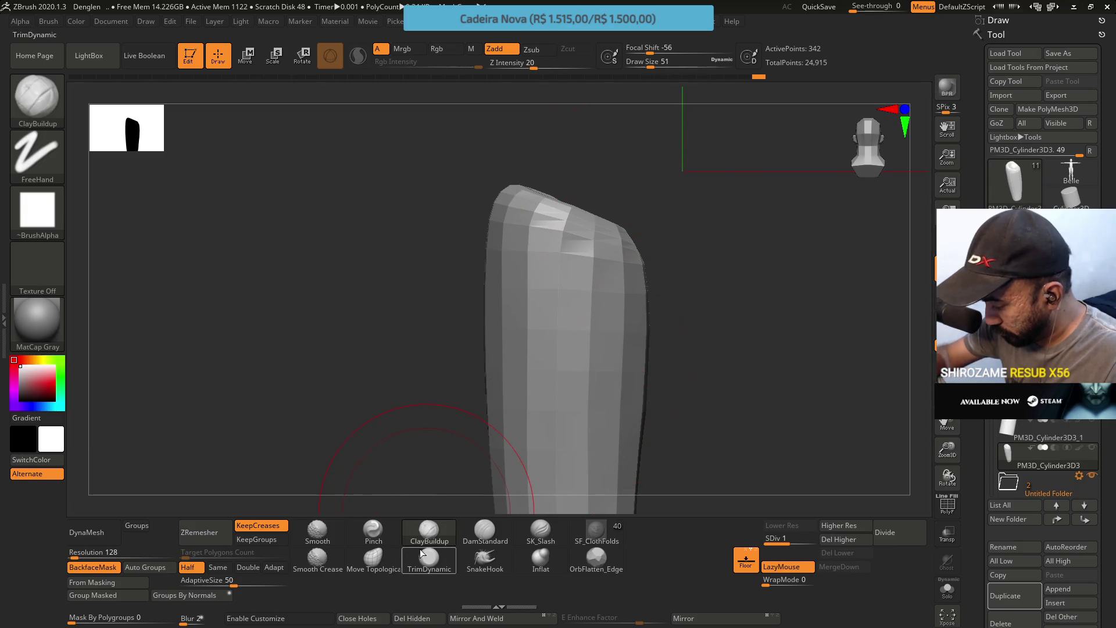
Switch to the Pinch brush at Draw Size 17 for the top opening's rim
left_click(370, 530)
mouse_move(622, 326)
right_mouse_down()
mouse_move(655, 279)
mouse_move(633, 298)
right_mouse_up()
key("s")
left_click_drag(645, 291, 642, 291)
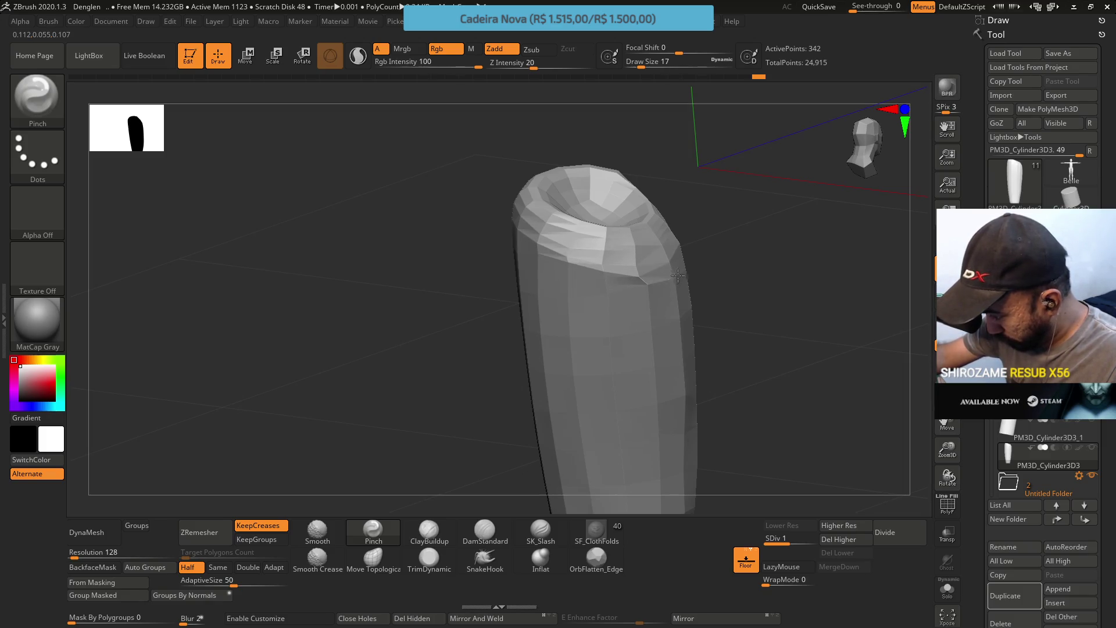
Raise the Pinch brush to size 23 and turn the cylinder upright again
right_click_drag(676, 245, 674, 263)
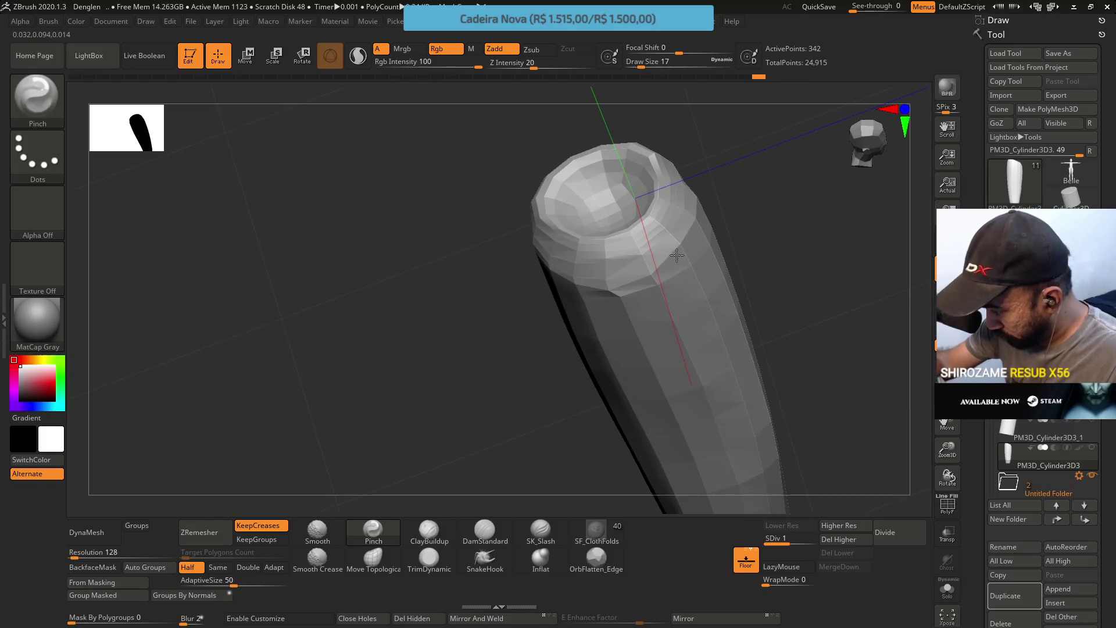
key("s")
left_click_drag(664, 274, 666, 271)
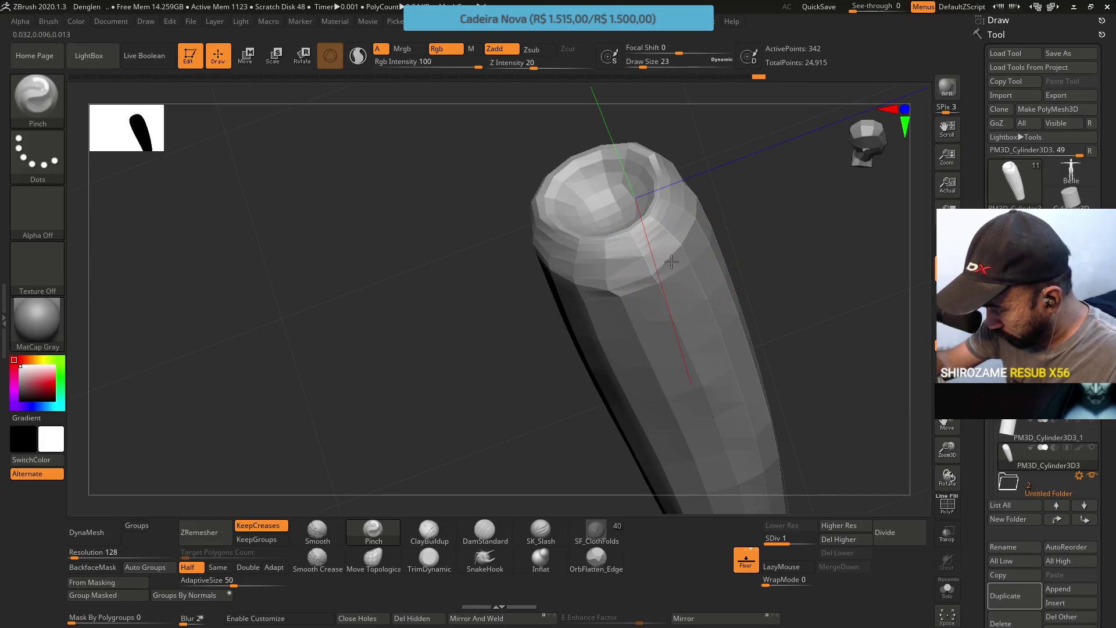
right_click_drag(690, 213, 680, 233)
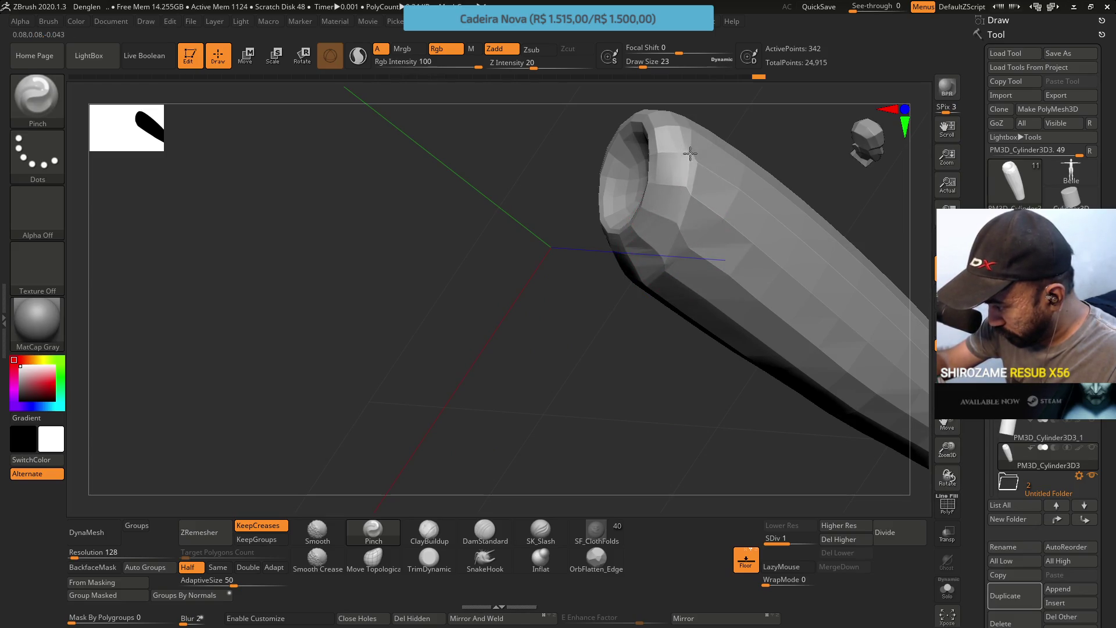
mouse_move(683, 216)
right_mouse_down()
mouse_move(708, 139)
mouse_move(711, 201)
right_mouse_up()
Switch to TrimDynamic with B-T-D and trim the slanted top
key("b")
key("t")
key("d")
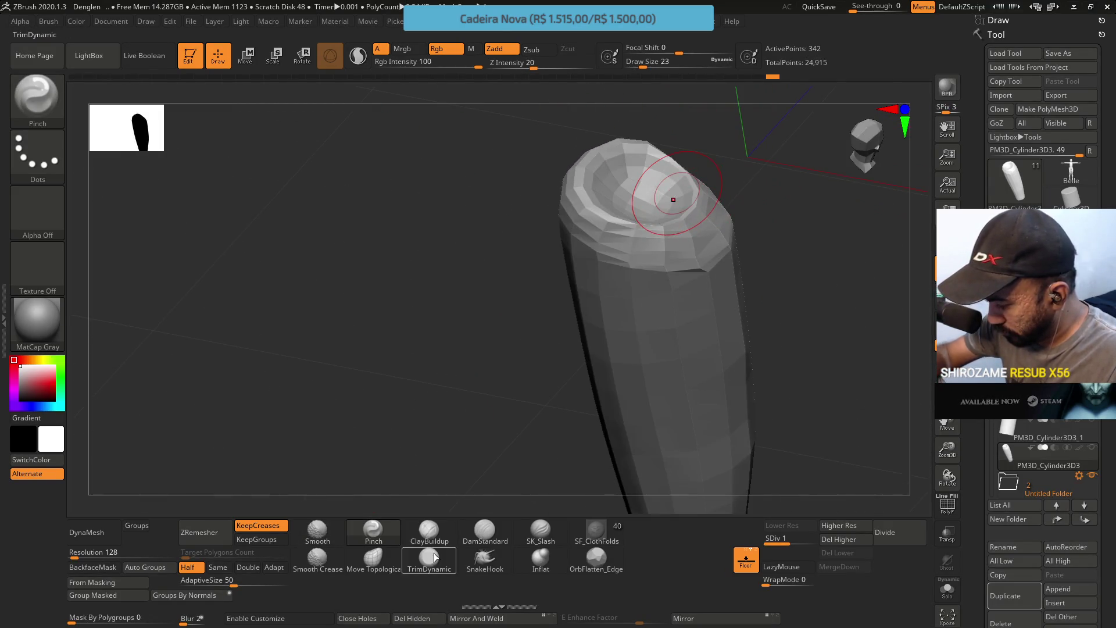
mouse_move(712, 207)
right_mouse_down()
mouse_move(728, 186)
mouse_move(675, 219)
right_mouse_up()
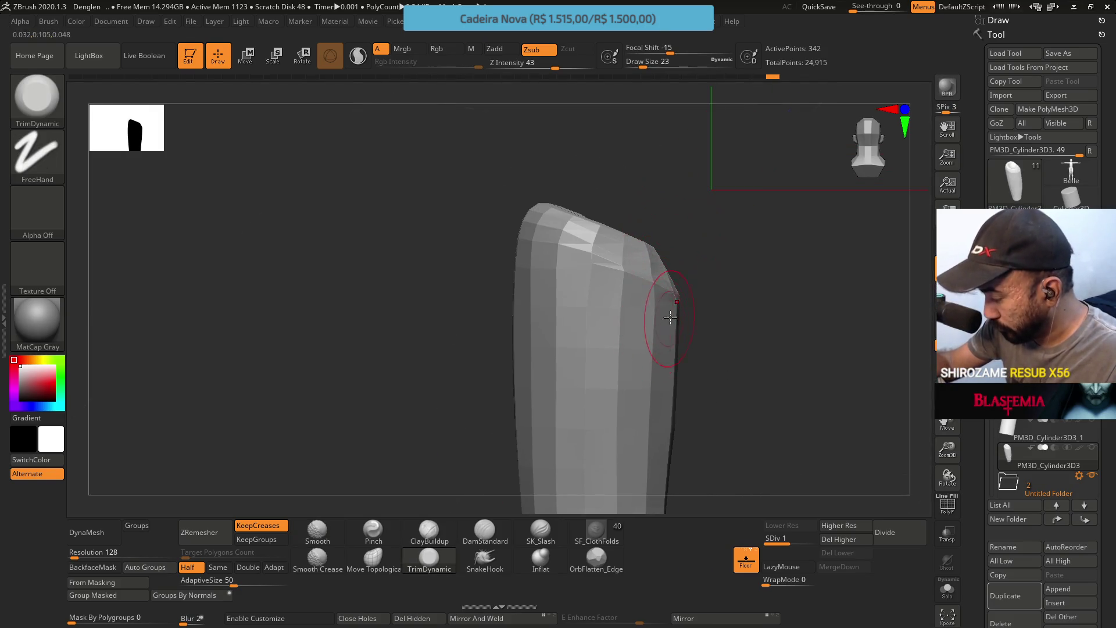
right_click_drag(671, 316, 643, 324)
Try a ZRemesher pass at Same density, then revert it
left_click(373, 559)
left_click(212, 531)
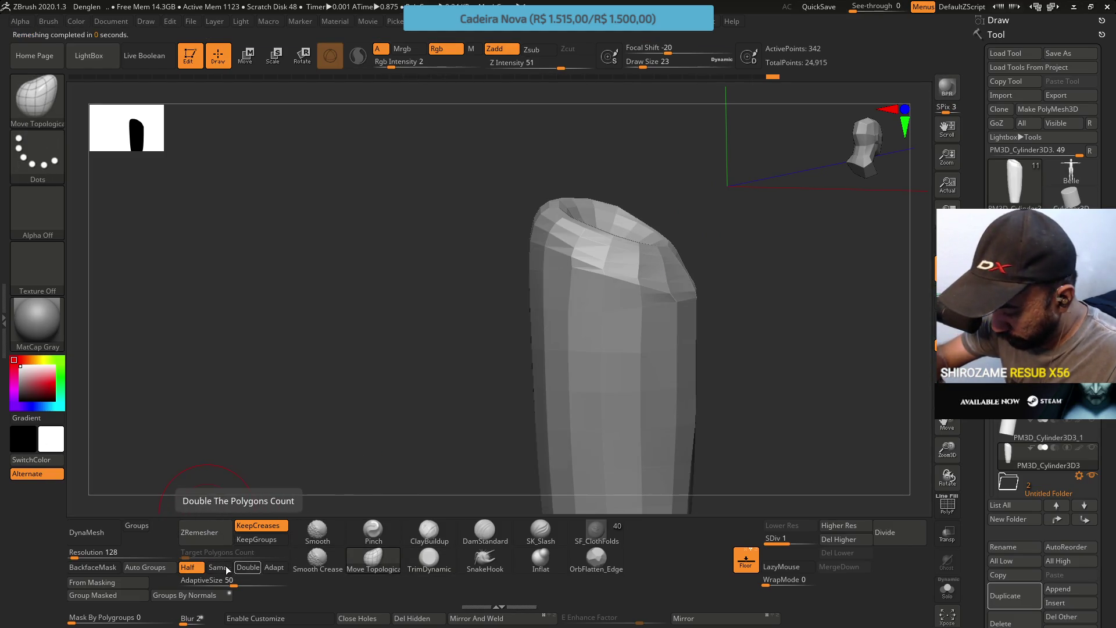
left_click(218, 567)
left_click(208, 540)
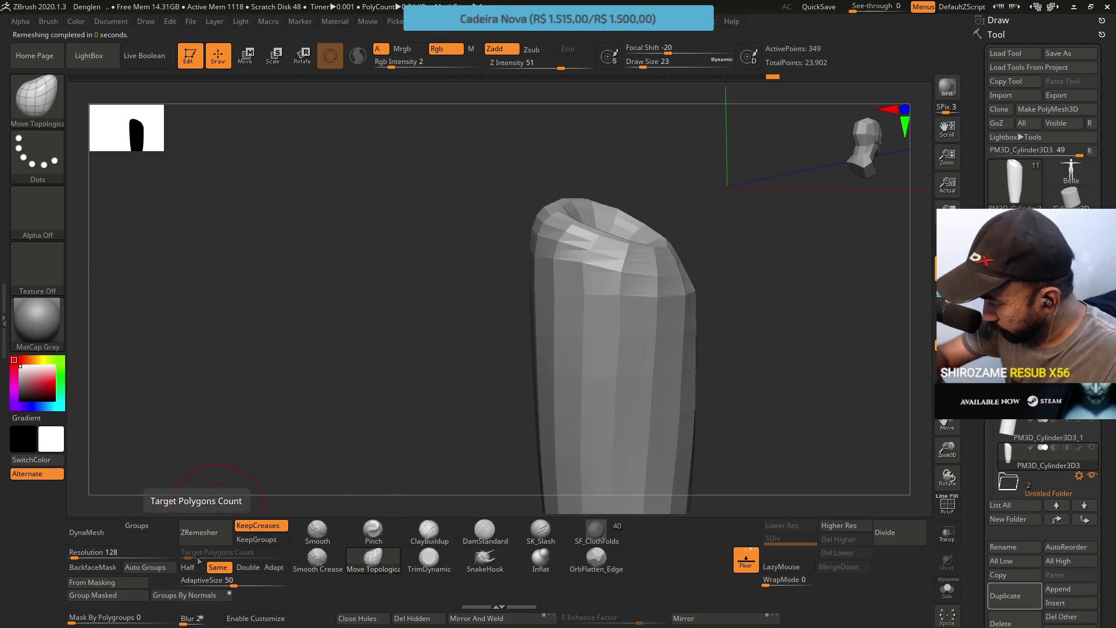
mouse_move(336, 493)
right_mouse_down()
mouse_move(523, 372)
mouse_move(673, 250)
right_mouse_up()
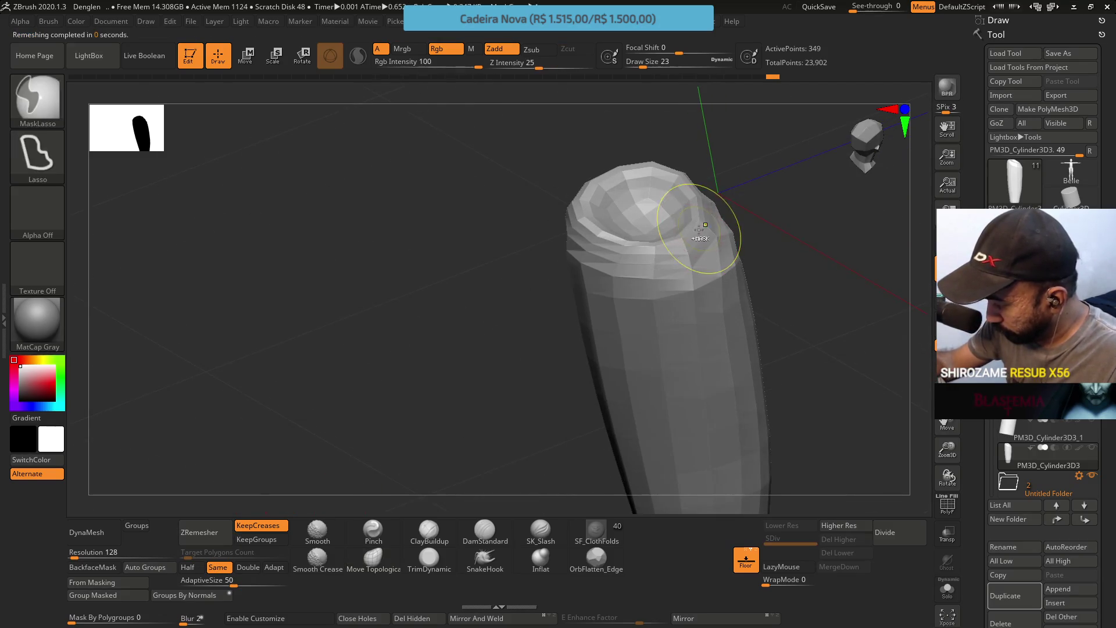
key("b")
key("m")
key("t")
Clean up the top's outer edge with TrimDynamic, then Move Topological at size 22
mouse_move(685, 212)
right_mouse_down()
mouse_move(710, 207)
mouse_move(687, 350)
mouse_move(482, 407)
right_mouse_up()
left_click(429, 557)
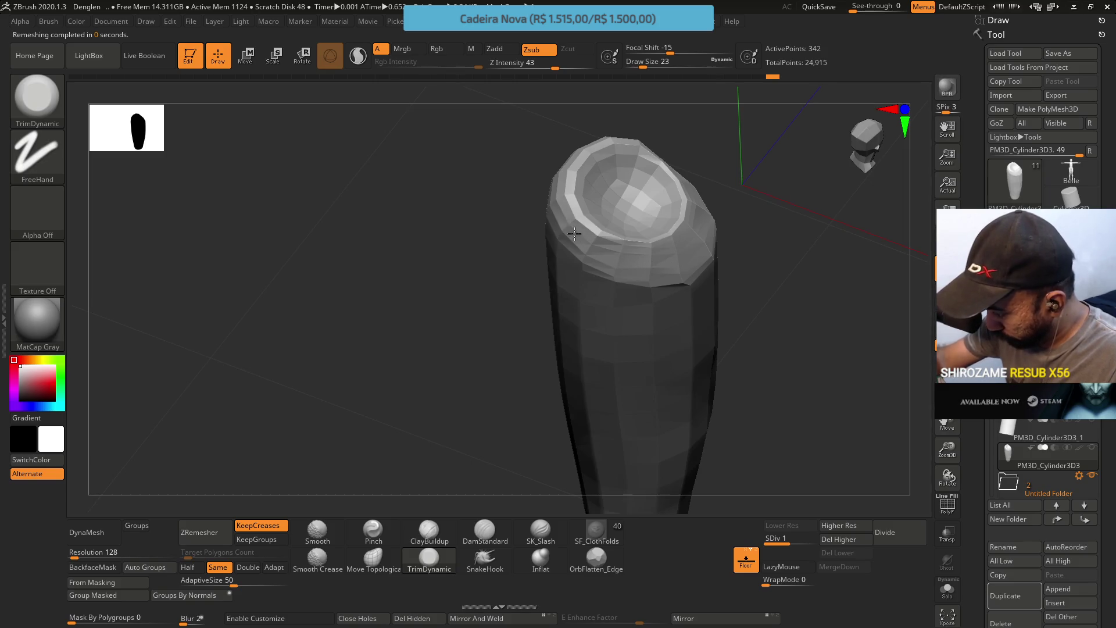
right_click_drag(618, 252, 637, 224)
mouse_move(705, 186)
right_mouse_down()
mouse_move(686, 145)
mouse_move(697, 178)
mouse_move(672, 220)
right_mouse_up()
key("b")
key("m")
key("t")
mouse_move(630, 287)
right_mouse_down()
mouse_move(725, 229)
mouse_move(700, 197)
right_mouse_up()
key("s")
left_click_drag(695, 194, 692, 193)
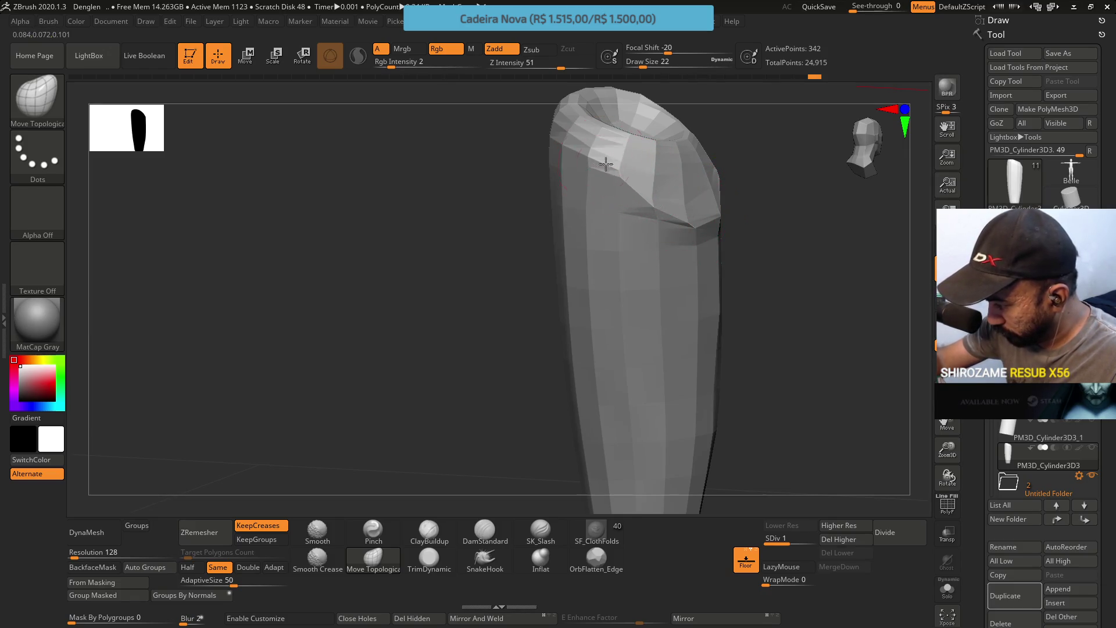
Nudge the slanted top rim with Move Topological at sizes 13–16, then draw remesh guide curves
right_click_drag(616, 180, 700, 198)
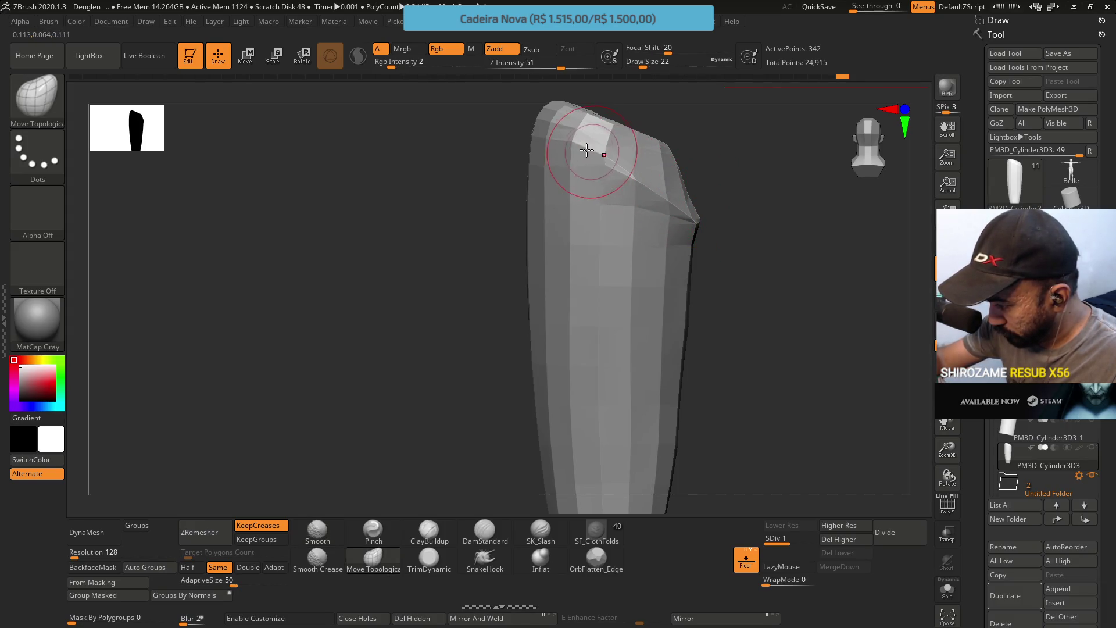
key("s")
left_click_drag(602, 155, 602, 161)
key("s")
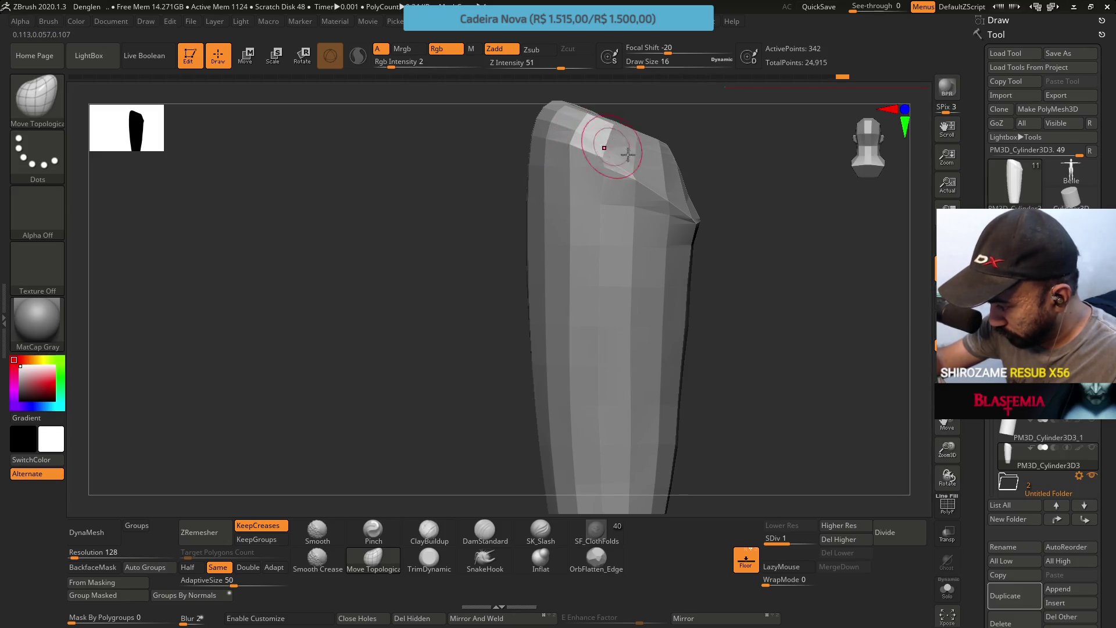
mouse_move(657, 176)
right_mouse_down()
mouse_move(722, 175)
mouse_move(743, 161)
mouse_move(740, 149)
mouse_move(687, 221)
mouse_move(664, 221)
right_mouse_up()
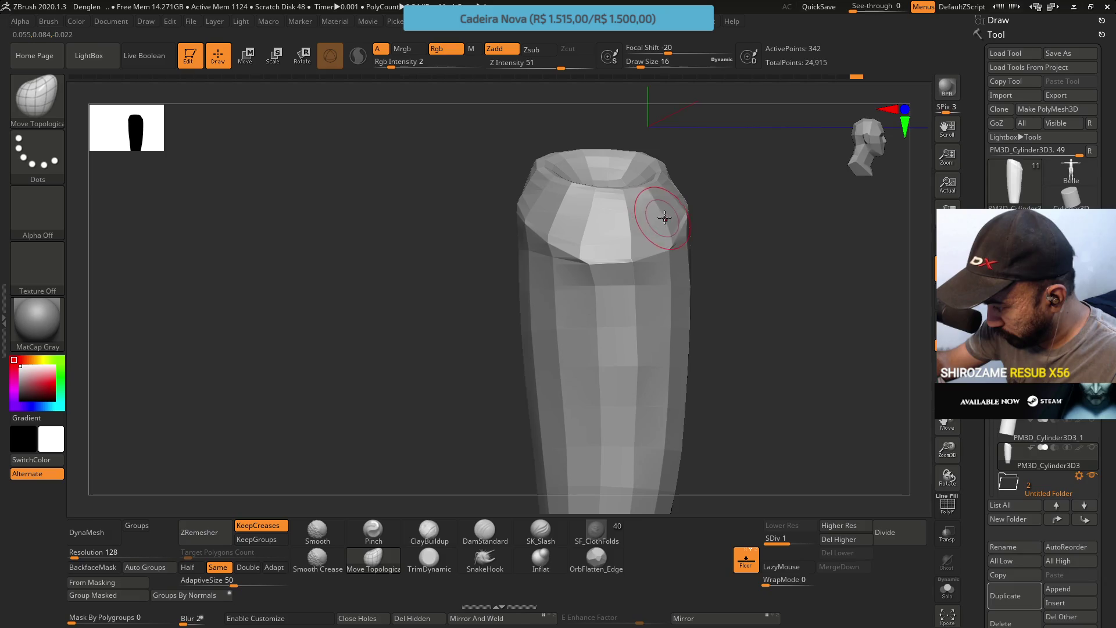
mouse_move(653, 229)
right_mouse_down()
mouse_move(668, 199)
mouse_move(693, 200)
mouse_move(657, 240)
right_mouse_up()
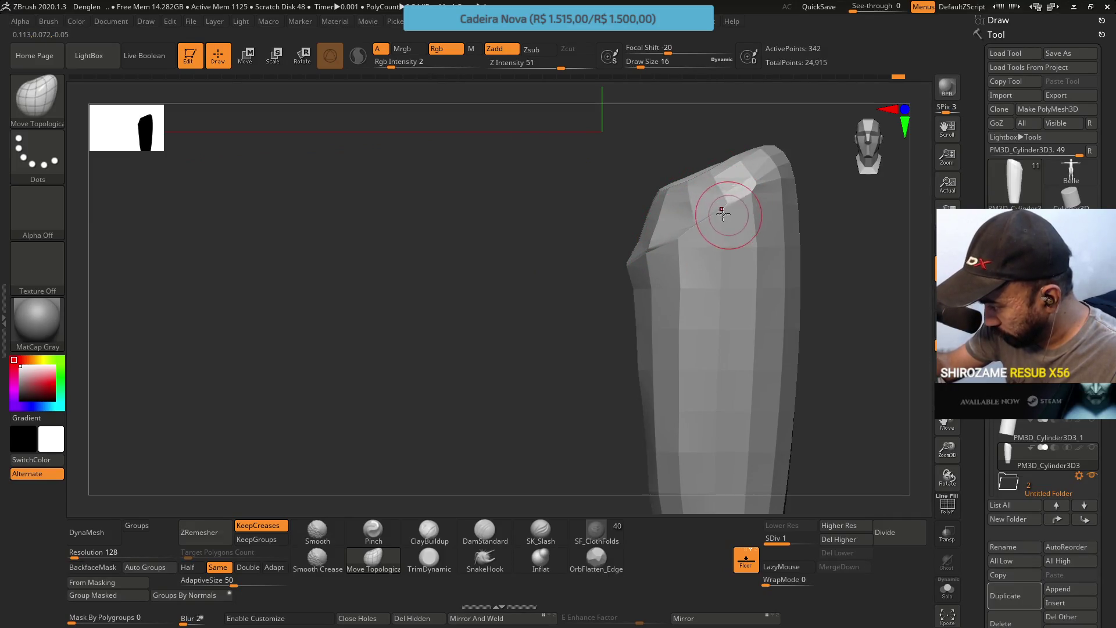
mouse_move(695, 242)
right_mouse_down()
mouse_move(750, 196)
mouse_move(785, 194)
mouse_move(760, 179)
right_mouse_up()
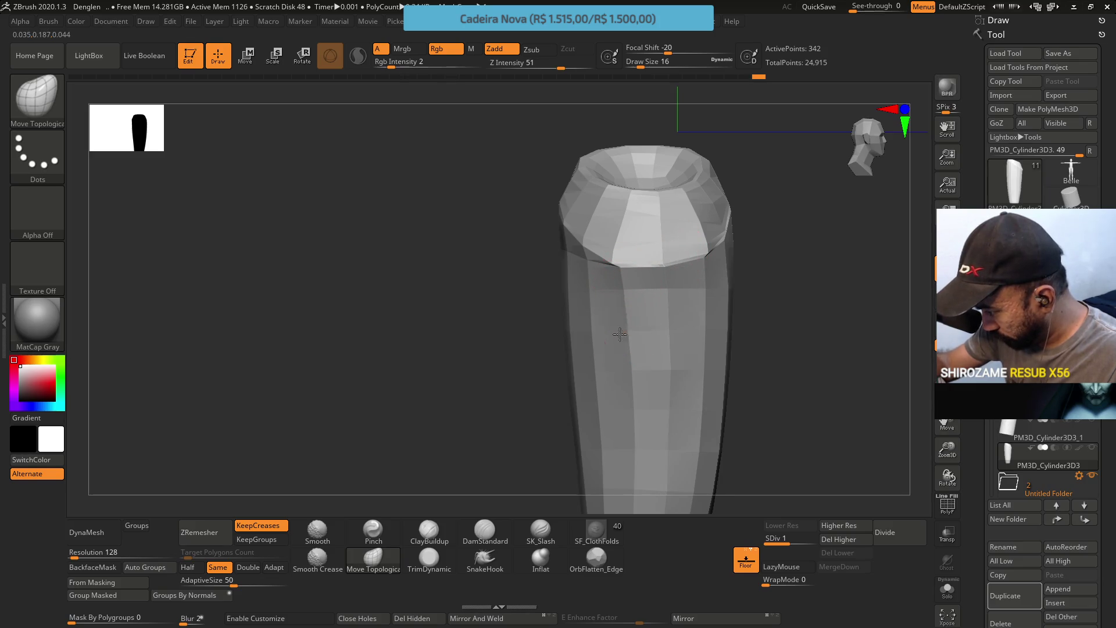
mouse_move(519, 250)
left_mouse_down("shift")
mouse_move(558, 184)
mouse_move(520, 128)
left_mouse_up("shift")
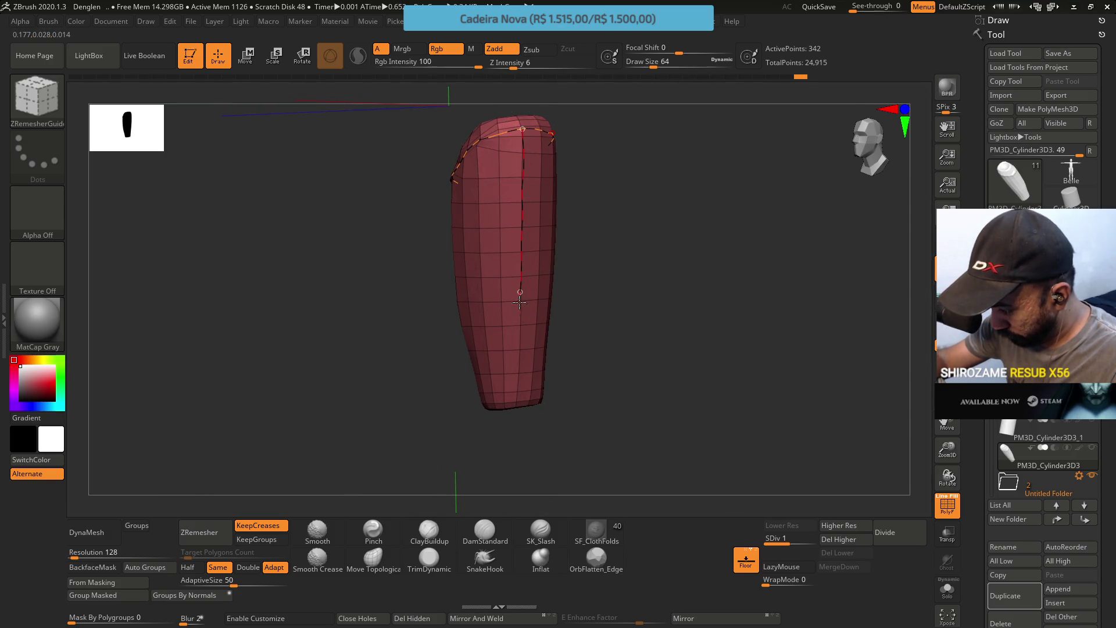
Turn off Adapt and run ZRemesher along the guide curves
mouse_move(507, 287)
left_mouse_down()
mouse_move(558, 267)
mouse_move(538, 259)
mouse_move(536, 277)
left_mouse_up()
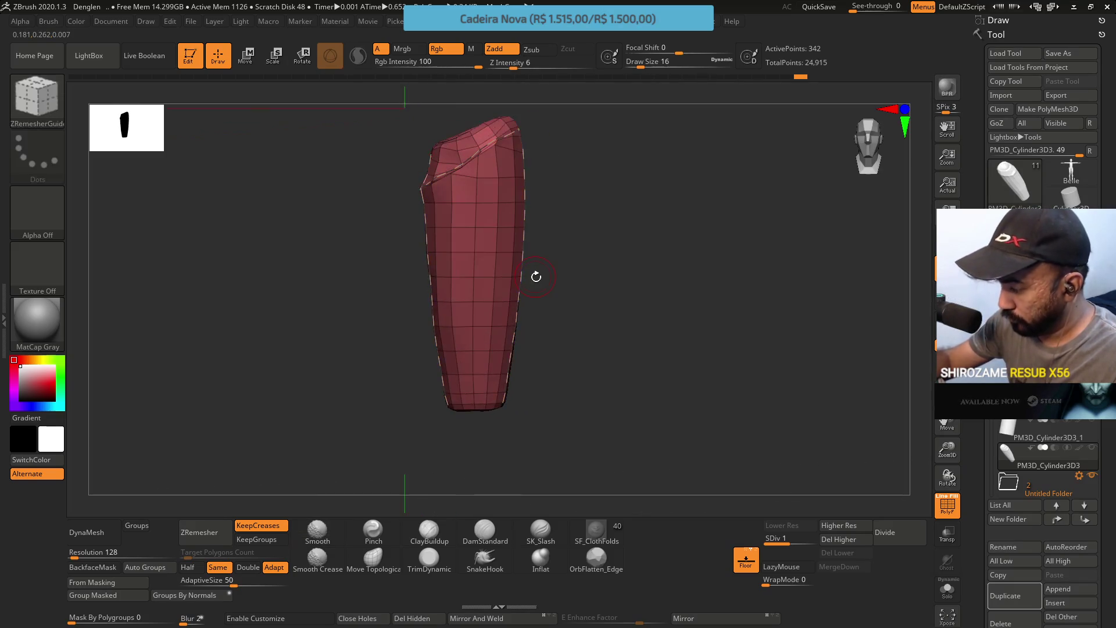
left_click(274, 567)
left_click(200, 532)
left_click(199, 533)
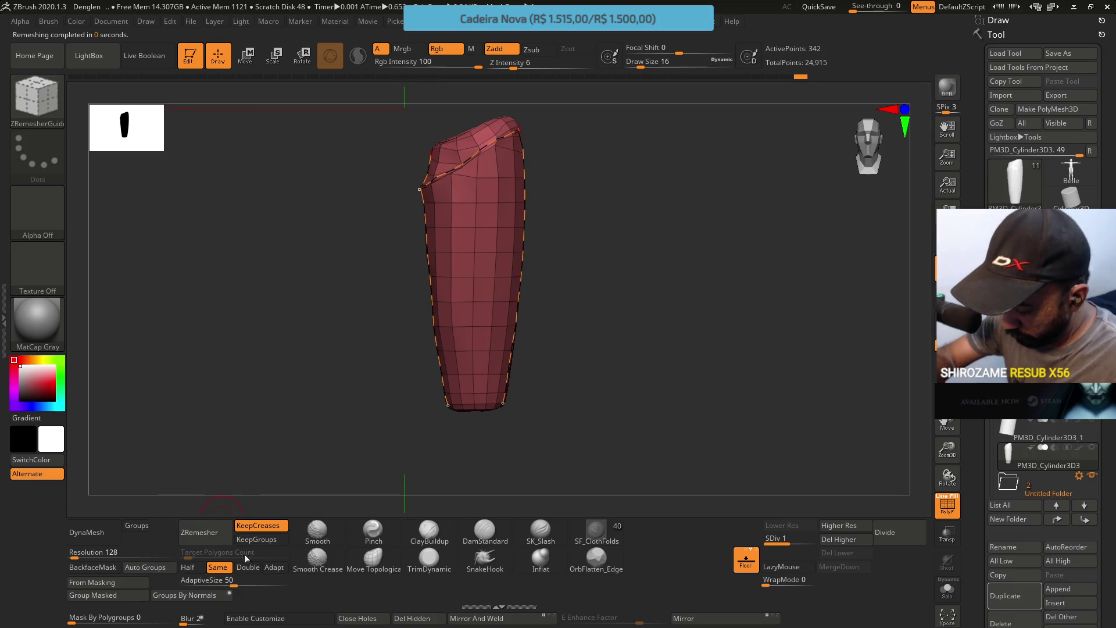
Try Double density, undo it, remesh at Same for 352 points, and hide PolyF
left_click(248, 568)
left_click(210, 545)
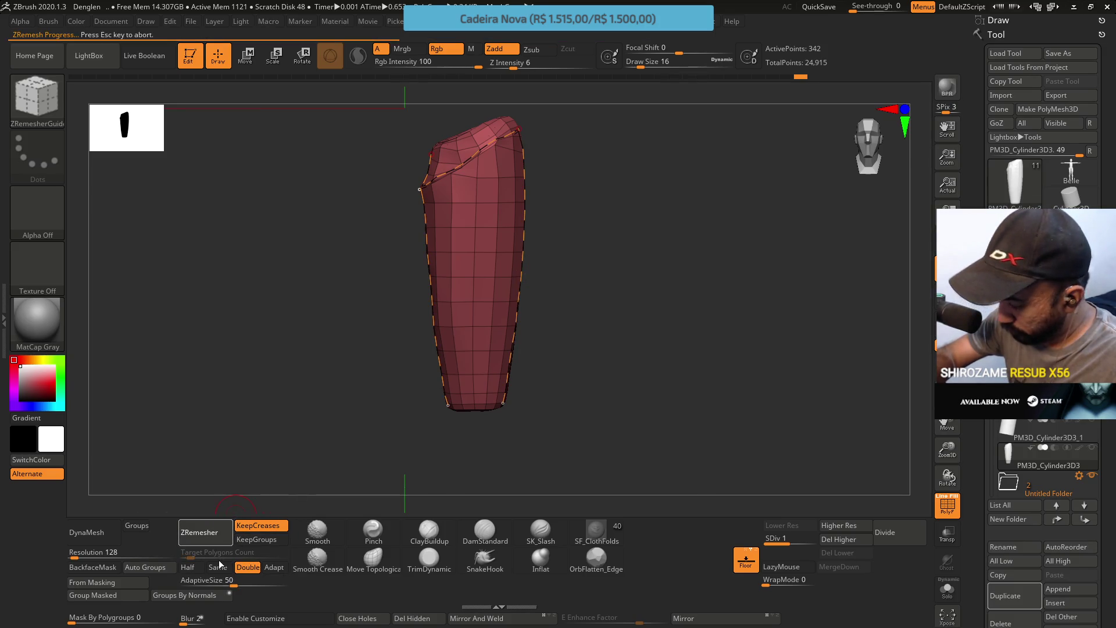
key("ctrl+z")
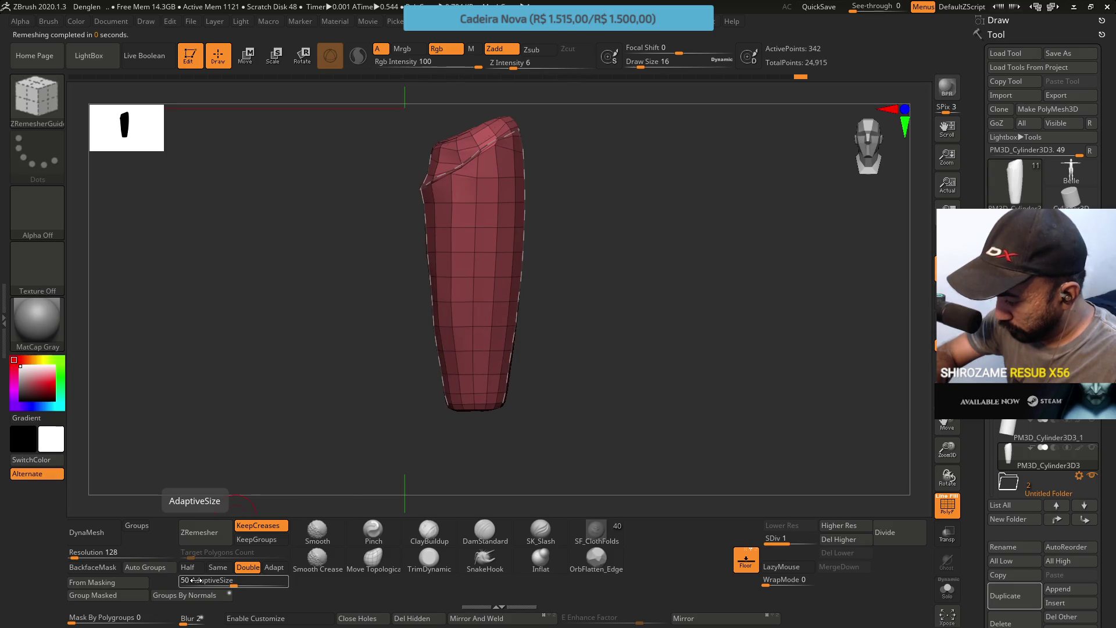
left_click(218, 568)
left_click(222, 531)
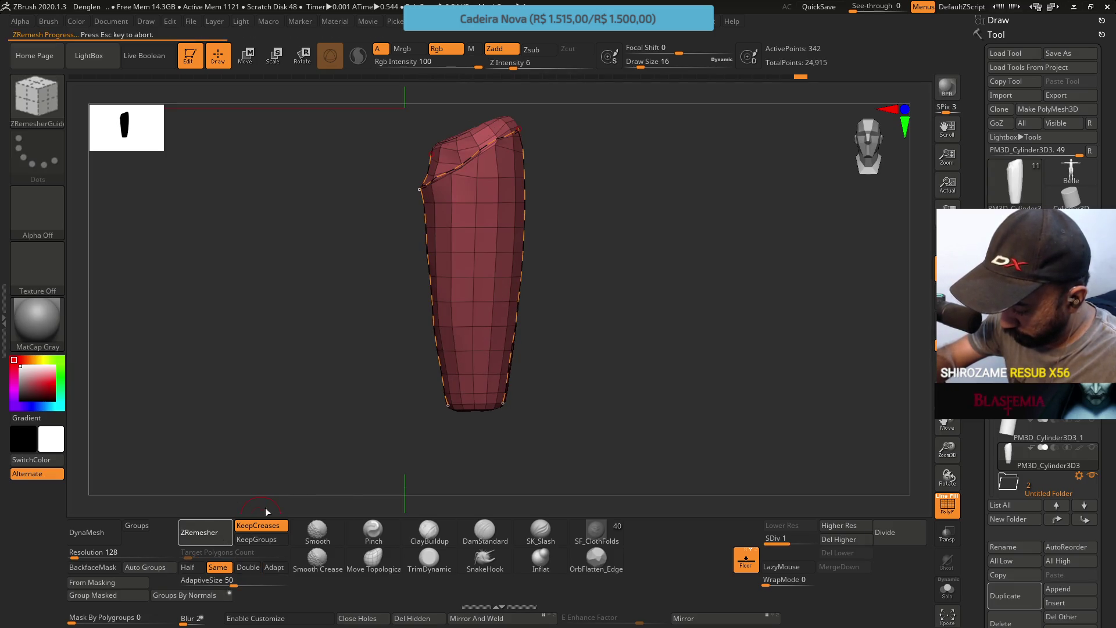
mouse_move(517, 186)
left_mouse_down()
mouse_move(530, 217)
mouse_move(511, 229)
left_mouse_up()
key("shift+f")
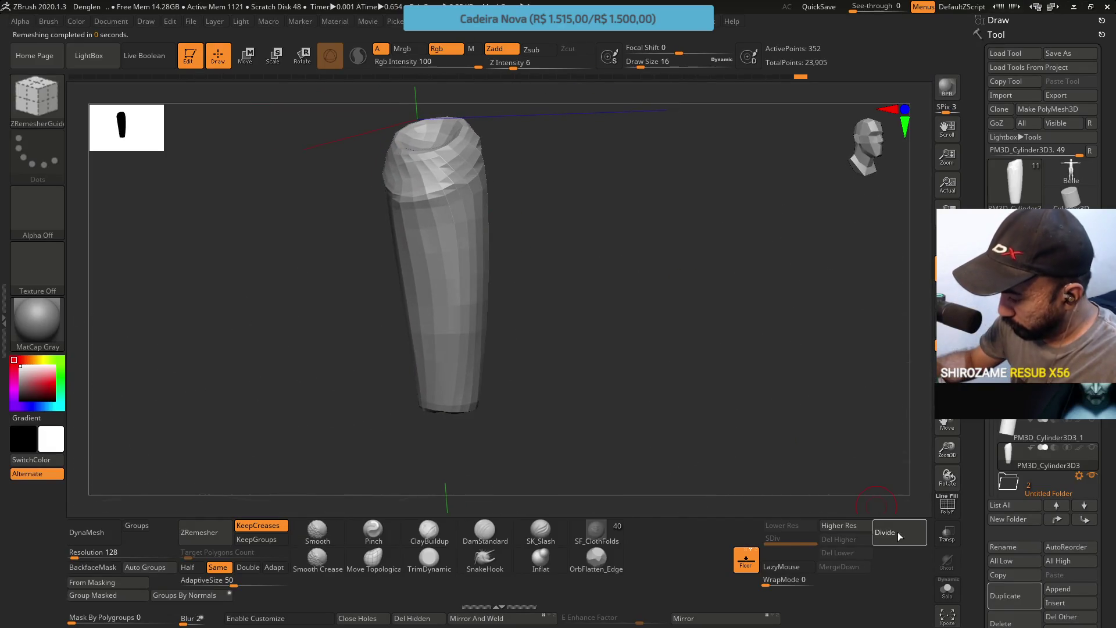
Subdivide to level 2 and trim the thigh top flatter with TrimDynamic at size 33
left_click(899, 536)
mouse_move(640, 316)
left_mouse_down()
mouse_move(723, 317)
mouse_move(551, 279)
mouse_move(566, 270)
mouse_move(526, 304)
mouse_move(529, 257)
mouse_move(529, 320)
mouse_move(558, 326)
mouse_move(549, 327)
left_mouse_up()
left_click(438, 559)
key("s")
left_click_drag(563, 397, 565, 397)
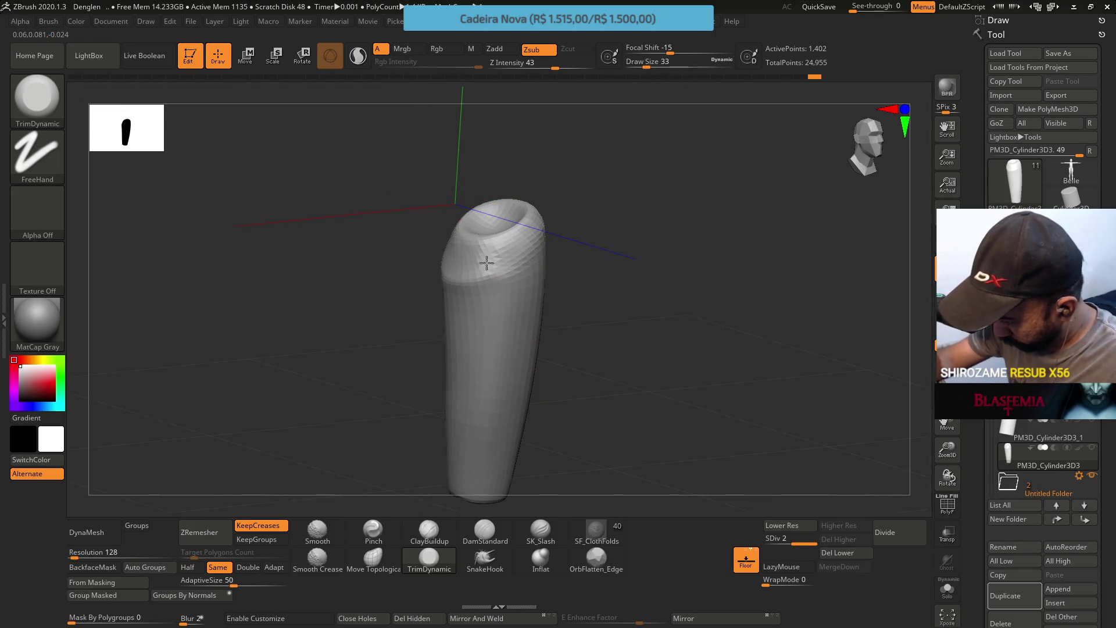
mouse_move(477, 254)
left_mouse_down()
mouse_move(486, 232)
mouse_move(516, 239)
left_mouse_up()
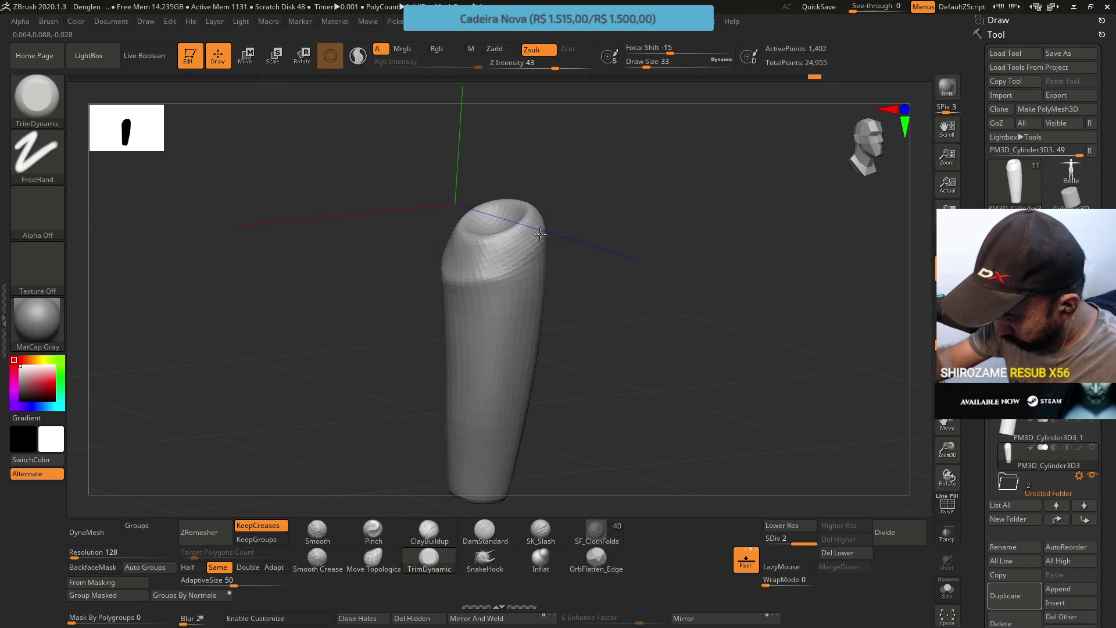
Trim the top rim into a flat angled band from several viewing angles
right_click_drag(539, 220, 513, 263)
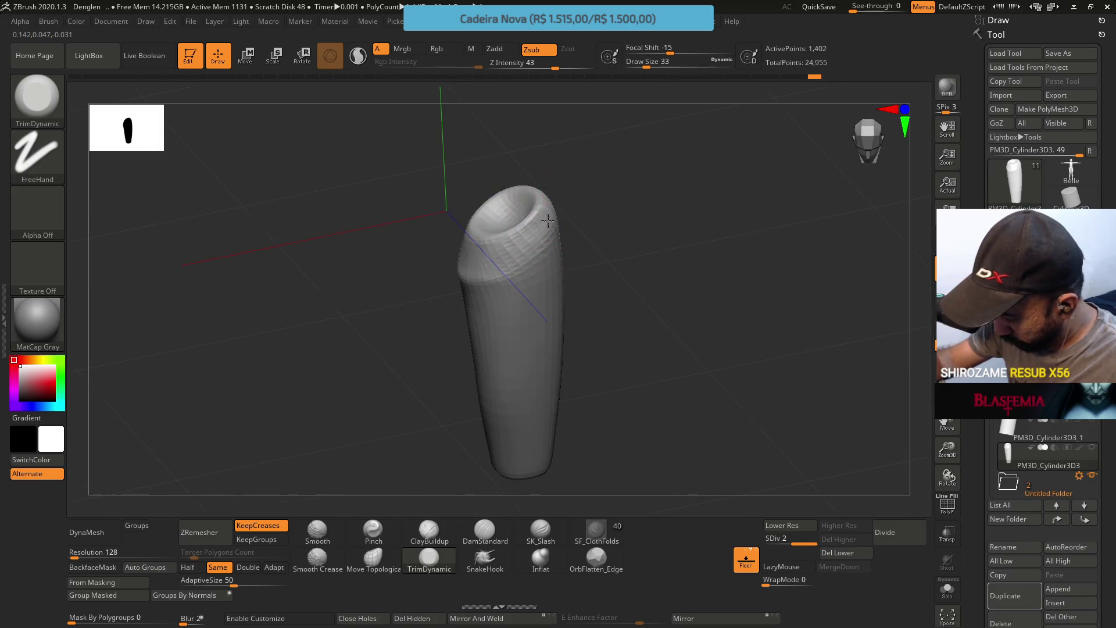
right_click_drag(543, 215, 586, 184)
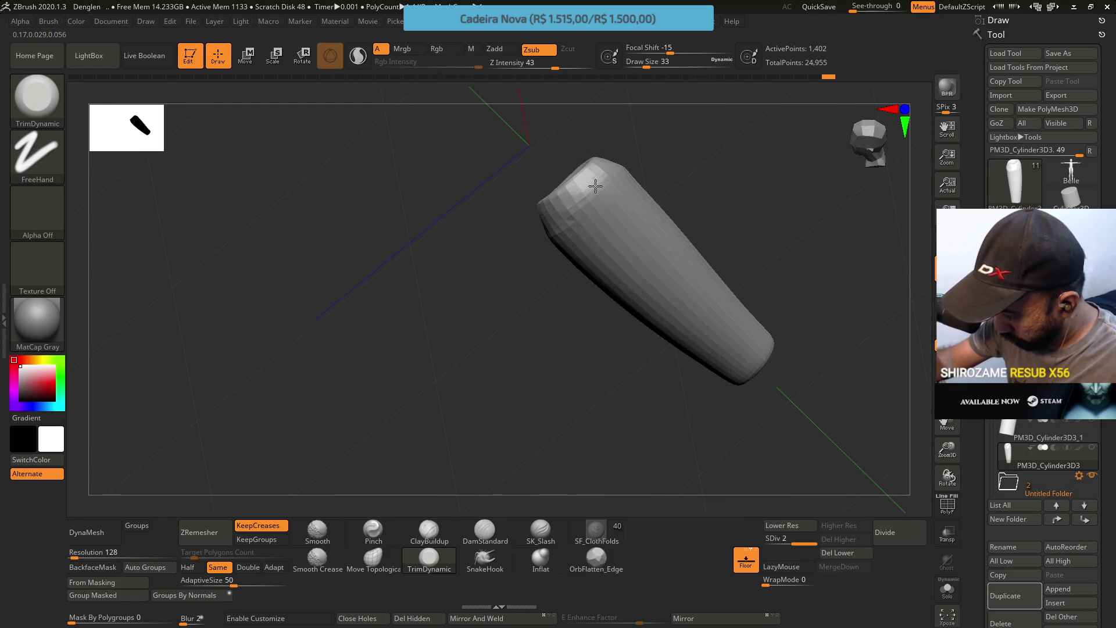
mouse_move(587, 187)
right_mouse_down()
mouse_move(529, 230)
mouse_move(538, 225)
mouse_move(488, 213)
mouse_move(508, 222)
mouse_move(535, 210)
right_mouse_up()
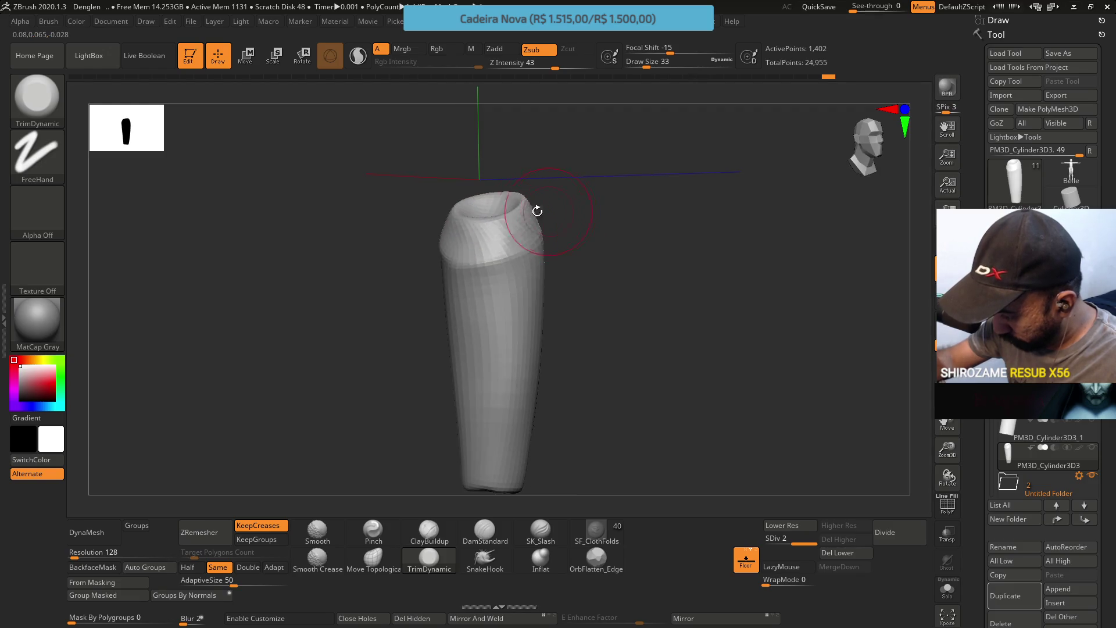
mouse_move(512, 243)
left_mouse_down()
mouse_move(455, 256)
mouse_move(500, 224)
mouse_move(524, 240)
left_mouse_up()
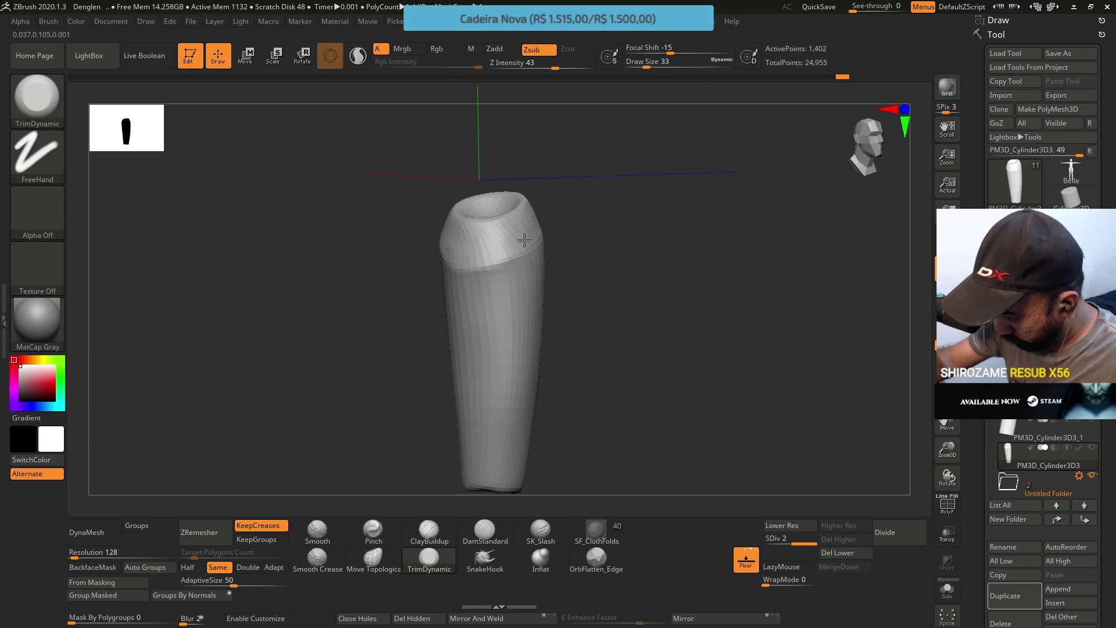
mouse_move(492, 258)
right_mouse_down()
mouse_move(535, 229)
mouse_move(449, 242)
mouse_move(459, 221)
mouse_move(430, 140)
right_mouse_up()
mouse_move(401, 200)
left_mouse_down()
mouse_move(448, 250)
mouse_move(466, 253)
left_mouse_up()
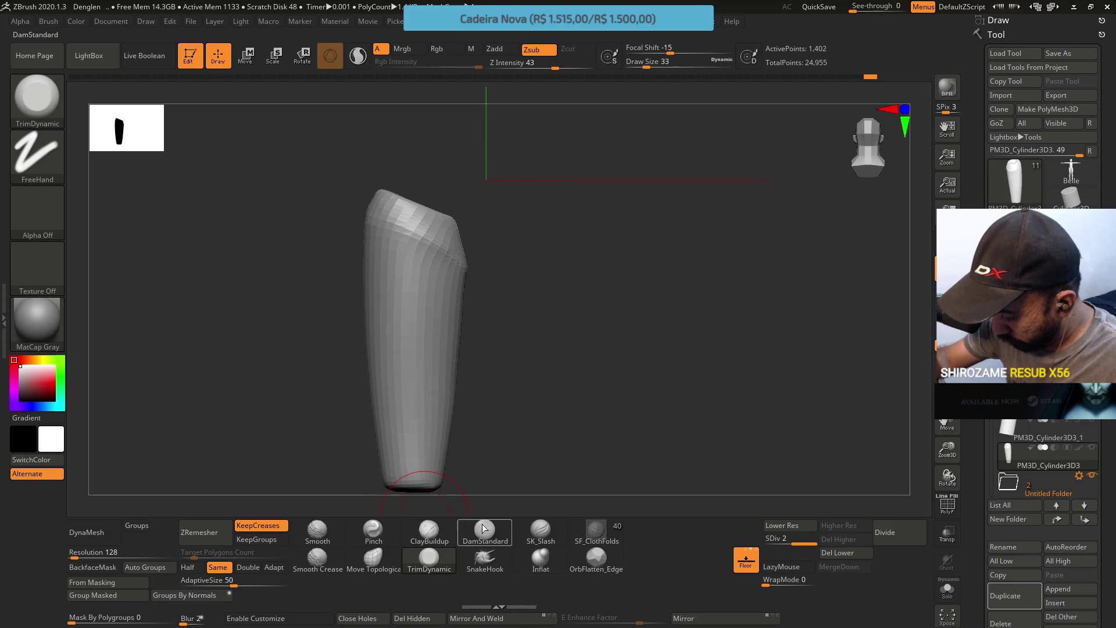
Pinch the top cap's faceted edge with the Pinch brush at size 25, checking several angles
left_click(374, 529)
key("s")
left_click_drag(418, 246, 407, 246)
mouse_move(376, 211)
left_mouse_down()
mouse_move(411, 219)
mouse_move(425, 241)
mouse_move(430, 229)
left_mouse_up()
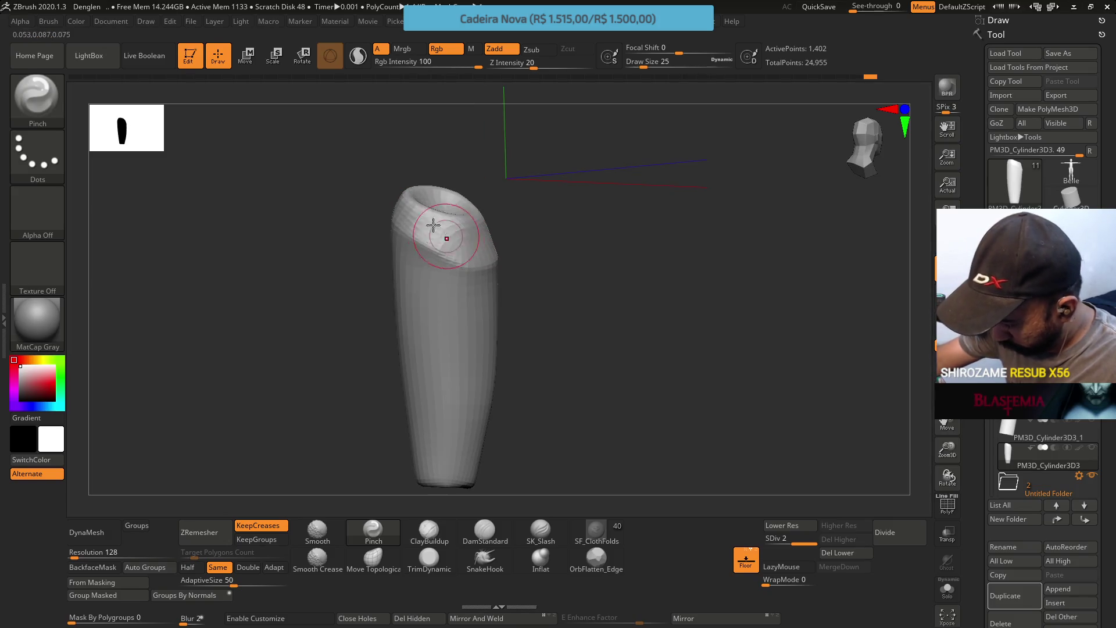
mouse_move(482, 257)
left_mouse_down()
mouse_move(497, 254)
mouse_move(494, 224)
mouse_move(492, 249)
mouse_move(531, 194)
left_mouse_up()
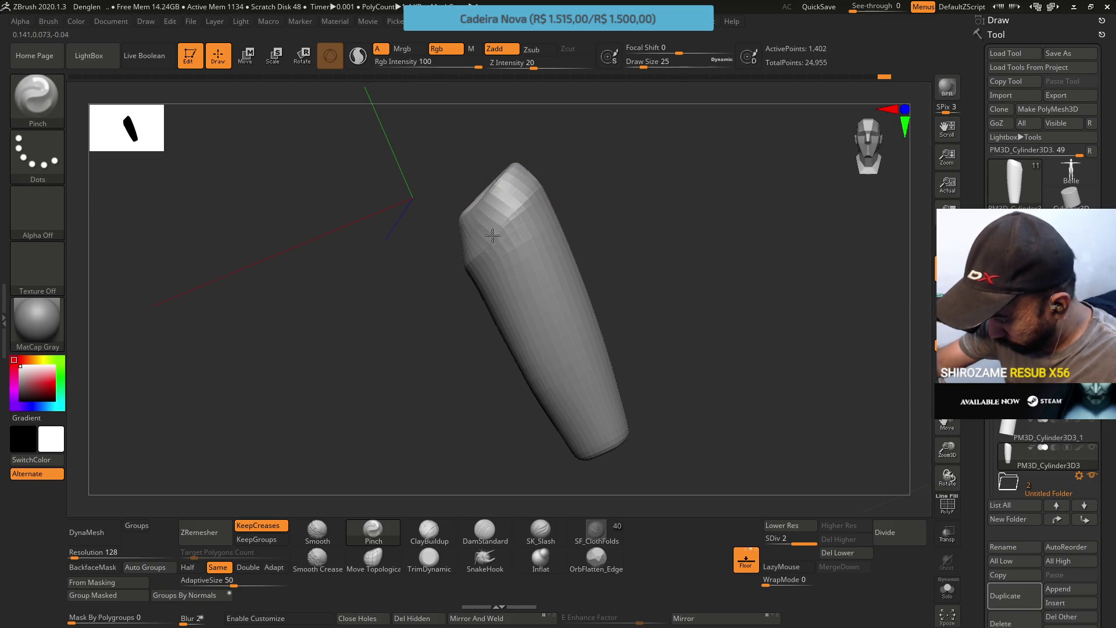
mouse_move(525, 149)
left_mouse_down()
mouse_move(557, 157)
mouse_move(596, 134)
left_mouse_up()
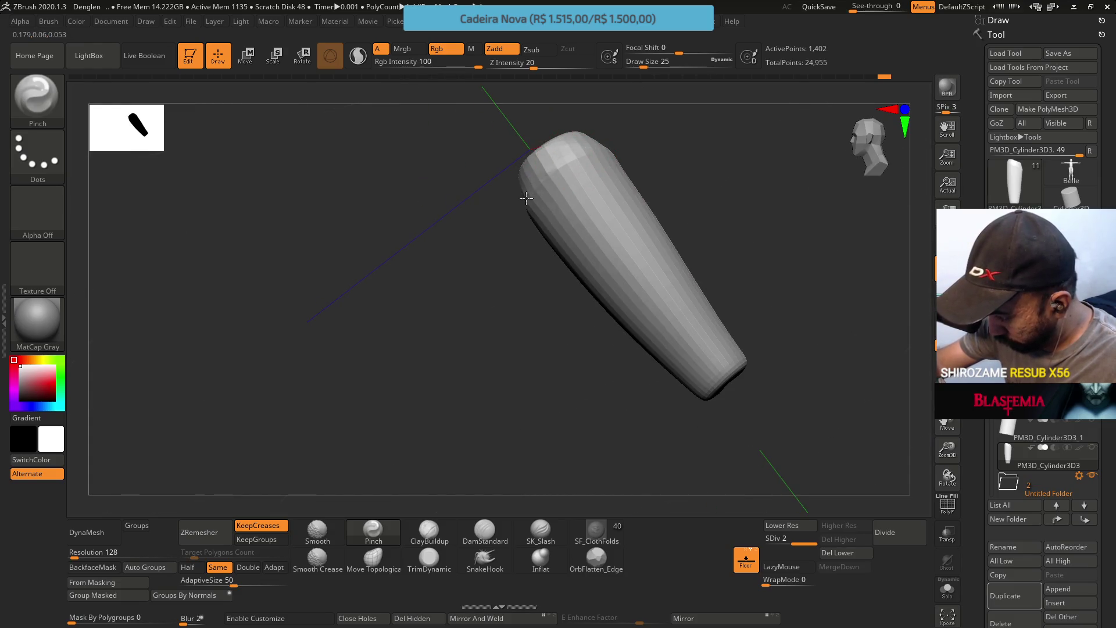
left_click_drag(605, 92, 574, 68)
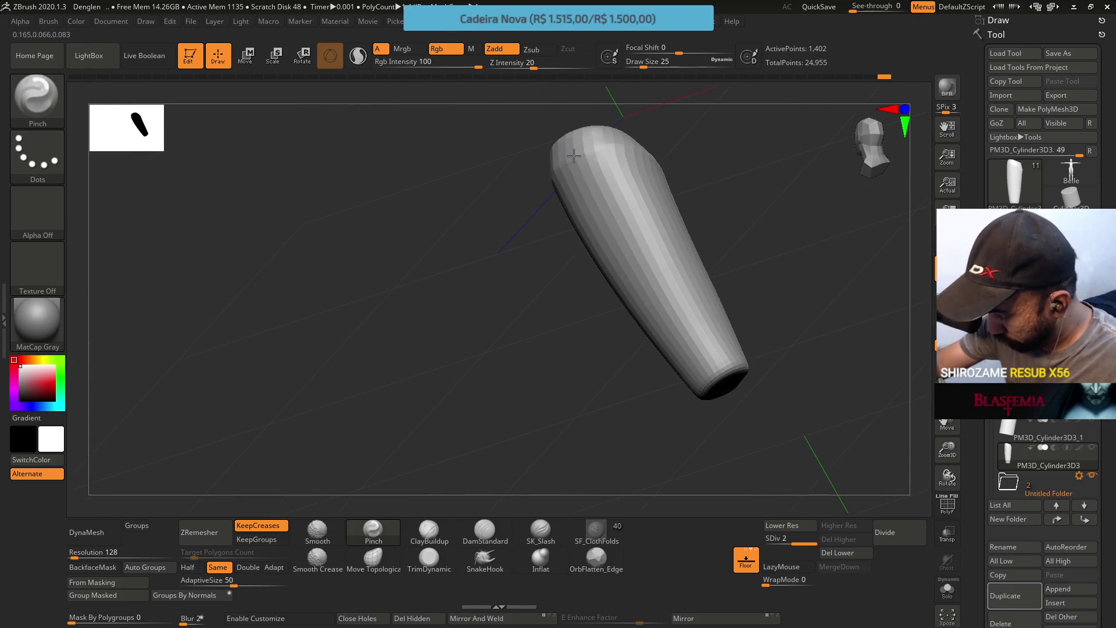
mouse_move(581, 139)
left_mouse_down()
mouse_move(731, 96)
mouse_move(692, 92)
mouse_move(669, 174)
mouse_move(667, 144)
left_mouse_up()
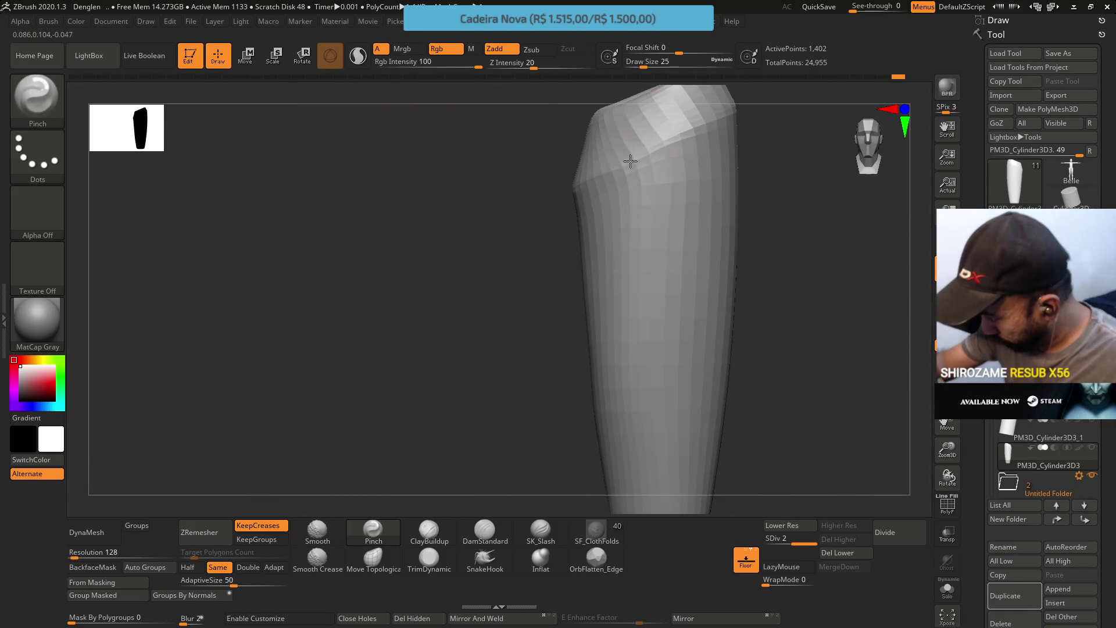
mouse_move(652, 187)
left_mouse_down("alt")
mouse_move(663, 154)
mouse_move(686, 174)
mouse_move(703, 233)
mouse_move(590, 259)
left_mouse_up("alt")
Trim the slanted top rim flatter again with TrimDynamic
left_click(364, 538)
left_click(430, 557)
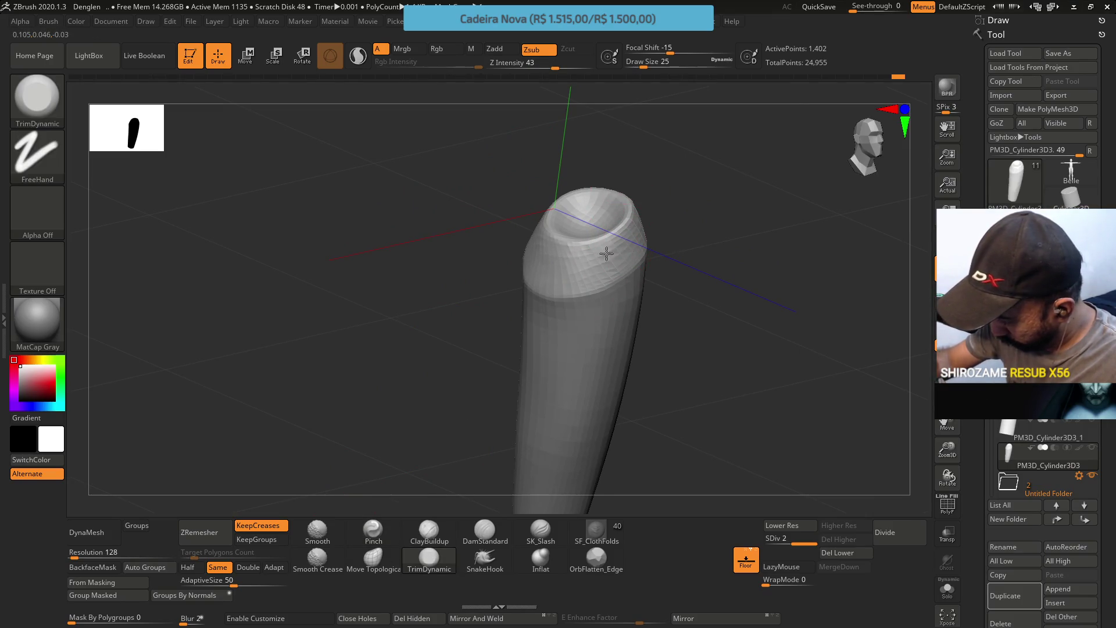
left_click_drag(599, 253, 541, 236)
Check the trimmed rim from several angles, return to the front view, and drop to SDiv 1
right_click_drag(543, 259, 530, 255)
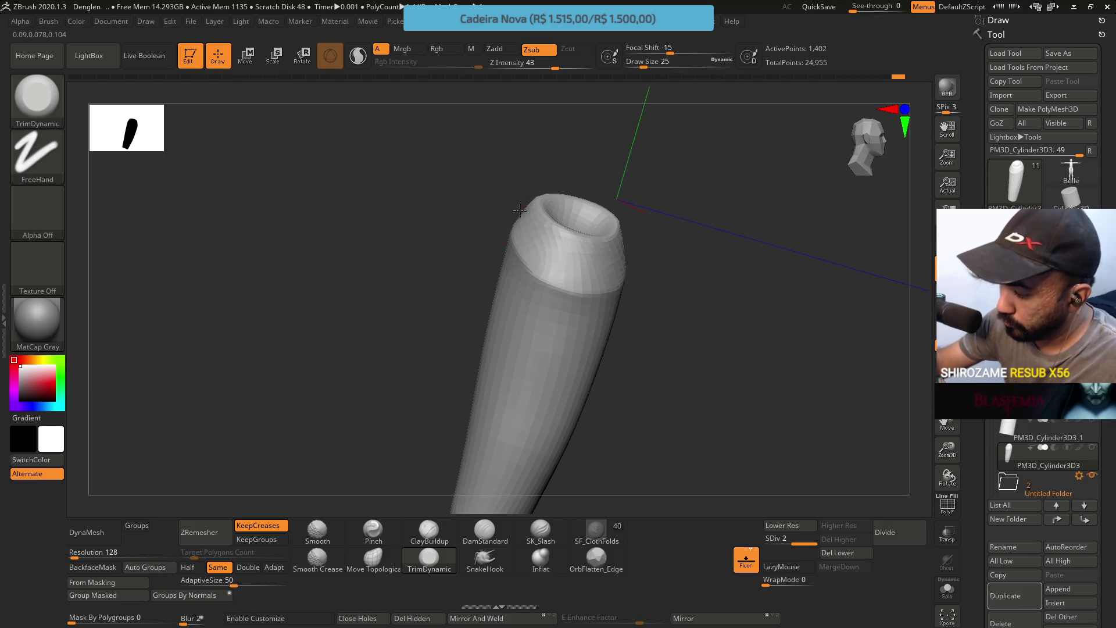
right_click_drag(519, 210, 523, 198)
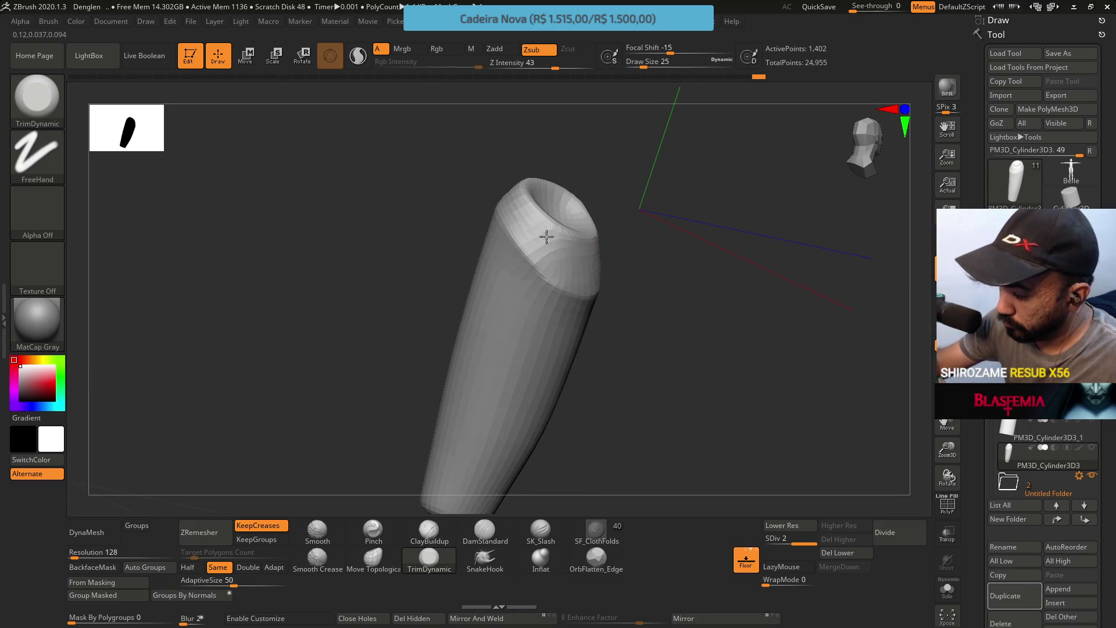
mouse_move(539, 234)
right_mouse_down()
mouse_move(532, 241)
mouse_move(546, 242)
mouse_move(520, 251)
mouse_move(582, 274)
mouse_move(618, 381)
mouse_move(510, 286)
right_mouse_up()
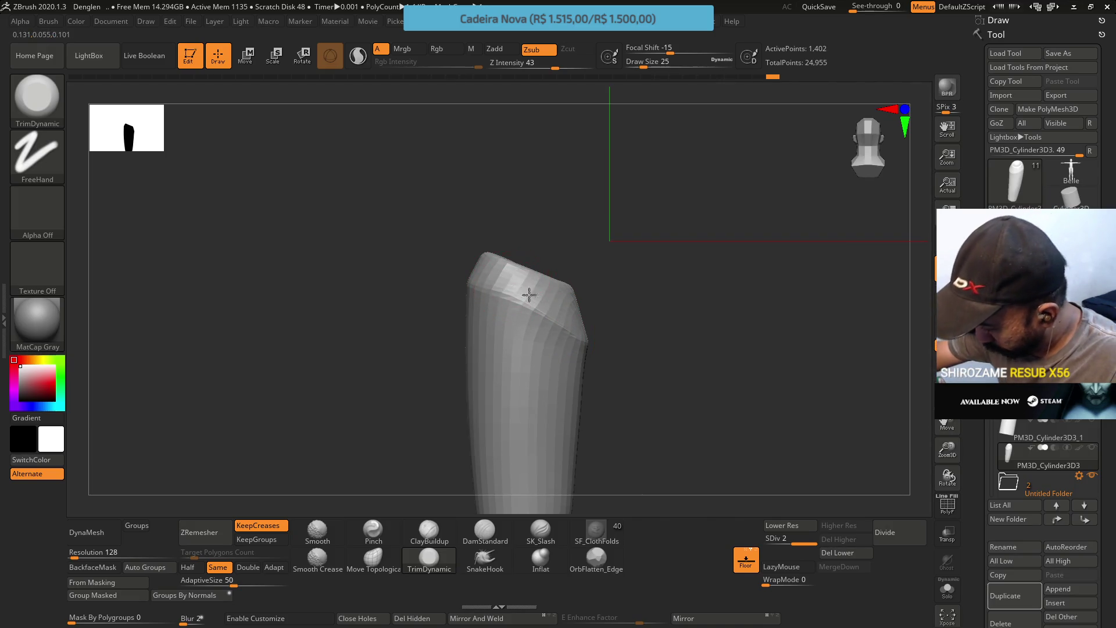
mouse_move(494, 273)
right_mouse_down()
mouse_move(588, 322)
mouse_move(566, 345)
right_mouse_up()
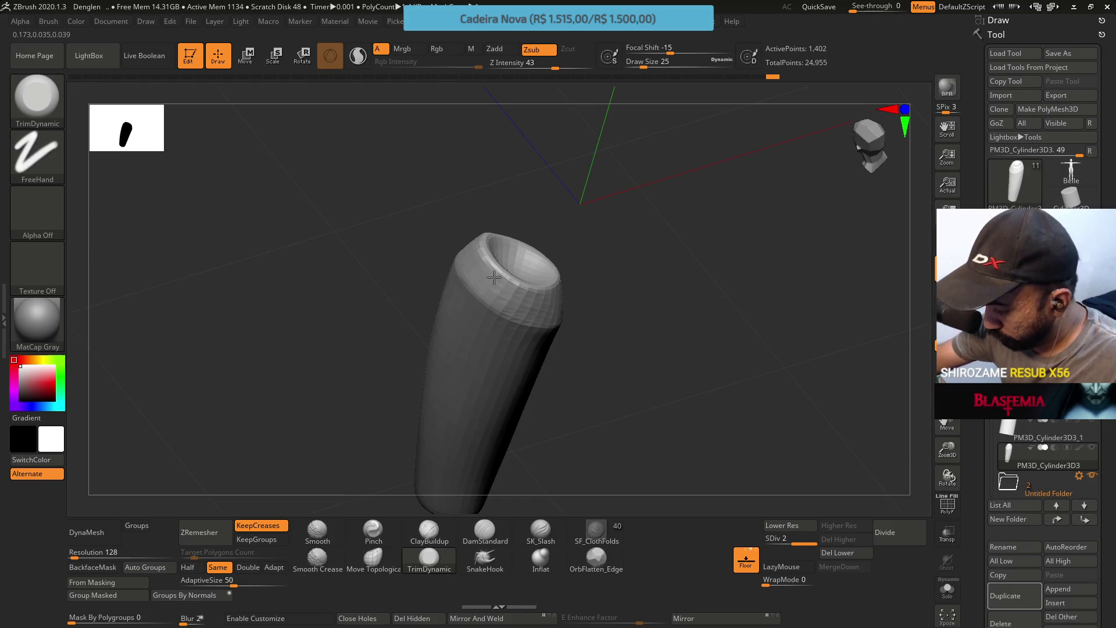
mouse_move(487, 272)
right_mouse_down()
mouse_move(524, 249)
mouse_move(568, 287)
mouse_move(624, 370)
mouse_move(646, 281)
mouse_move(633, 355)
right_mouse_up()
left_click(780, 526)
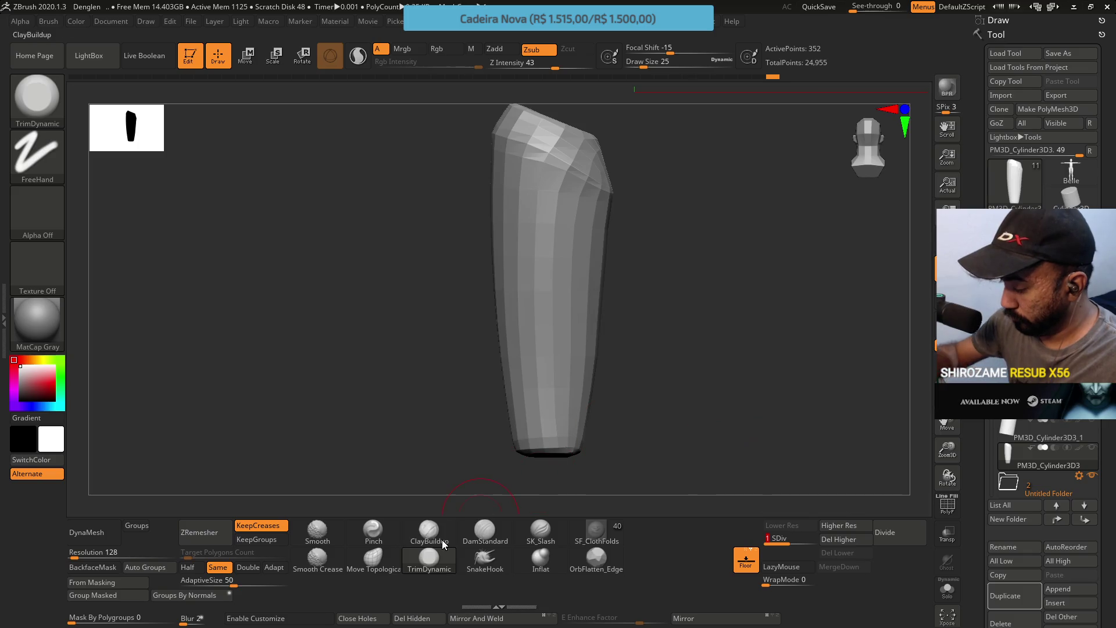
Select the Move Topological brush with Draw Size 31
left_click(373, 557)
key("s")
left_click_drag(569, 220, 572, 220)
key("s")
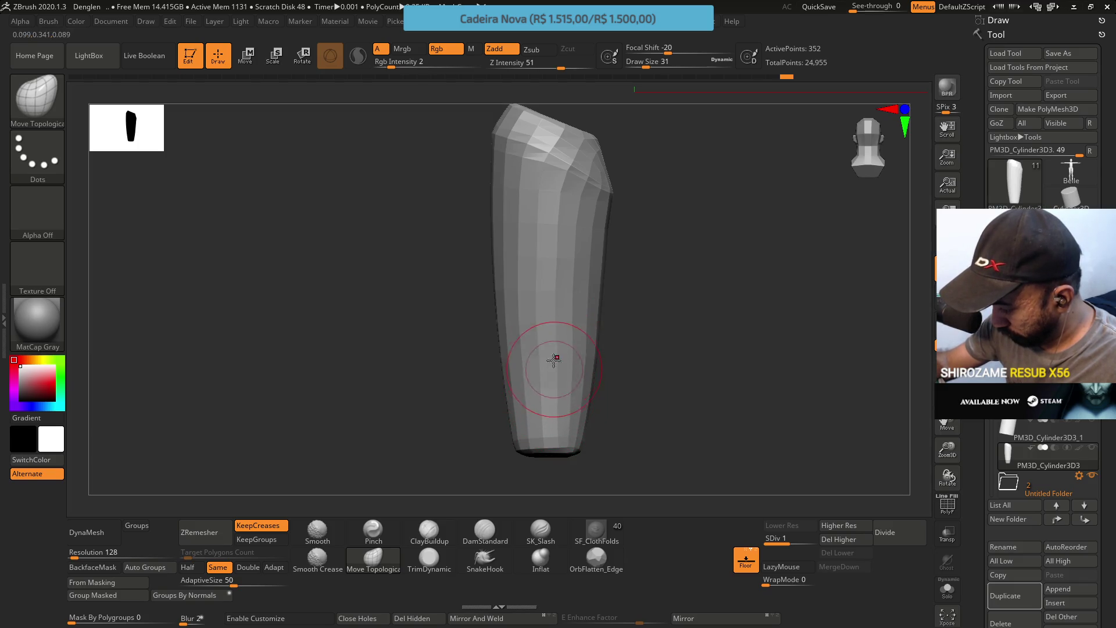
key("shift")
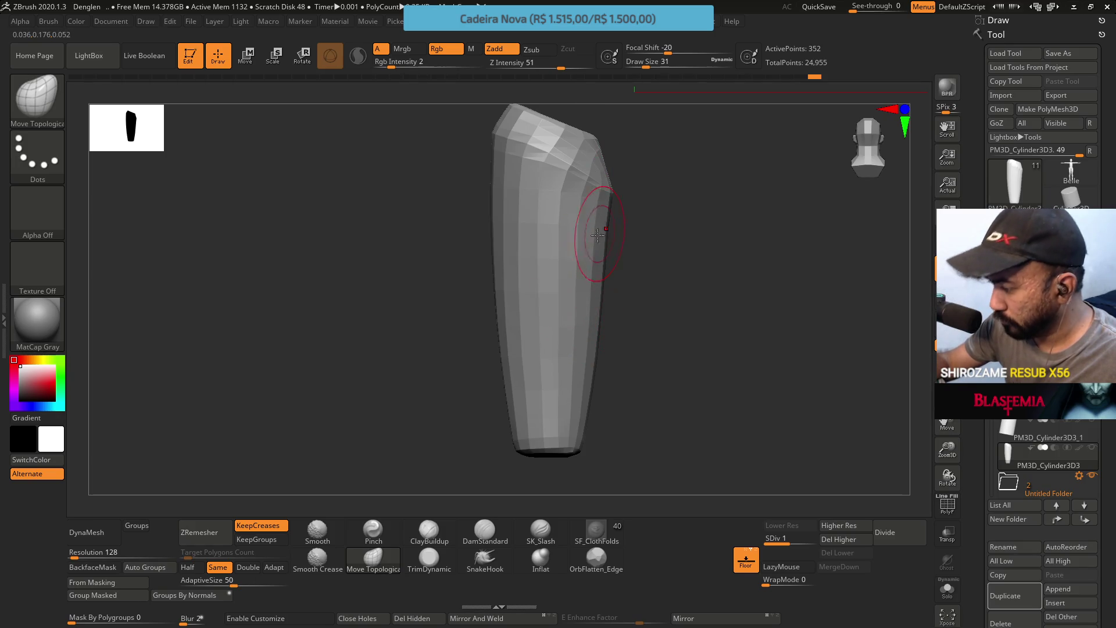
Push the sides in and reshape the angled top cap of the thigh
mouse_move(578, 250)
right_mouse_down("shift")
mouse_move(656, 217)
mouse_move(676, 186)
right_mouse_up("shift")
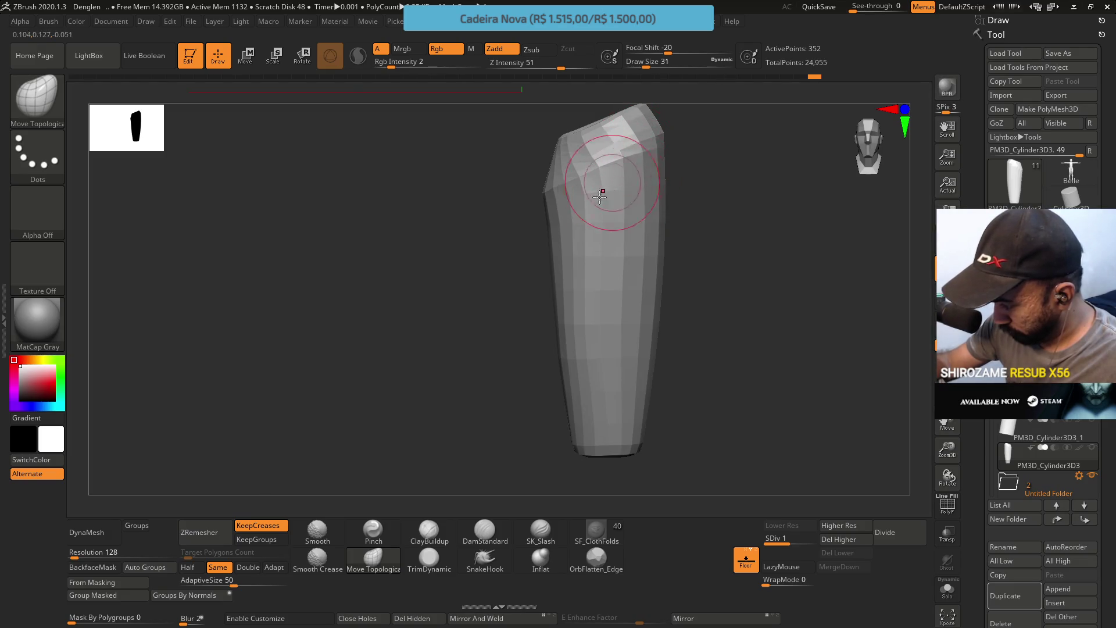
mouse_move(604, 183)
left_mouse_down()
mouse_move(579, 222)
mouse_move(566, 199)
left_mouse_up()
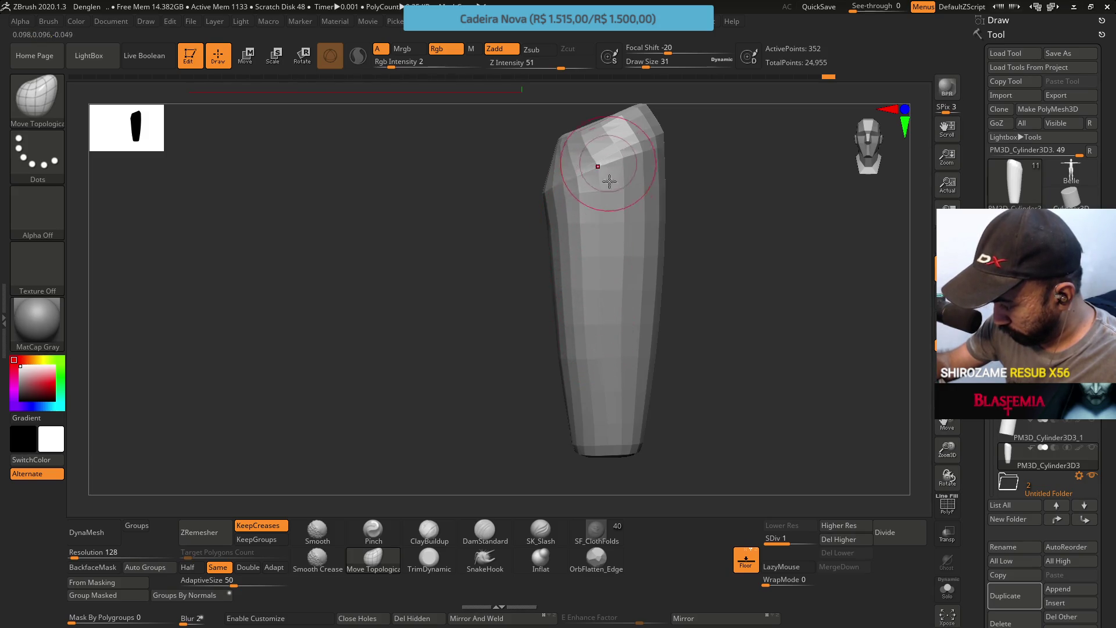
mouse_move(589, 425)
left_mouse_down()
mouse_move(608, 326)
mouse_move(622, 320)
left_mouse_up()
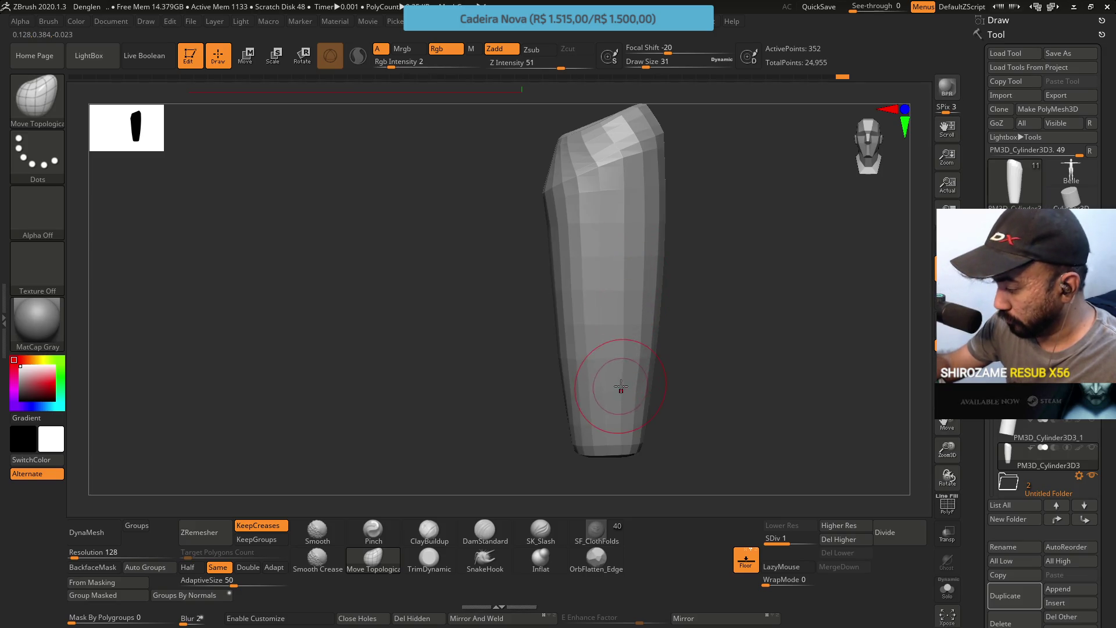
mouse_move(732, 95)
left_mouse_down()
mouse_move(681, 177)
mouse_move(710, 190)
mouse_move(703, 137)
left_mouse_up()
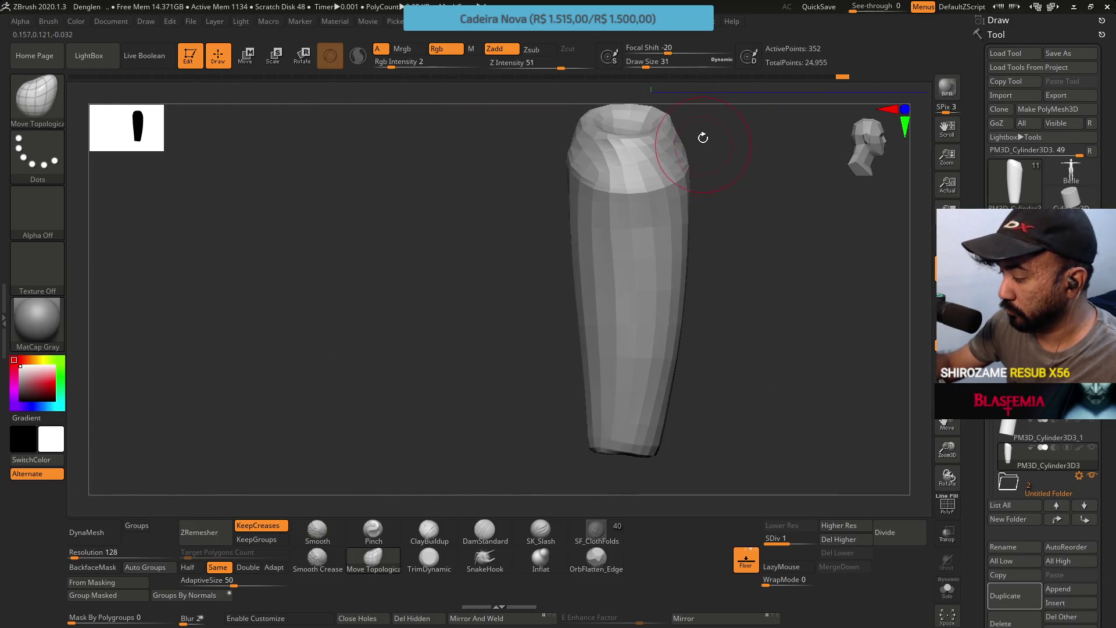
mouse_move(696, 81)
left_mouse_down()
mouse_move(660, 149)
mouse_move(568, 200)
mouse_move(541, 411)
mouse_move(679, 257)
mouse_move(669, 260)
left_mouse_up()
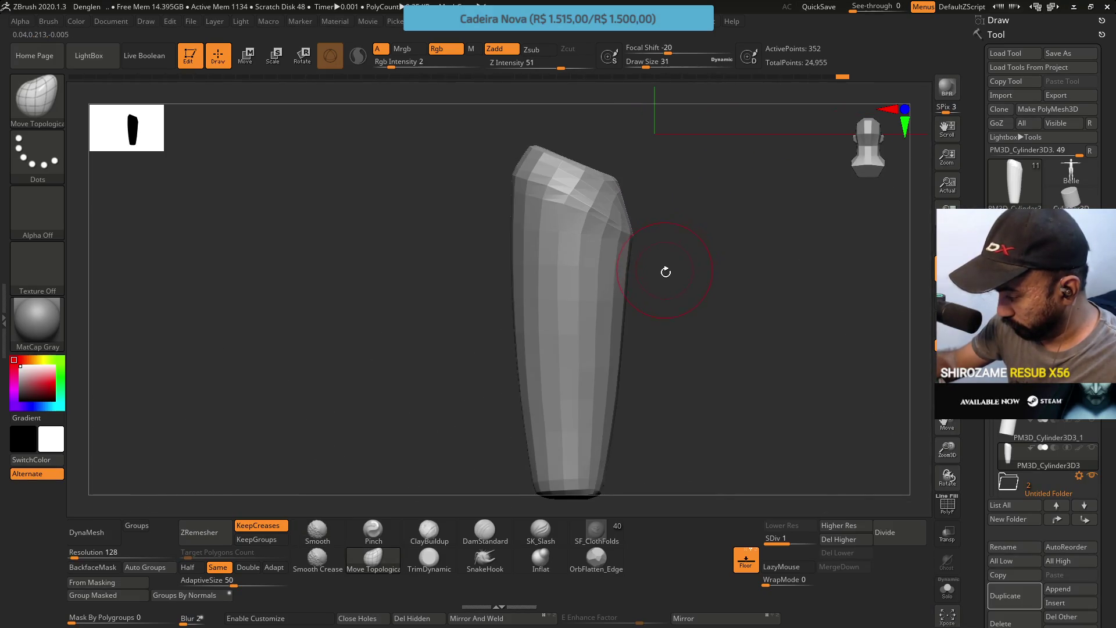
left_click_drag(633, 400, 563, 466)
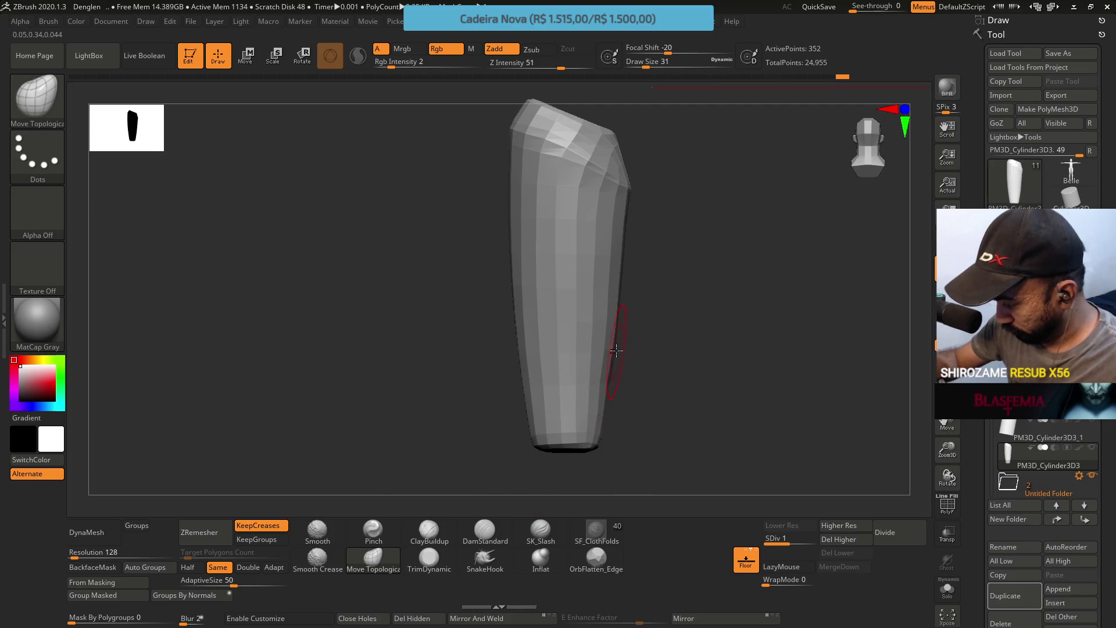
mouse_move(686, 317)
left_mouse_down()
mouse_move(661, 331)
mouse_move(642, 311)
left_mouse_up()
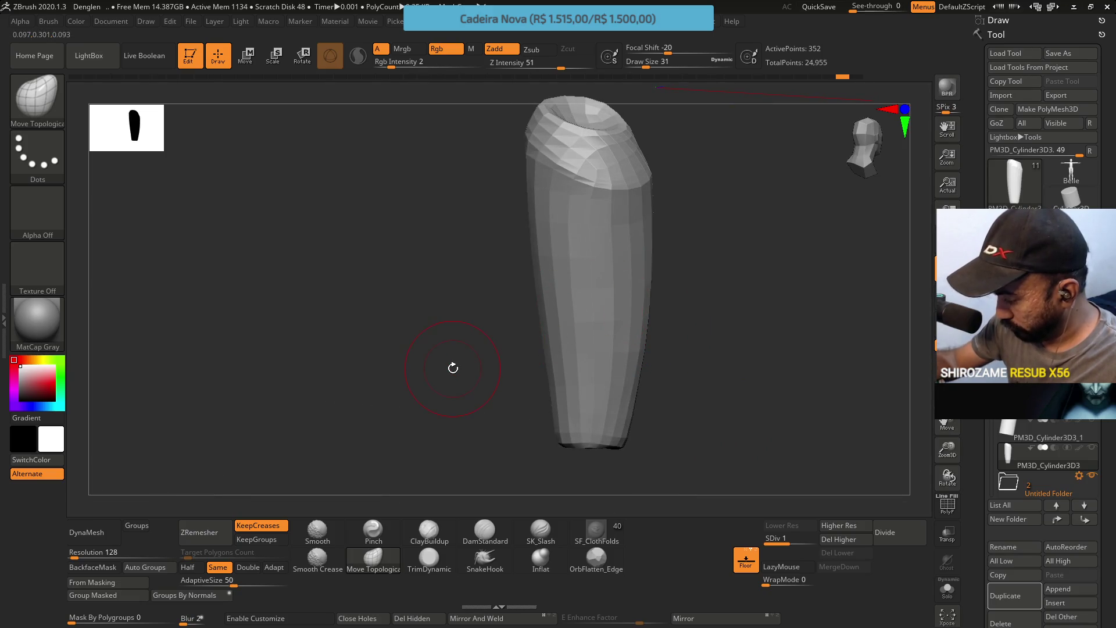
Delete the higher subdivision levels and ZRemesh the cylinder at double density
left_click(838, 539)
left_click(896, 535)
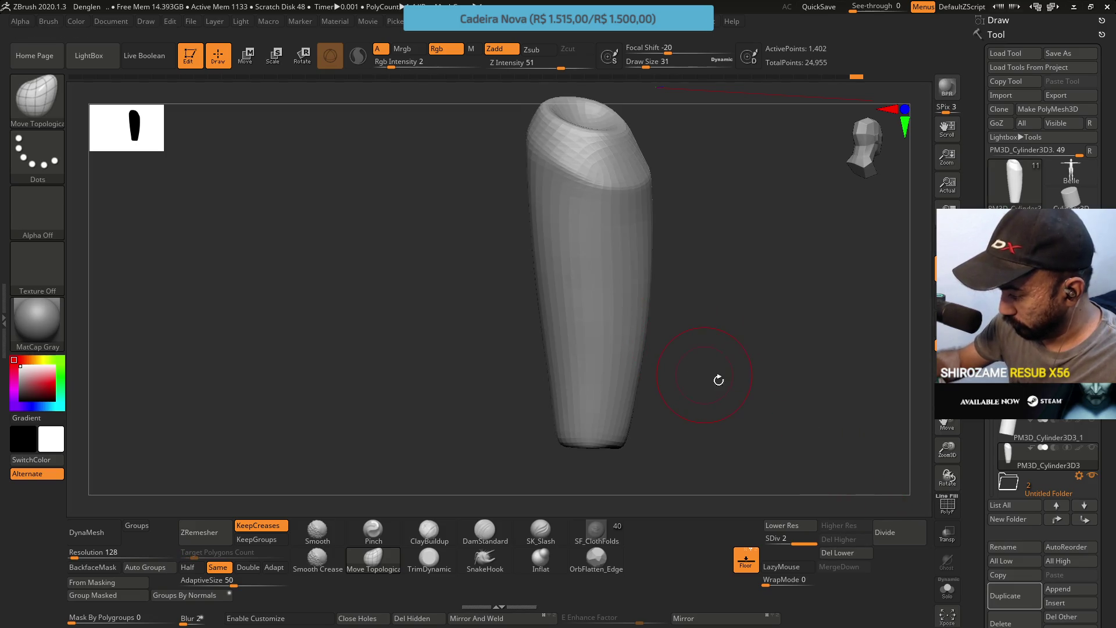
left_click(782, 525)
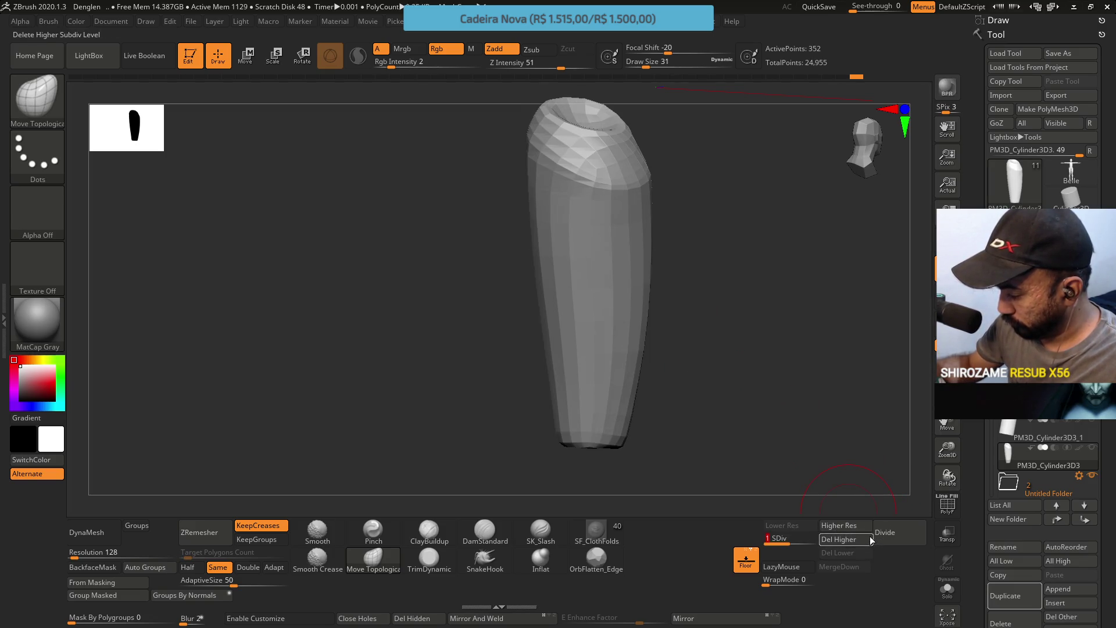
left_click(216, 531)
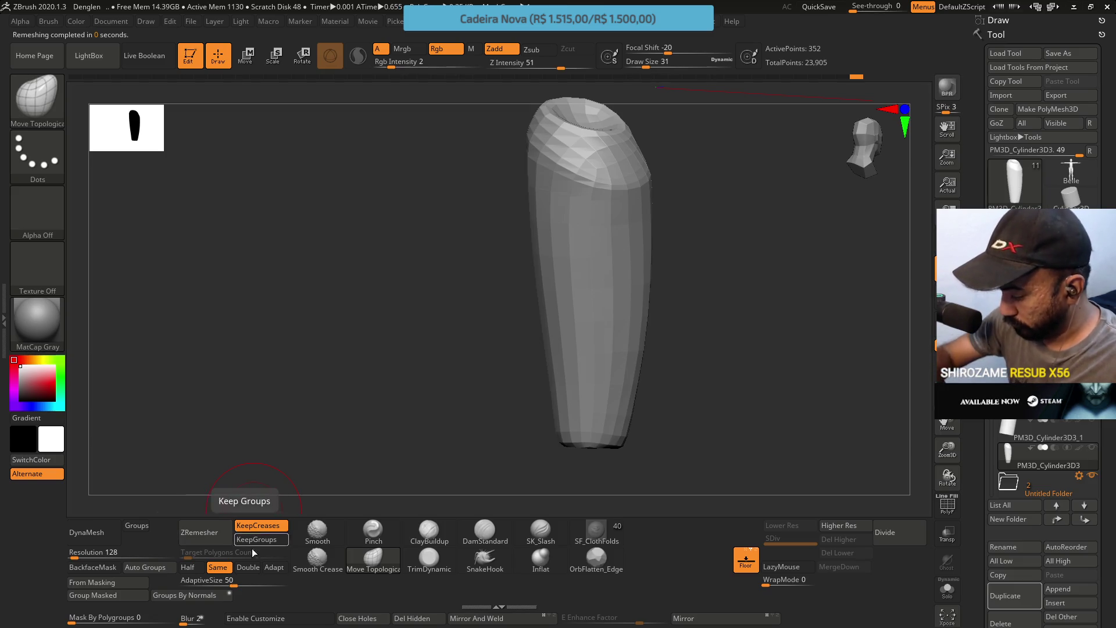
left_click(248, 568)
left_click(208, 530)
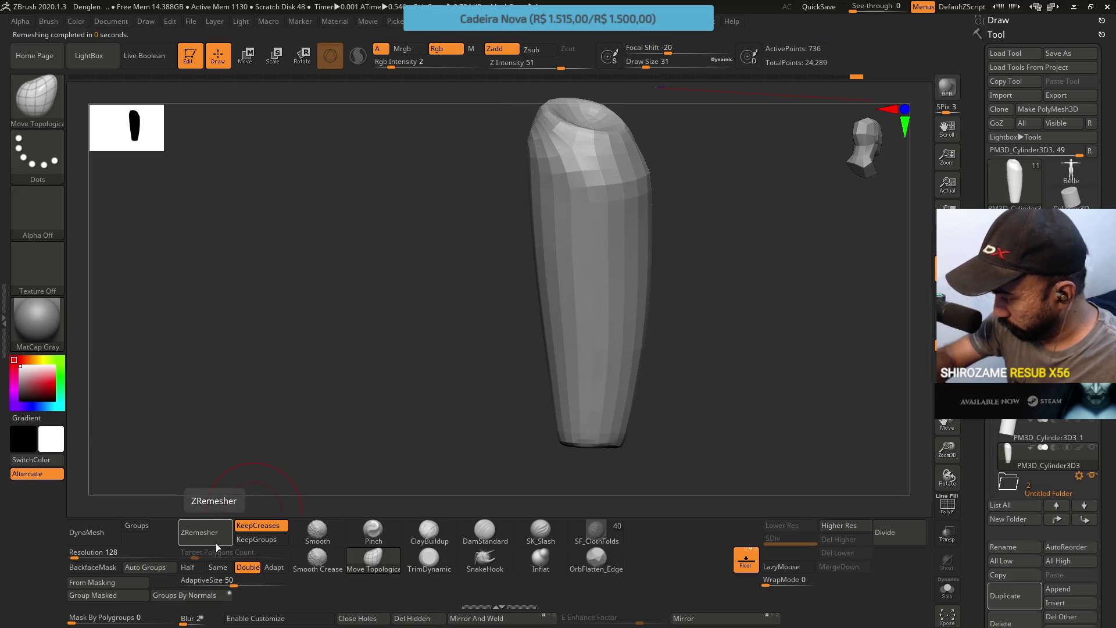
left_click_drag(601, 272, 383, 418)
Pick the Pinch brush at size 23 and reset ZRemesher density to Same
left_click(373, 532)
left_click_drag(401, 479, 266, 543)
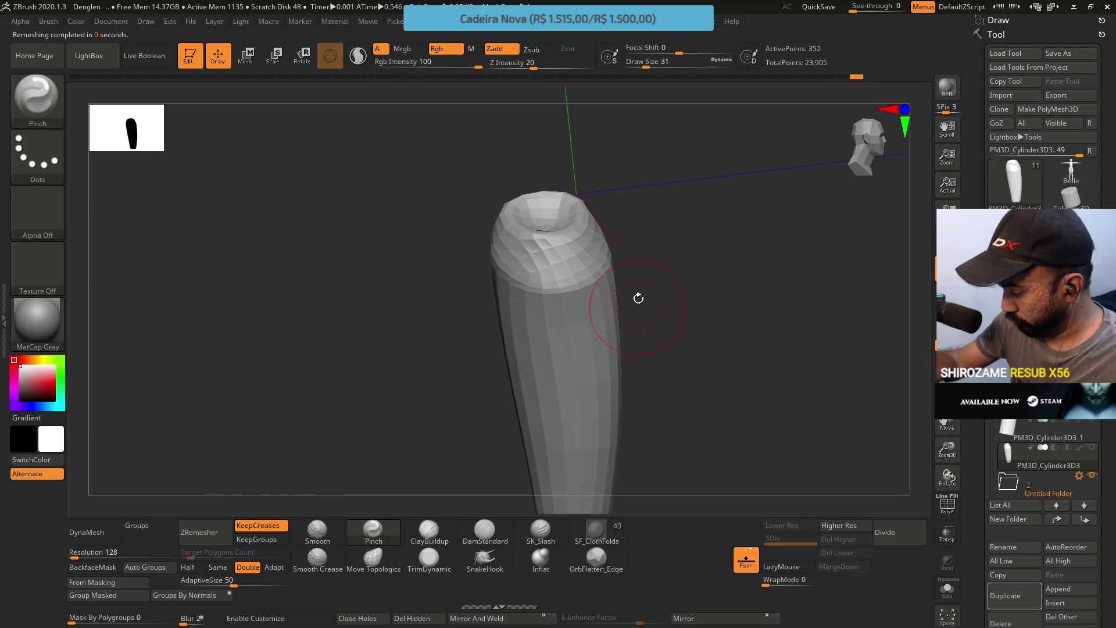
key("s")
left_click_drag(634, 288, 635, 288)
left_click(218, 566)
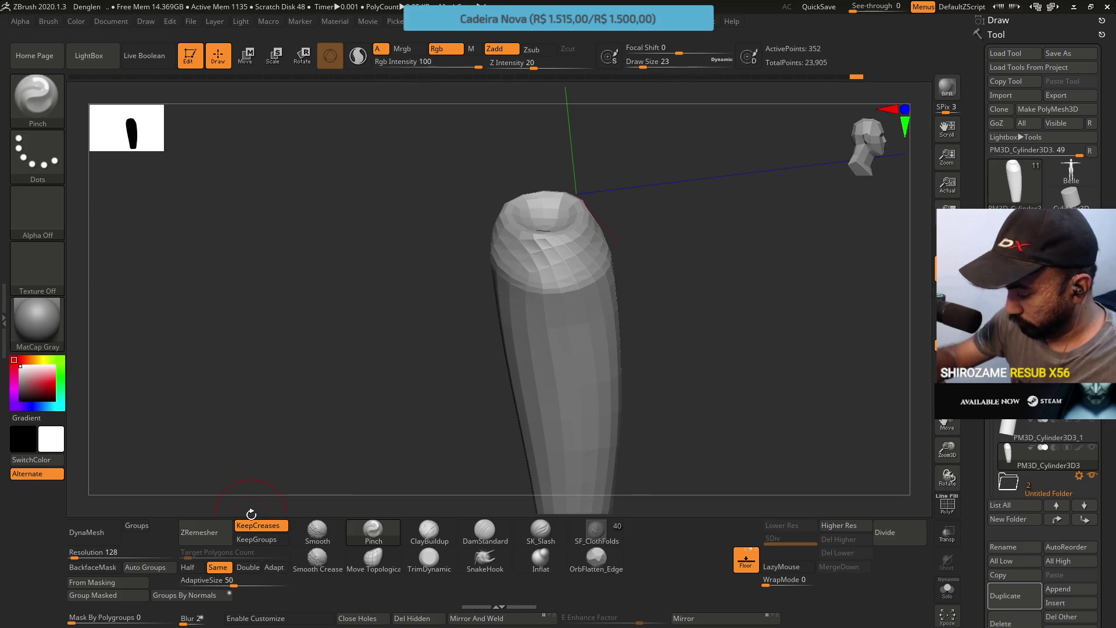
left_click_drag(545, 284, 580, 180)
key("ctrl+z")
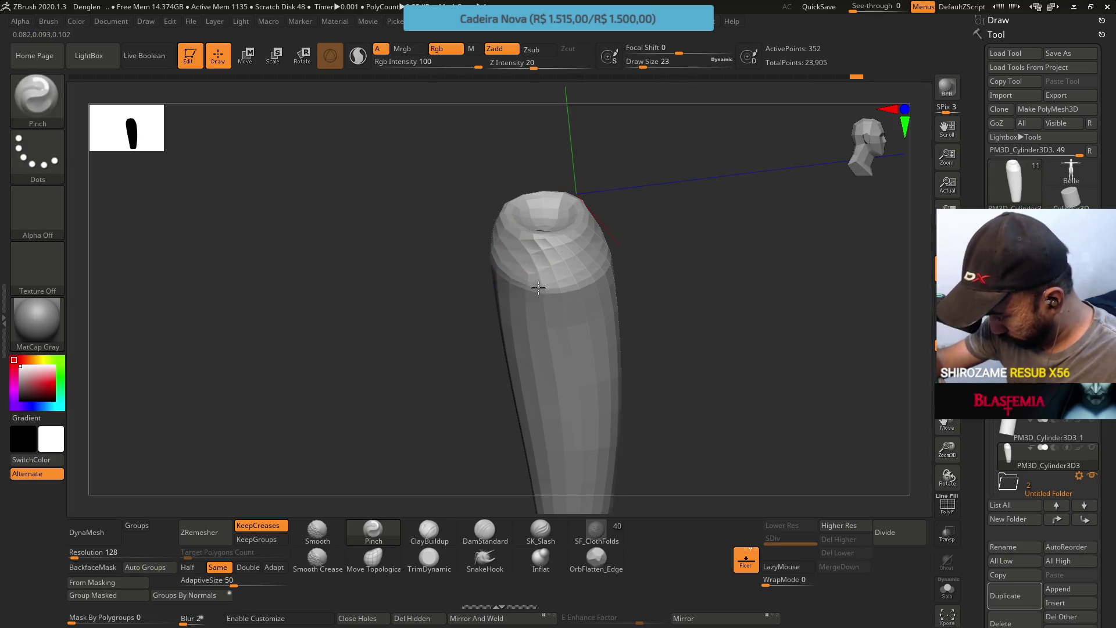
ZRemesh the upright cylinder again and select the ZRemesherGuide brush
mouse_move(599, 276)
left_mouse_down()
mouse_move(568, 244)
mouse_move(542, 295)
left_mouse_up()
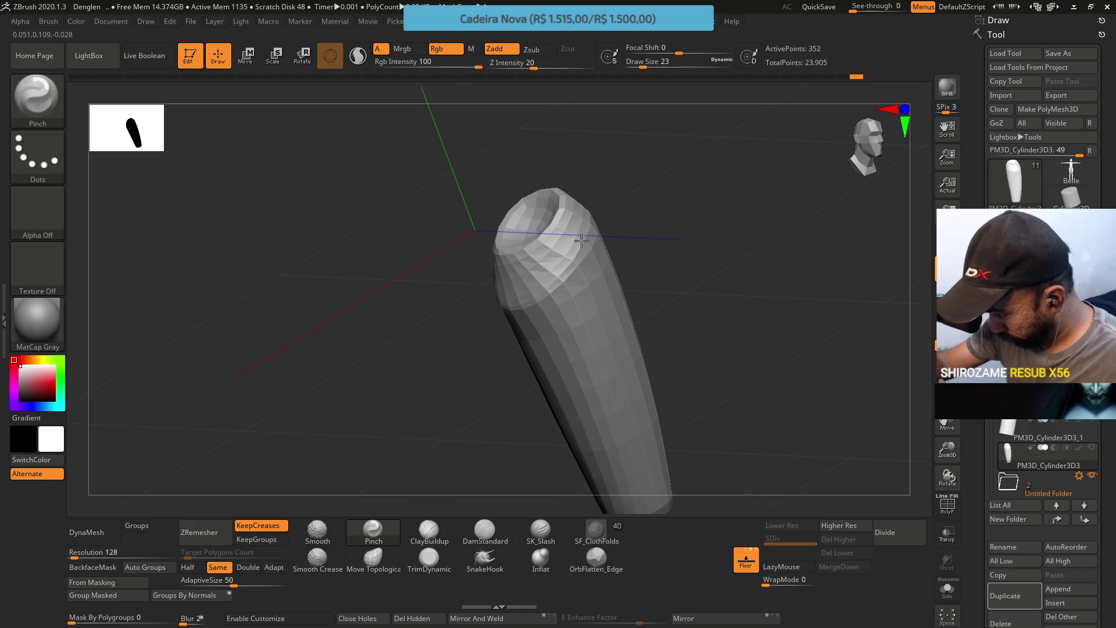
mouse_move(592, 218)
left_mouse_down()
mouse_move(607, 233)
mouse_move(588, 224)
left_mouse_up()
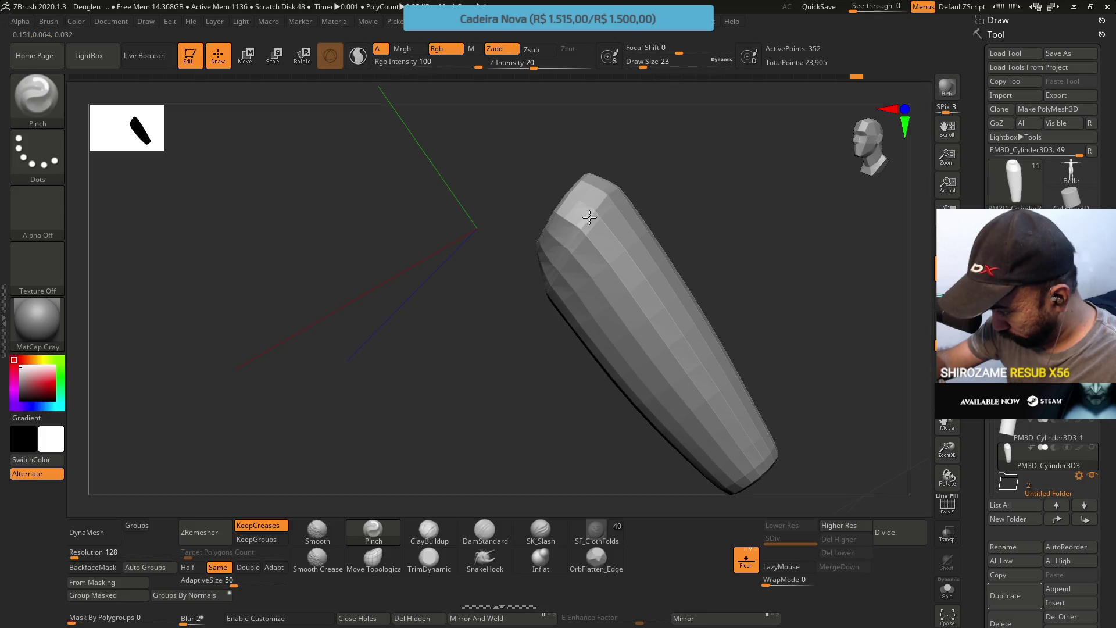
mouse_move(569, 246)
left_mouse_down()
mouse_move(608, 181)
mouse_move(689, 153)
left_mouse_up()
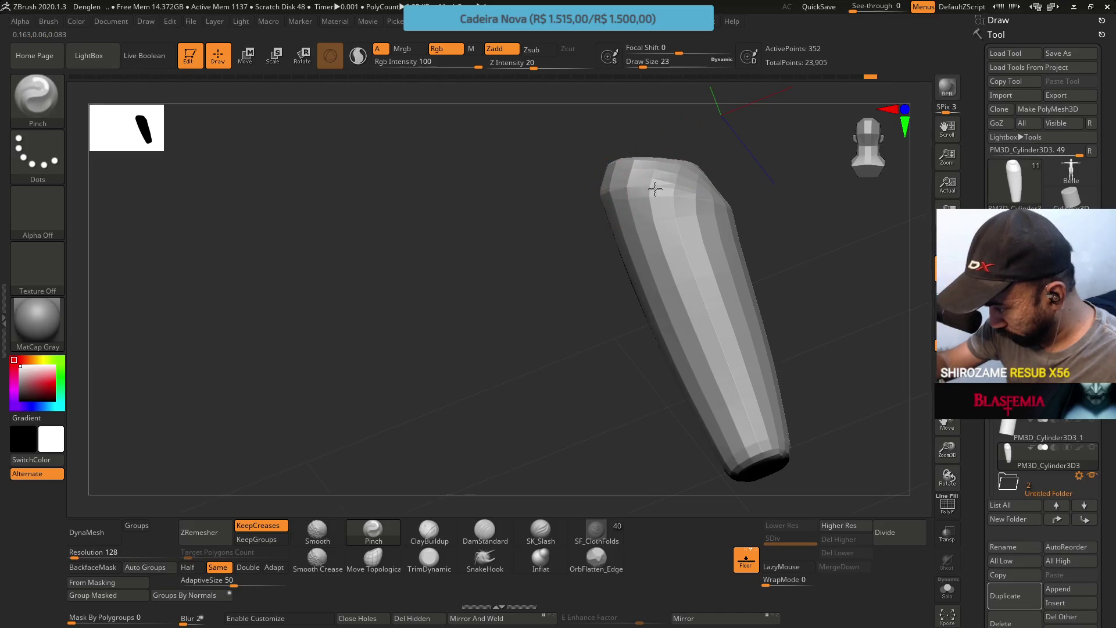
mouse_move(712, 196)
left_mouse_down()
mouse_move(702, 164)
mouse_move(576, 217)
left_mouse_up()
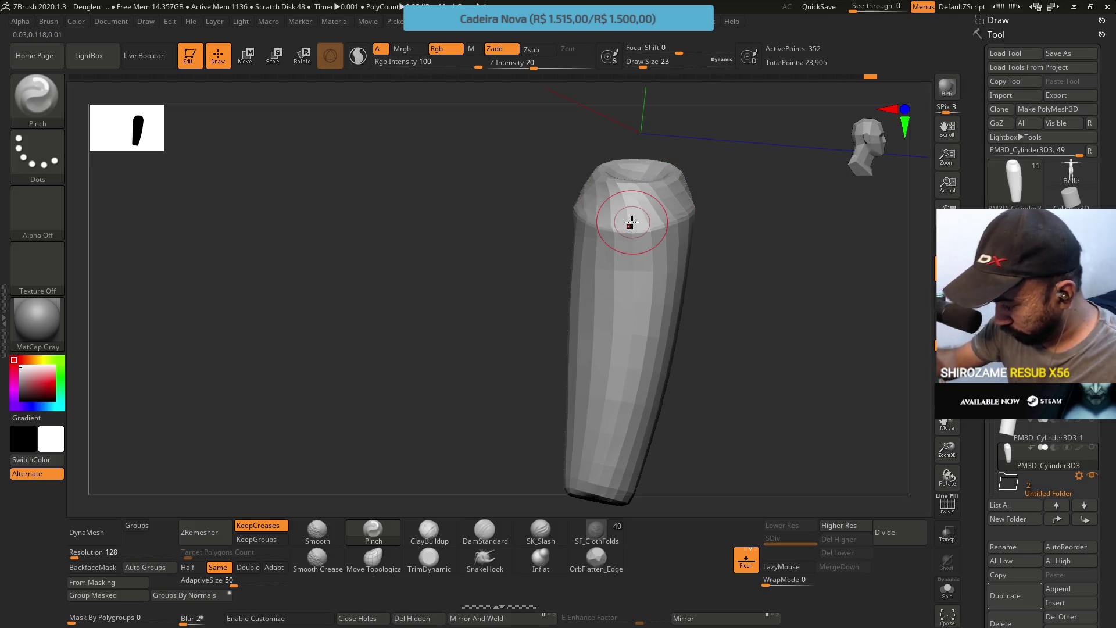
left_click(200, 533)
mouse_move(750, 268)
left_mouse_down()
mouse_move(760, 267)
mouse_move(708, 267)
mouse_move(727, 271)
mouse_move(731, 256)
left_mouse_up()
key("space")
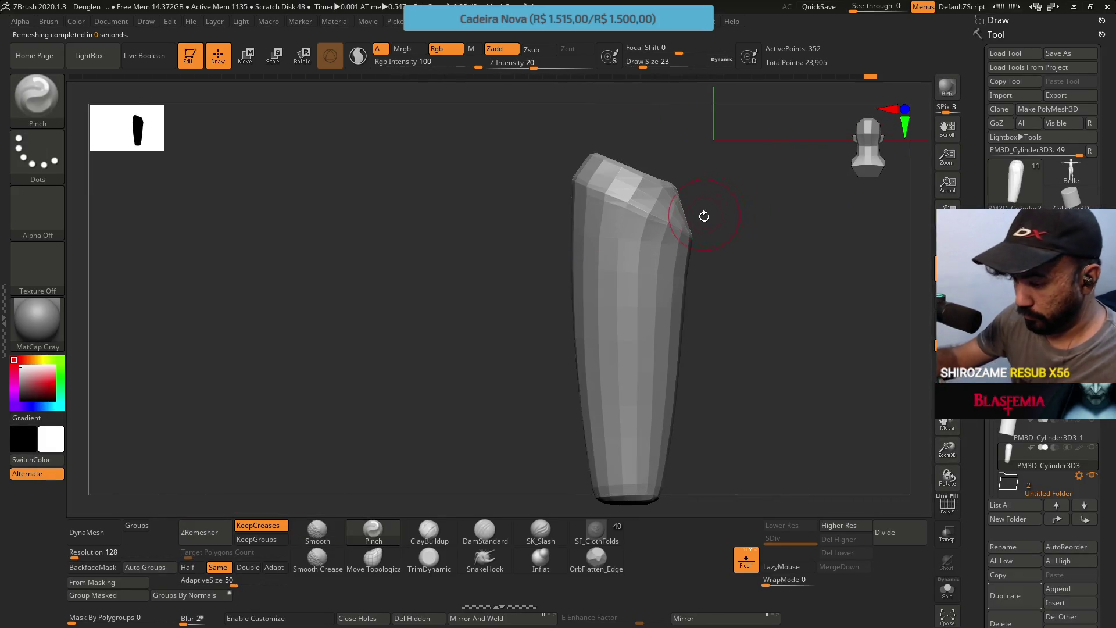
key("b")
key("r")
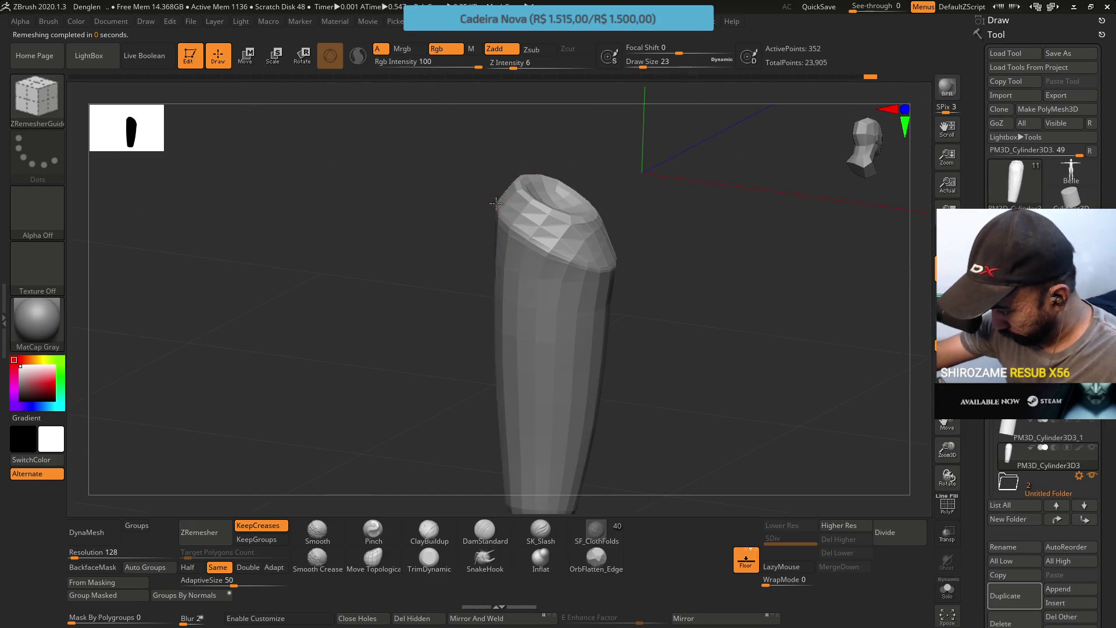
Start a guide curve on the cap's rim, undoing the stray segments
left_click_drag(496, 205, 511, 227)
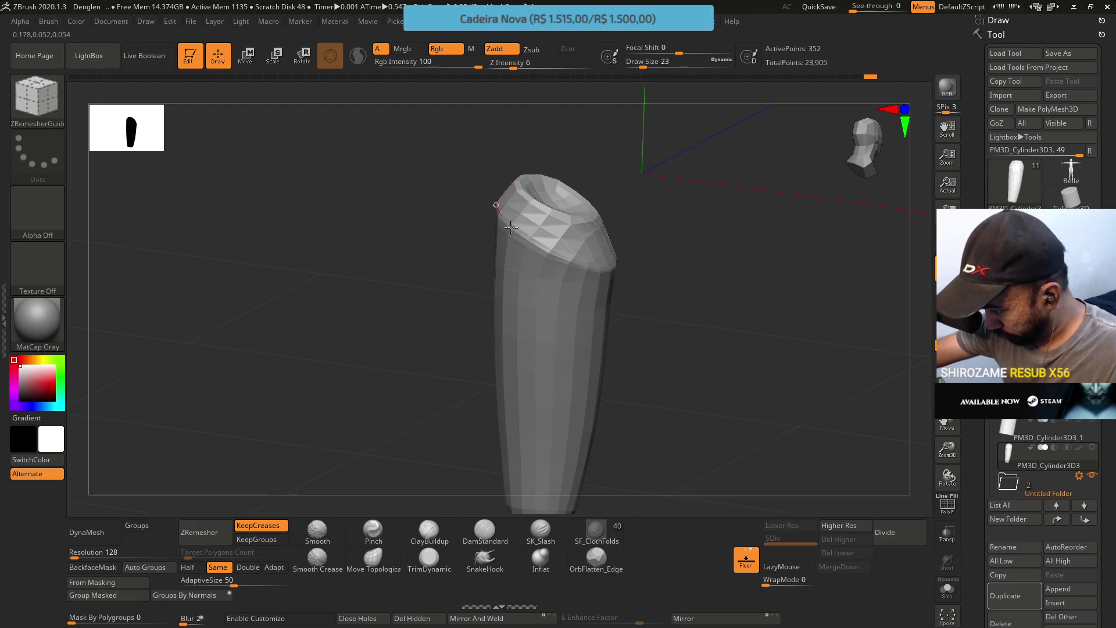
mouse_move(598, 274)
right_mouse_down()
mouse_move(561, 270)
mouse_move(564, 262)
right_mouse_up()
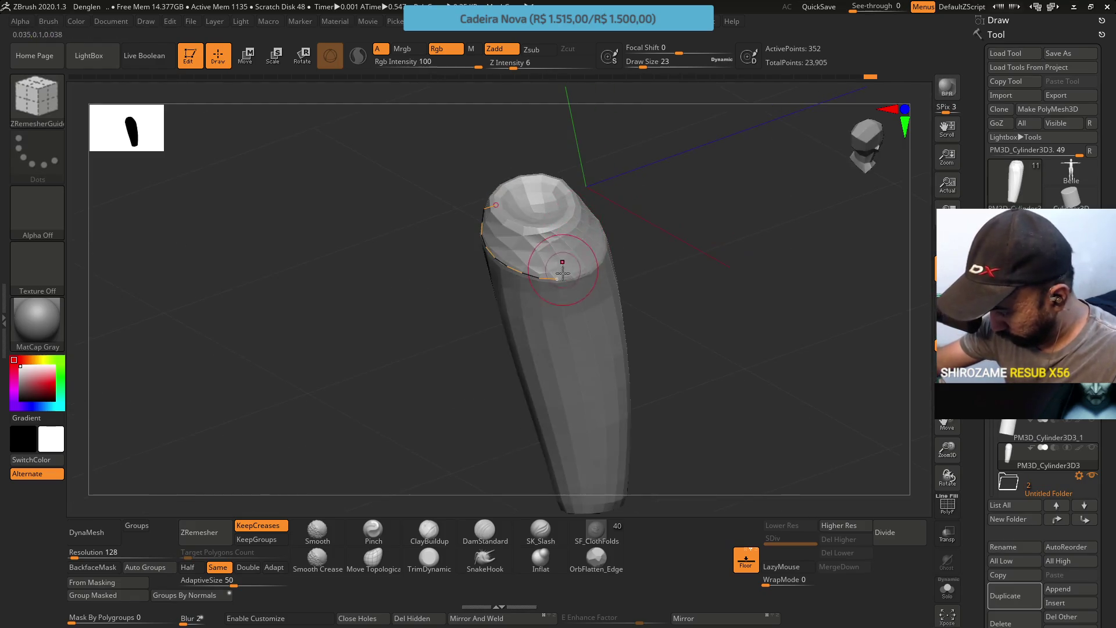
key("ctrl+z")
mouse_move(604, 224)
right_mouse_down()
mouse_move(581, 201)
mouse_move(542, 211)
right_mouse_up()
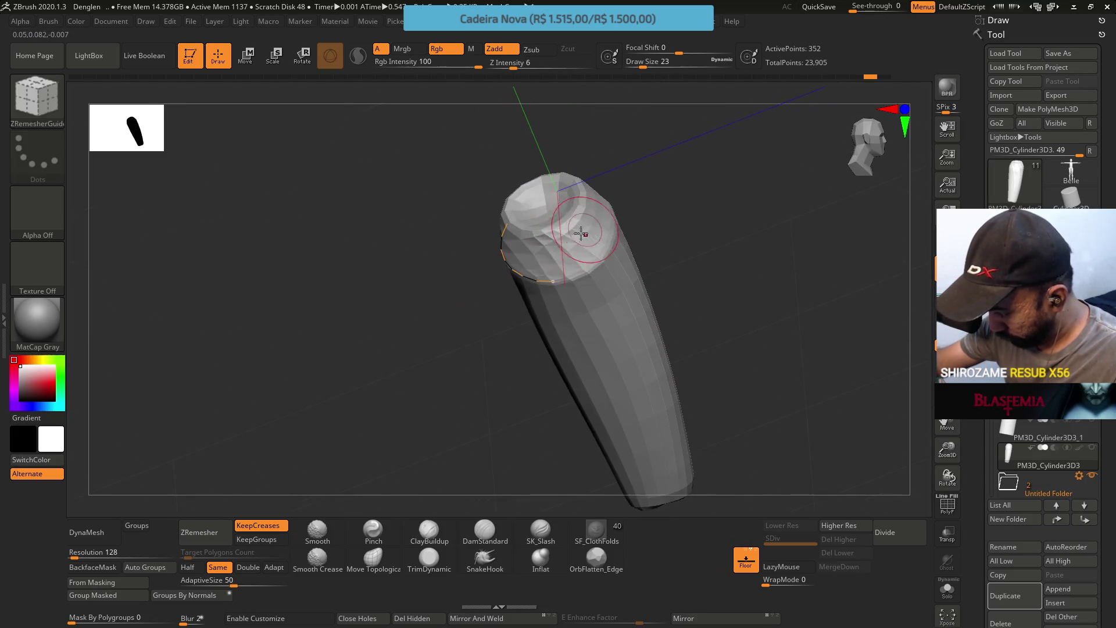
key("ctrl+z")
right_click_drag(616, 175, 580, 206)
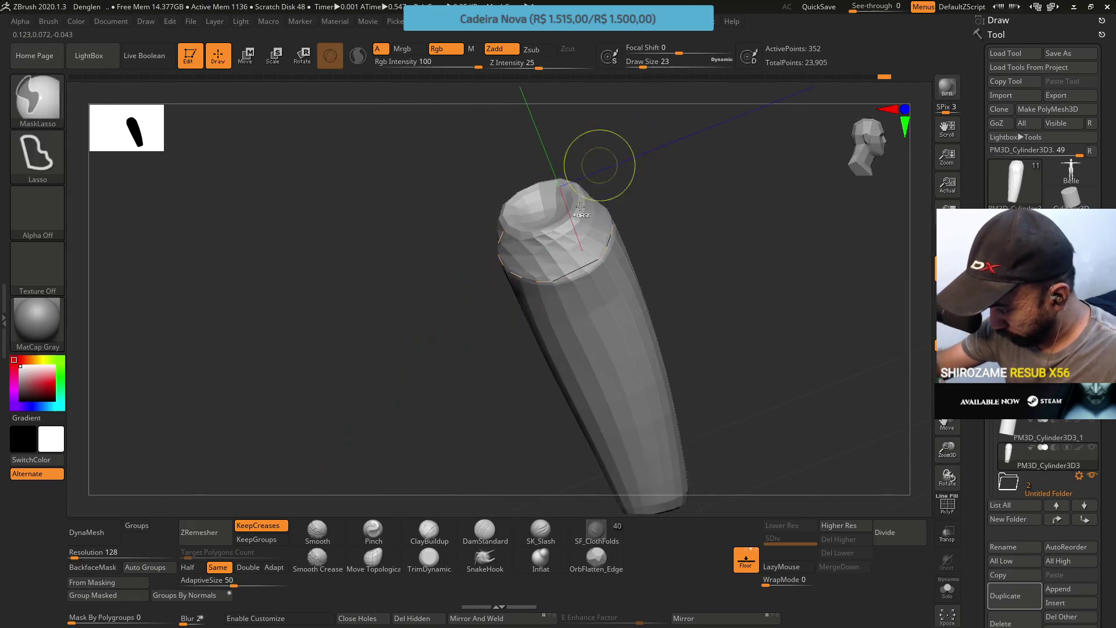
Draw the guide curve around the cap rim with a smaller brush, removing a stray stroke
left_click_drag(553, 281, 564, 281)
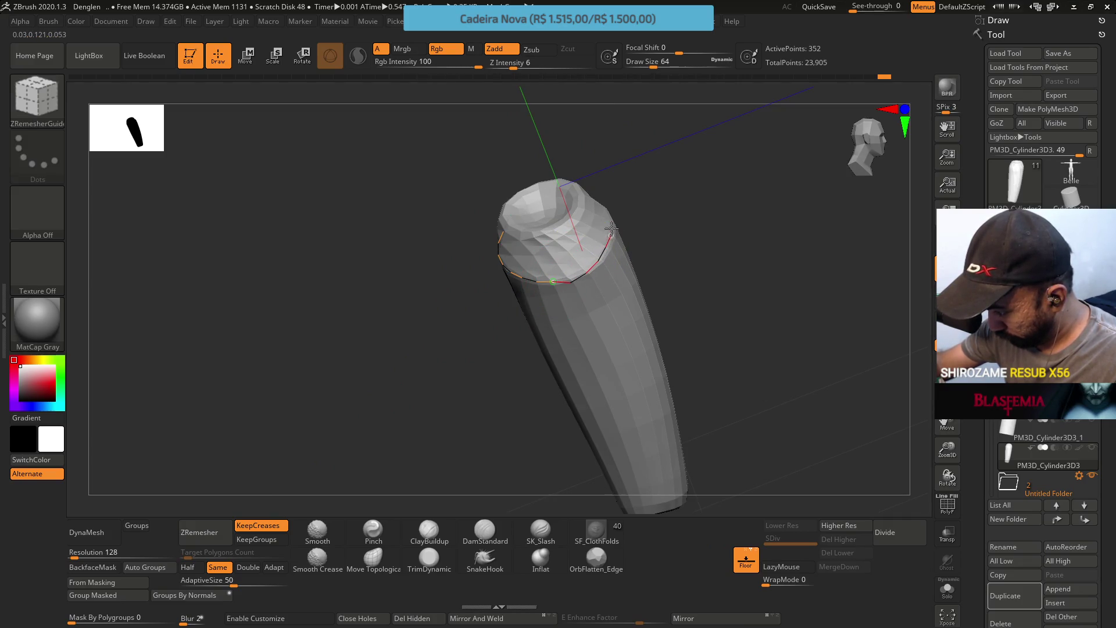
left_click_drag(601, 261, 601, 262)
key("s")
left_click(597, 242)
left_click(567, 281)
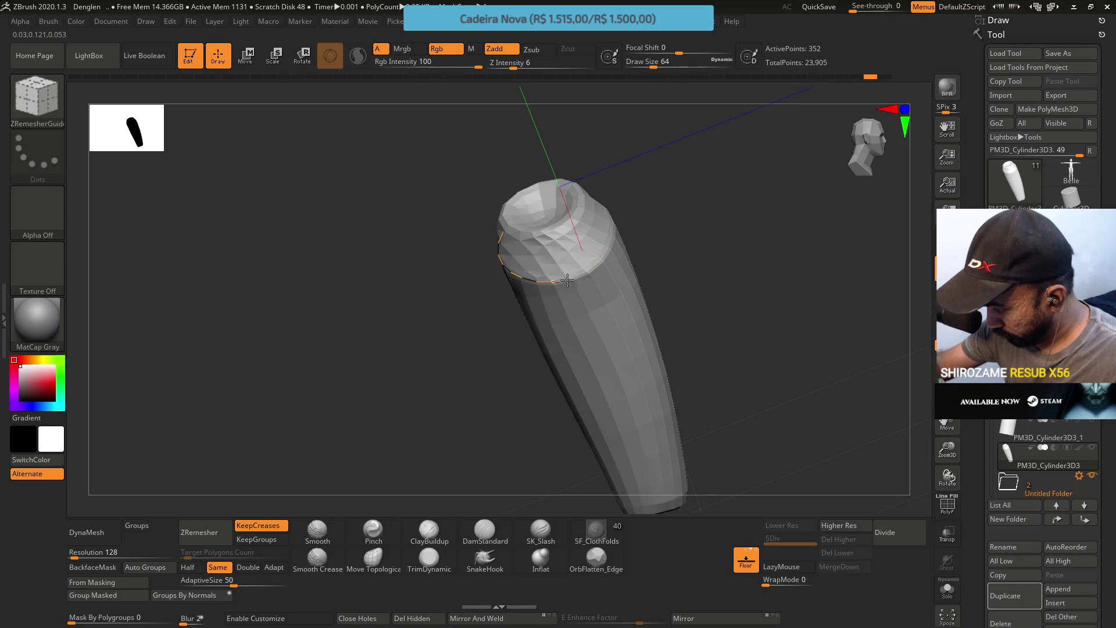
left_click_drag(597, 179, 480, 228)
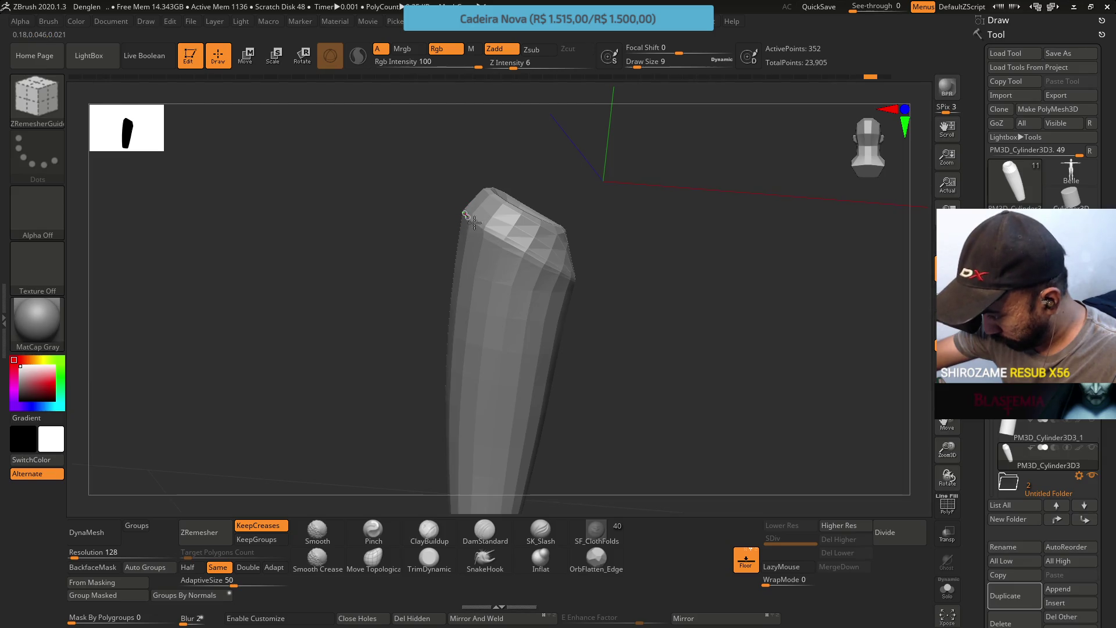
left_click(468, 213)
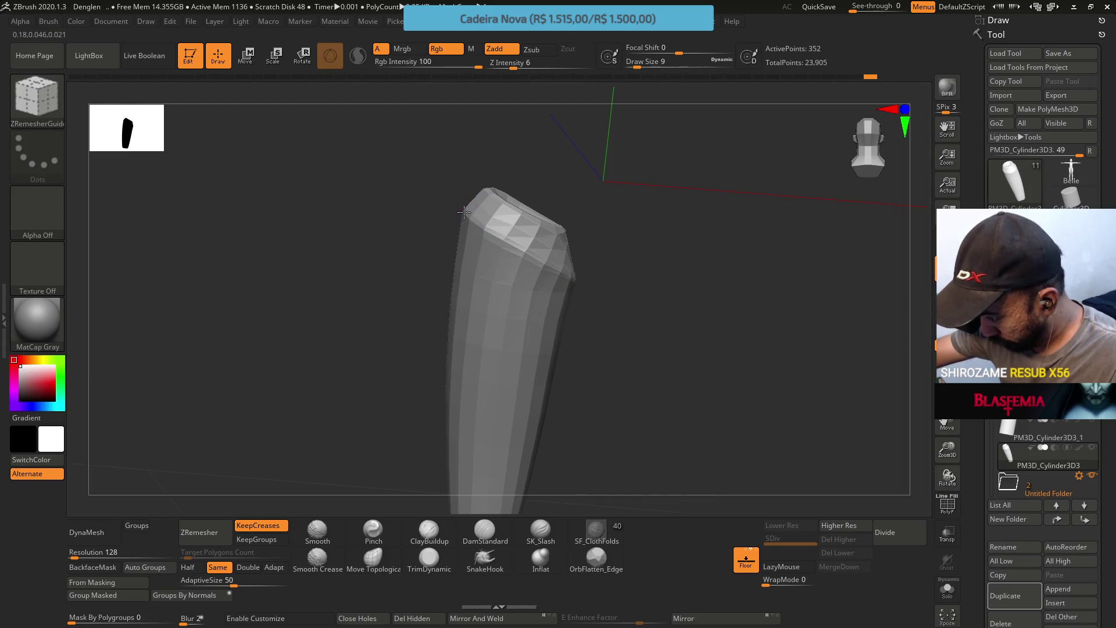
Add a guide loop around the hollow opening
left_click_drag(569, 250, 521, 269)
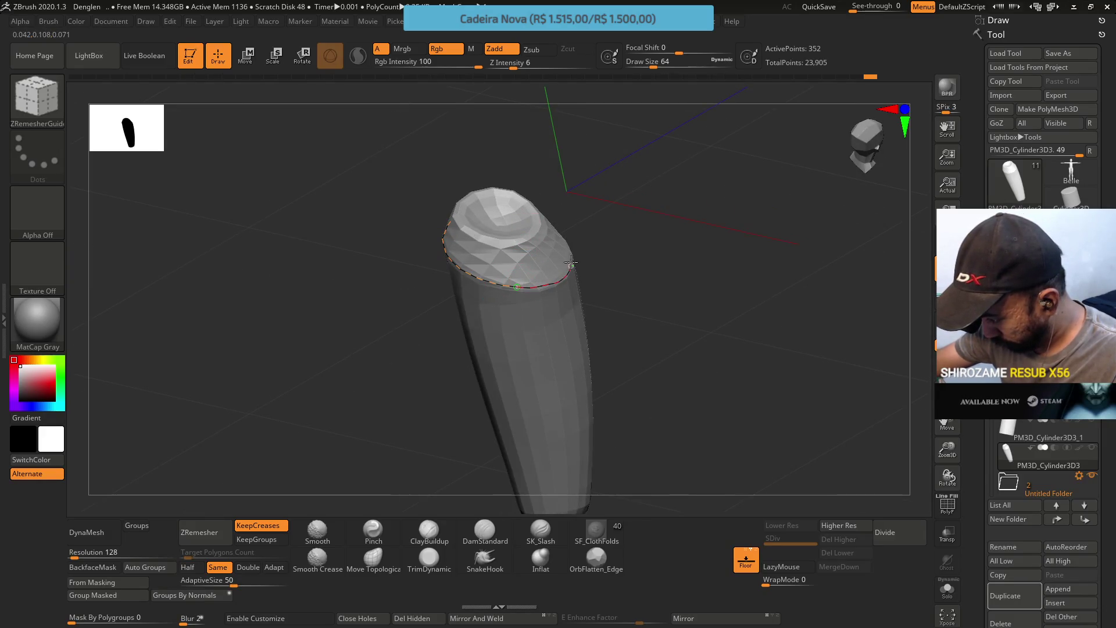
mouse_move(576, 192)
left_mouse_down()
mouse_move(566, 189)
mouse_move(579, 257)
mouse_move(571, 158)
left_mouse_up()
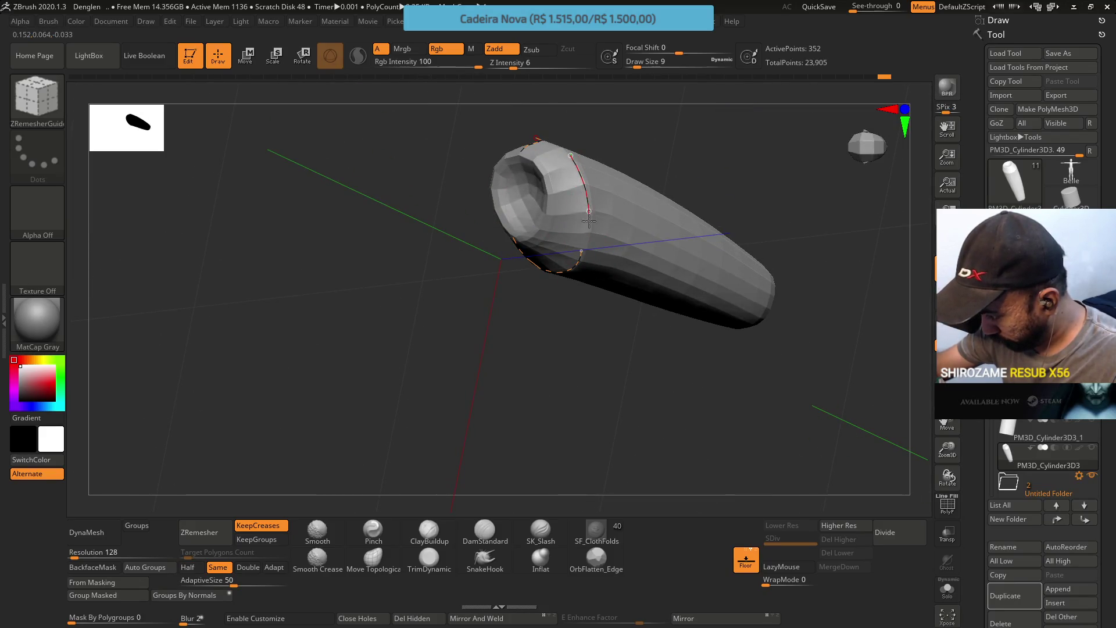
key("space")
mouse_move(578, 130)
left_mouse_down("alt")
mouse_move(560, 221)
mouse_move(528, 259)
left_mouse_up("alt")
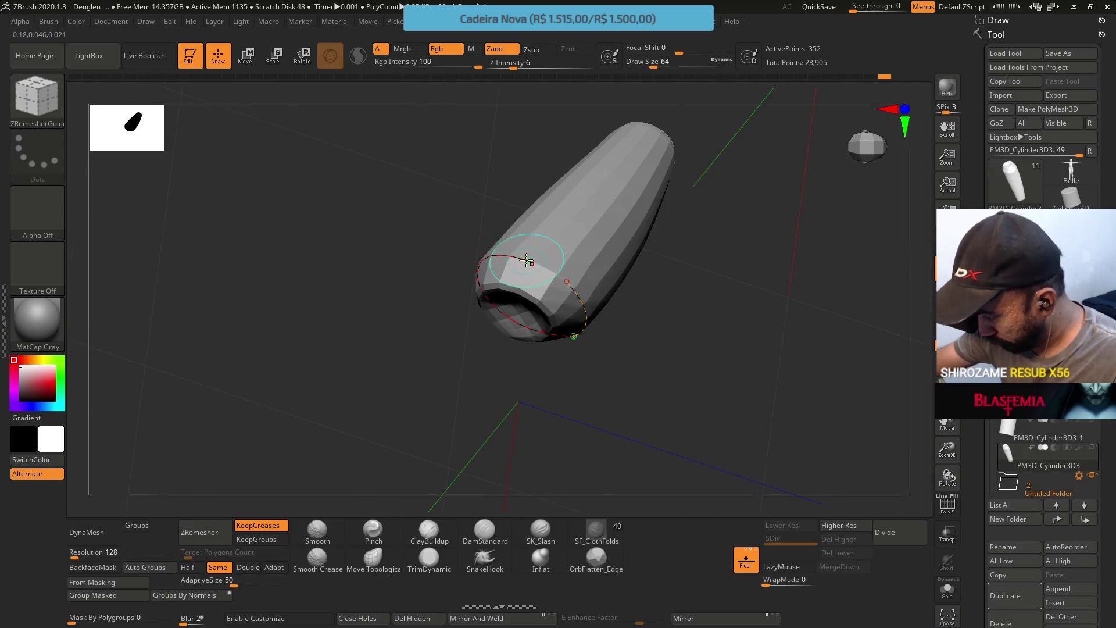
mouse_move(634, 244)
left_mouse_down()
mouse_move(644, 145)
mouse_move(525, 225)
left_mouse_up()
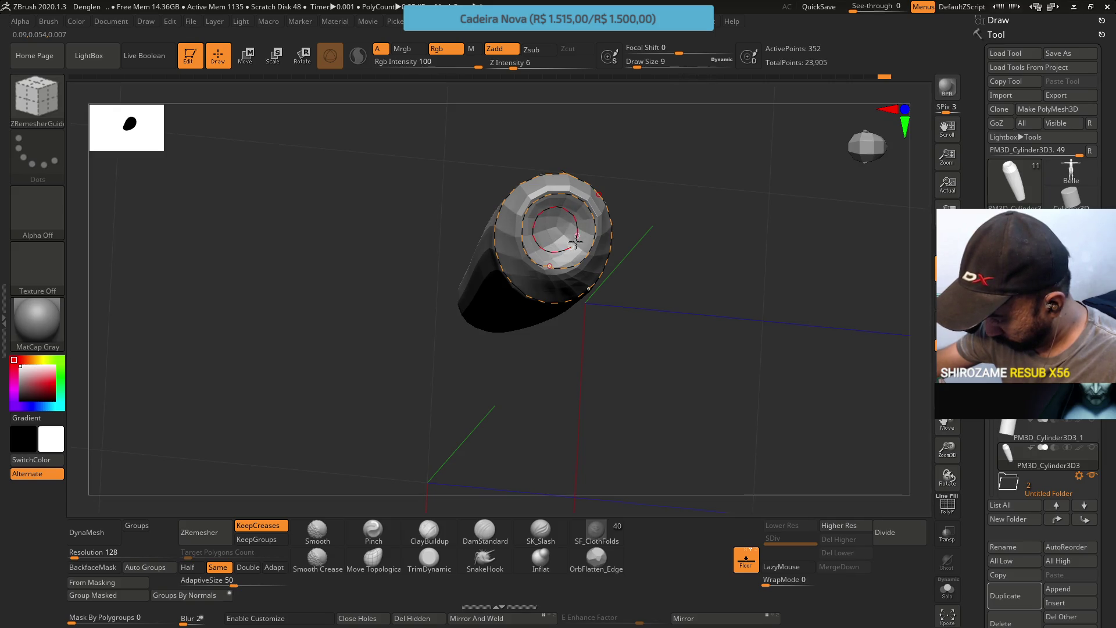
Draw a guide line down the cylinder's side
mouse_move(576, 208)
left_mouse_down()
mouse_move(616, 175)
mouse_move(598, 130)
mouse_move(553, 217)
left_mouse_up()
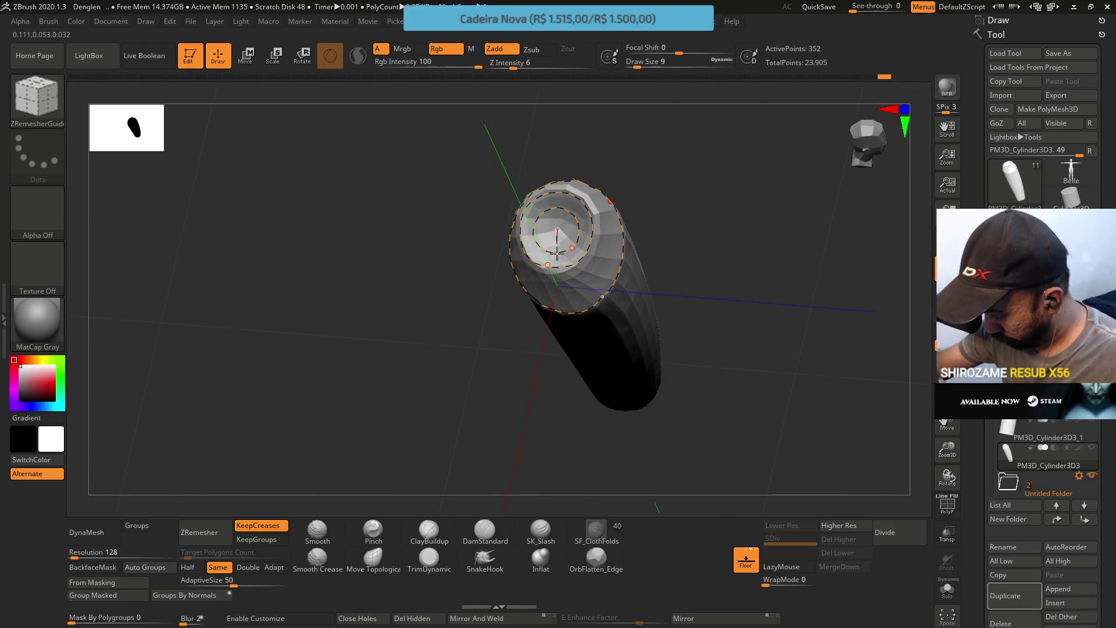
mouse_move(591, 389)
left_mouse_down()
mouse_move(558, 250)
mouse_move(567, 242)
mouse_move(543, 250)
left_mouse_up()
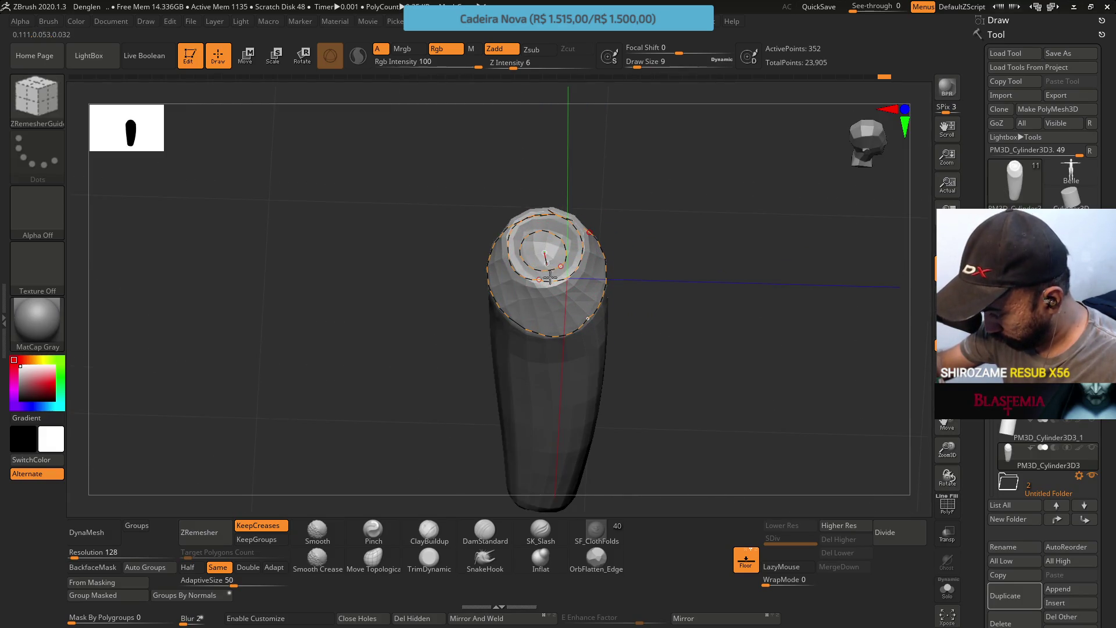
mouse_move(557, 401)
left_mouse_down()
mouse_move(545, 289)
mouse_move(578, 254)
mouse_move(560, 317)
mouse_move(576, 302)
mouse_move(586, 308)
left_mouse_up()
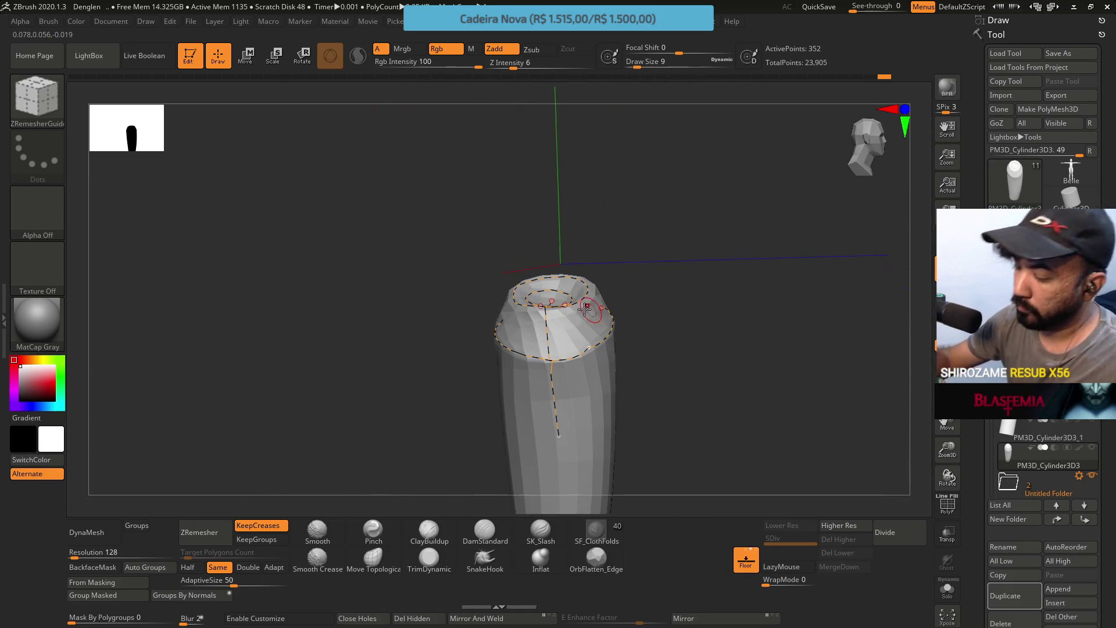
Test a guided ZRemesh on the cylinder and undo it
left_click(215, 532)
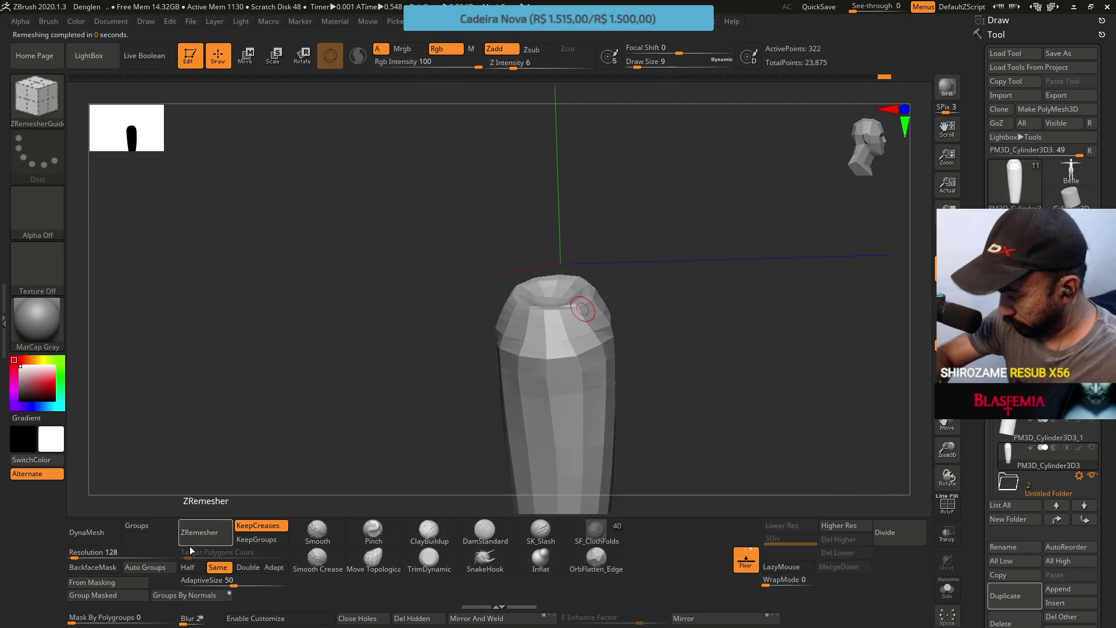
key("ctrl+z")
left_click_drag(628, 360, 631, 318)
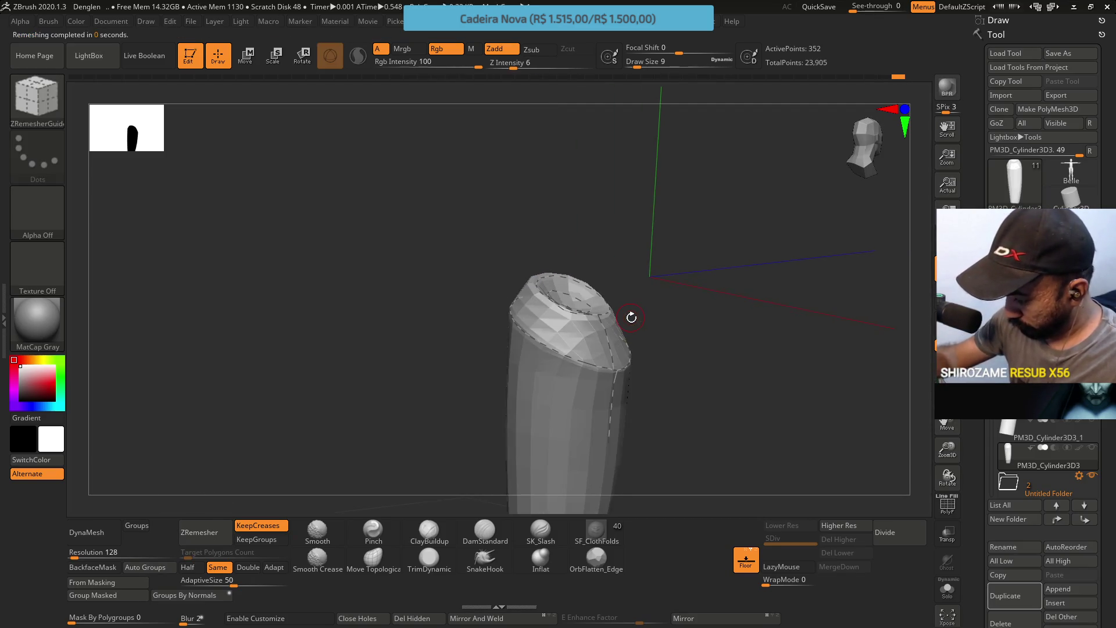
Test ZRemesher at double density, undo it, and Ctrl-click the empty canvas
left_click(247, 568)
left_click(199, 532)
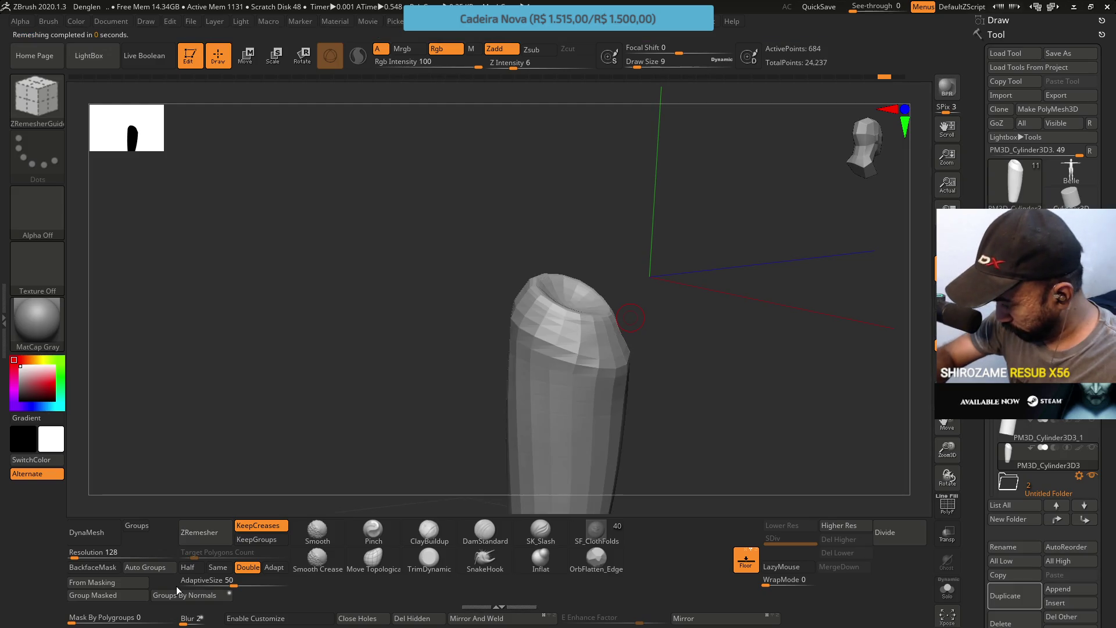
mouse_move(631, 325)
left_mouse_down()
mouse_move(628, 356)
mouse_move(623, 325)
mouse_move(672, 290)
left_mouse_up()
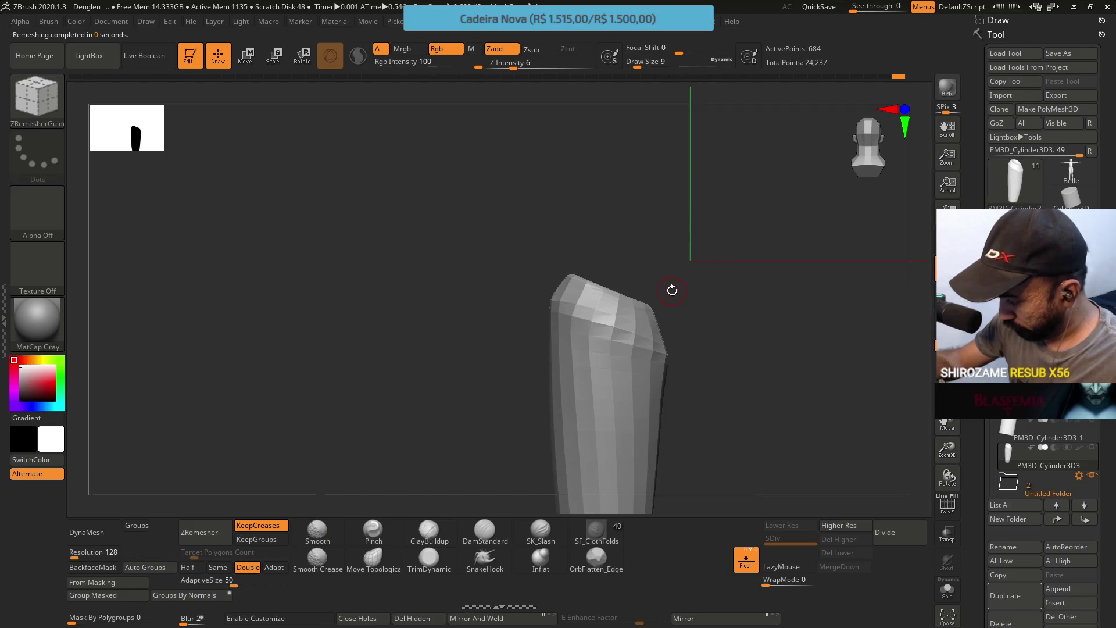
key("ctrl+z")
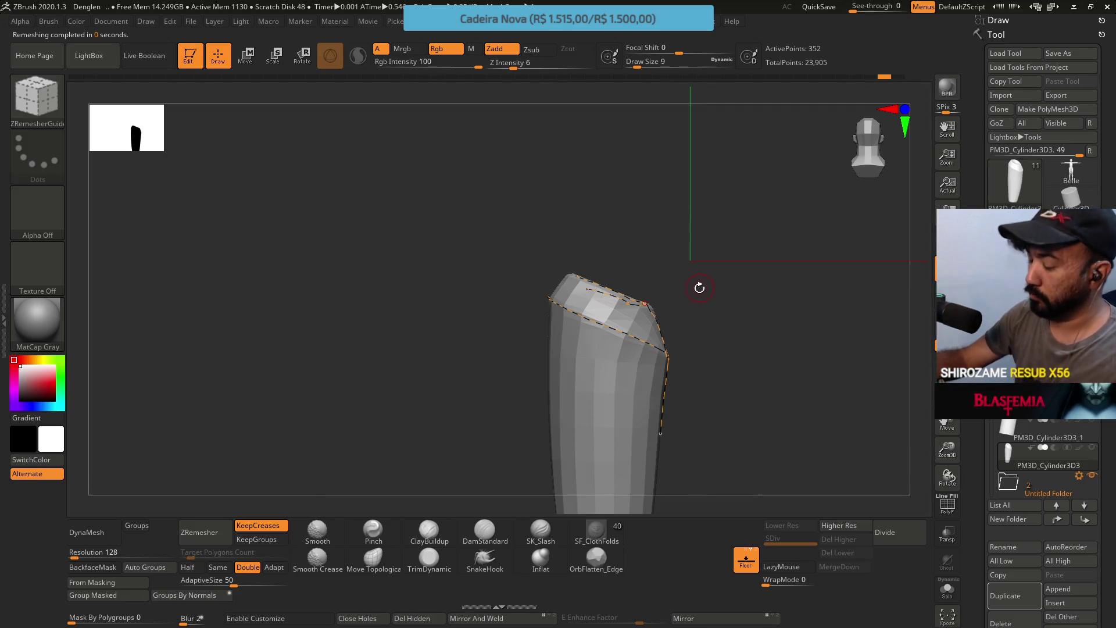
left_click(669, 317, "ctrl")
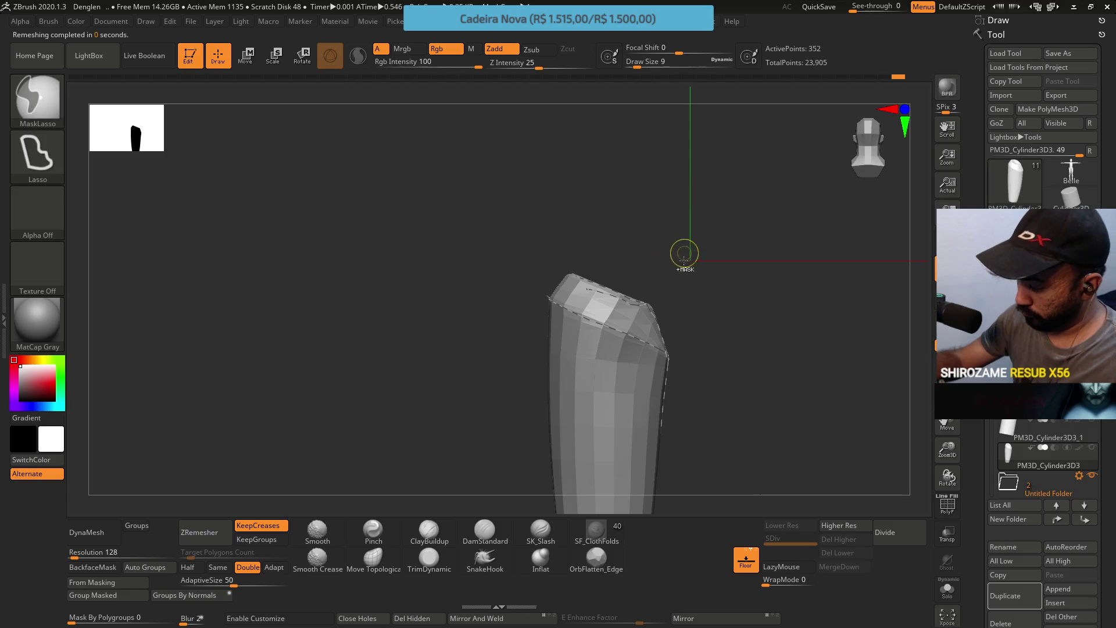
left_click_drag(677, 267, 629, 298)
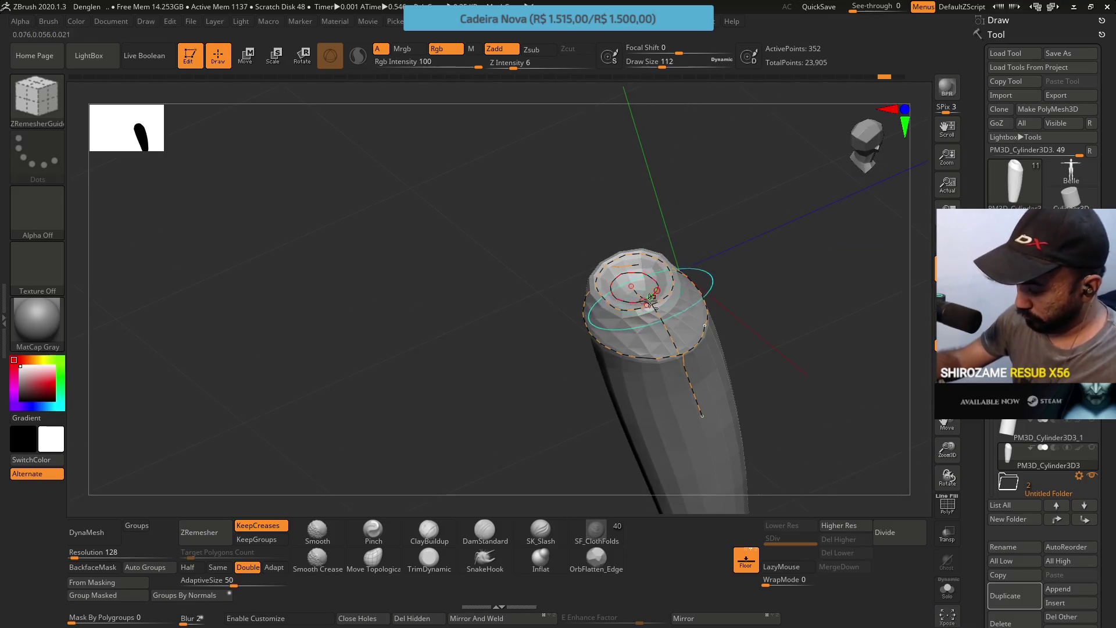
left_click(629, 298, "alt")
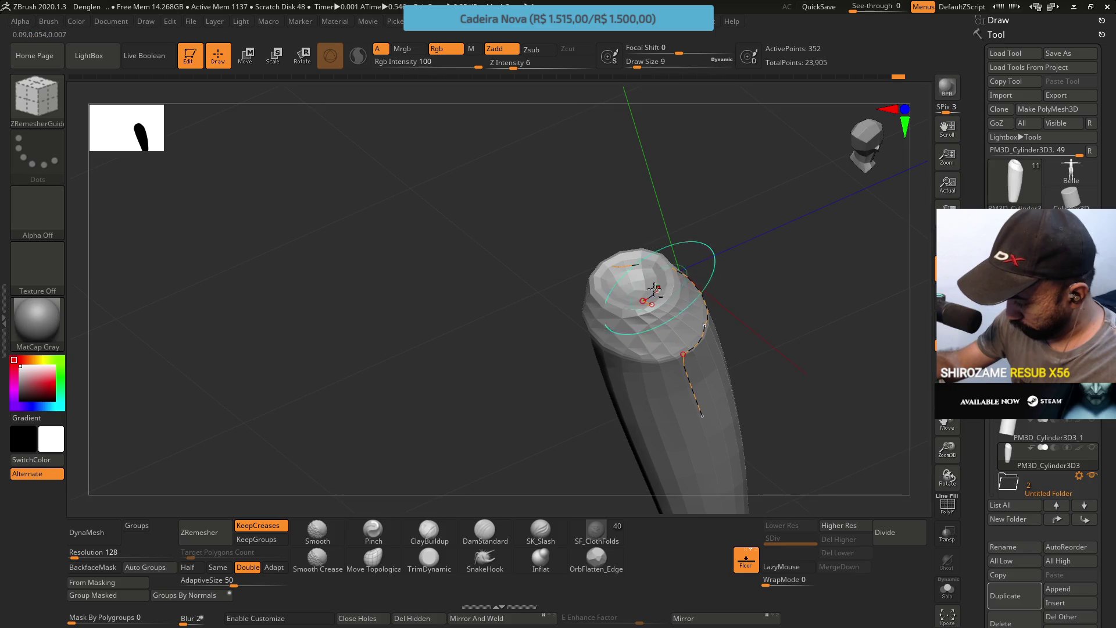
mouse_move(614, 238)
left_mouse_down()
mouse_move(685, 351)
mouse_move(577, 302)
mouse_move(346, 519)
left_mouse_up()
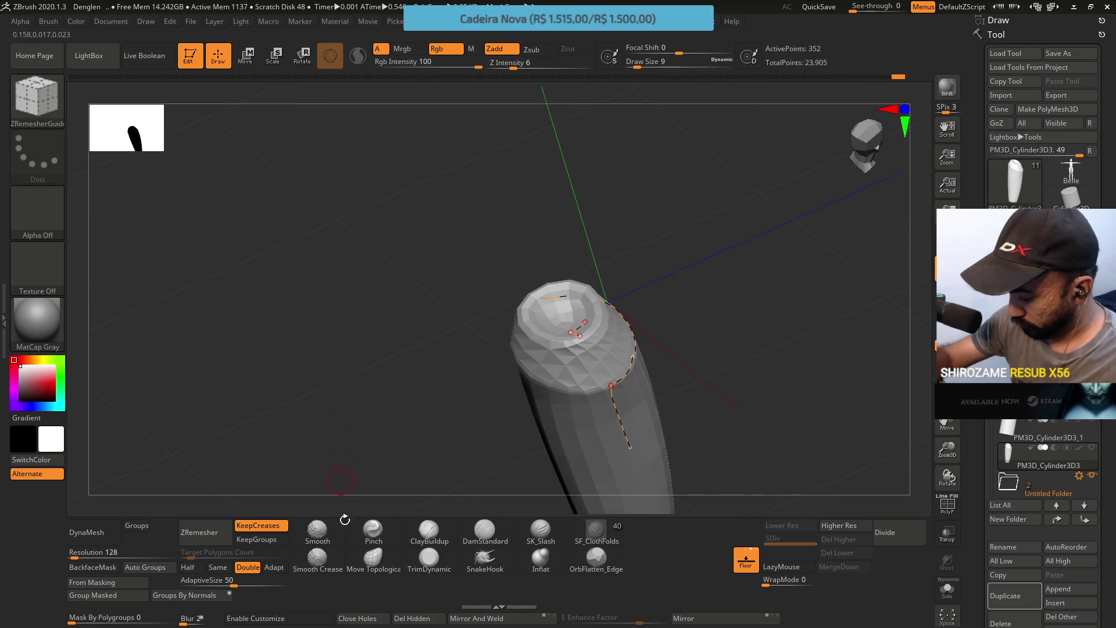
left_click(428, 539)
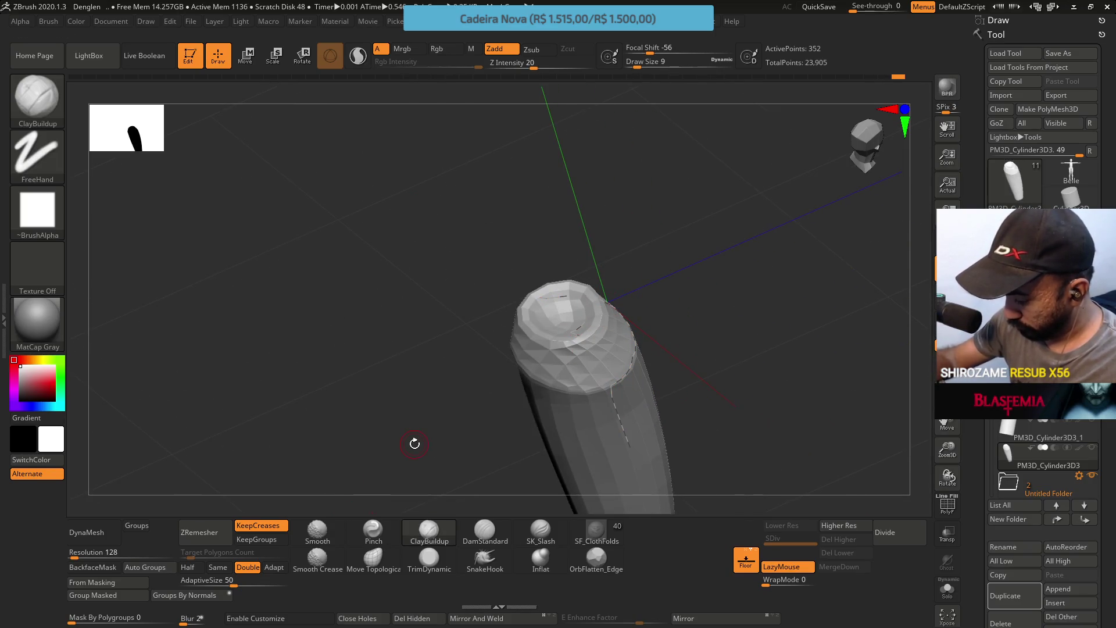
key("b")
key("z")
key("r")
left_click_drag(591, 336, 597, 465)
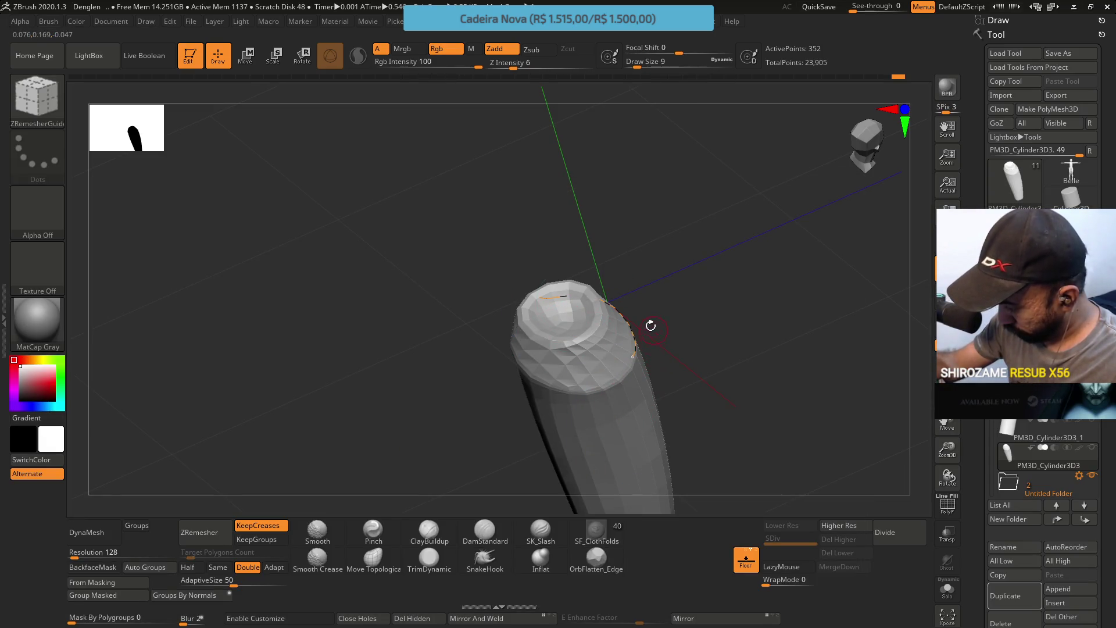
mouse_move(667, 317)
left_mouse_down()
mouse_move(639, 274)
mouse_move(621, 300)
mouse_move(645, 262)
left_mouse_up()
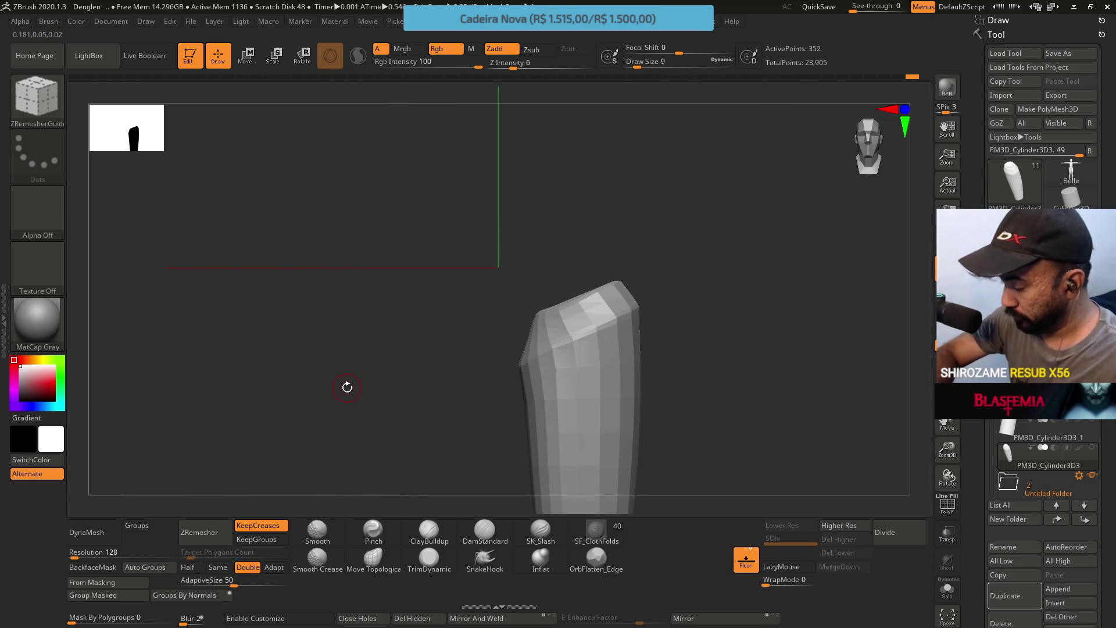
key("shift+f")
mouse_move(347, 387)
left_mouse_down()
mouse_move(593, 256)
mouse_move(615, 249)
mouse_move(628, 267)
mouse_move(593, 252)
left_mouse_up()
key("shift+f")
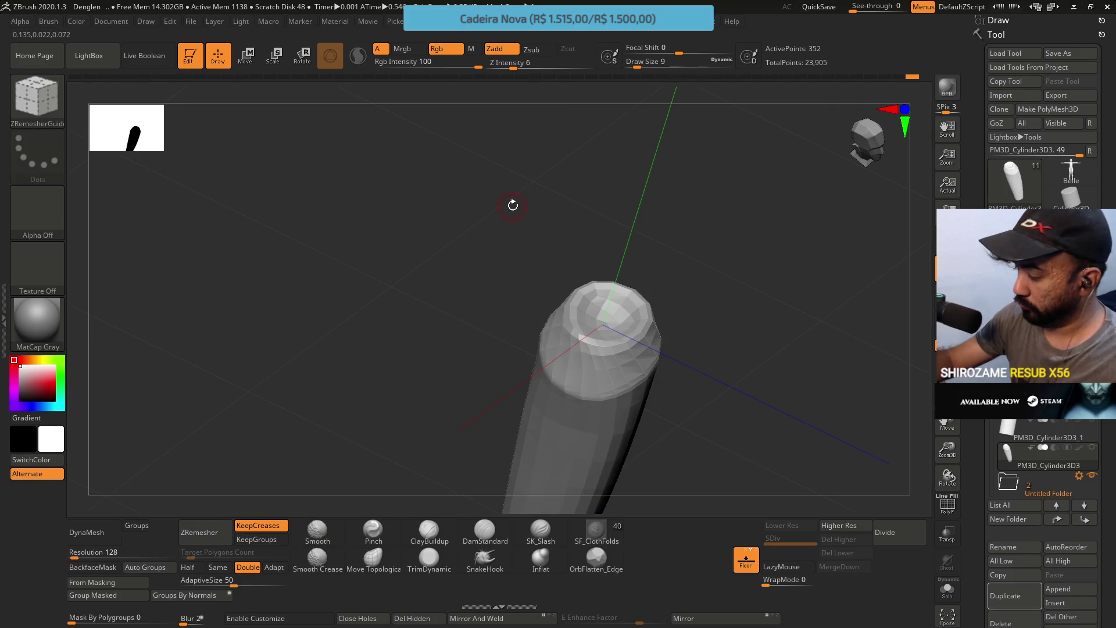
left_click(58, 85)
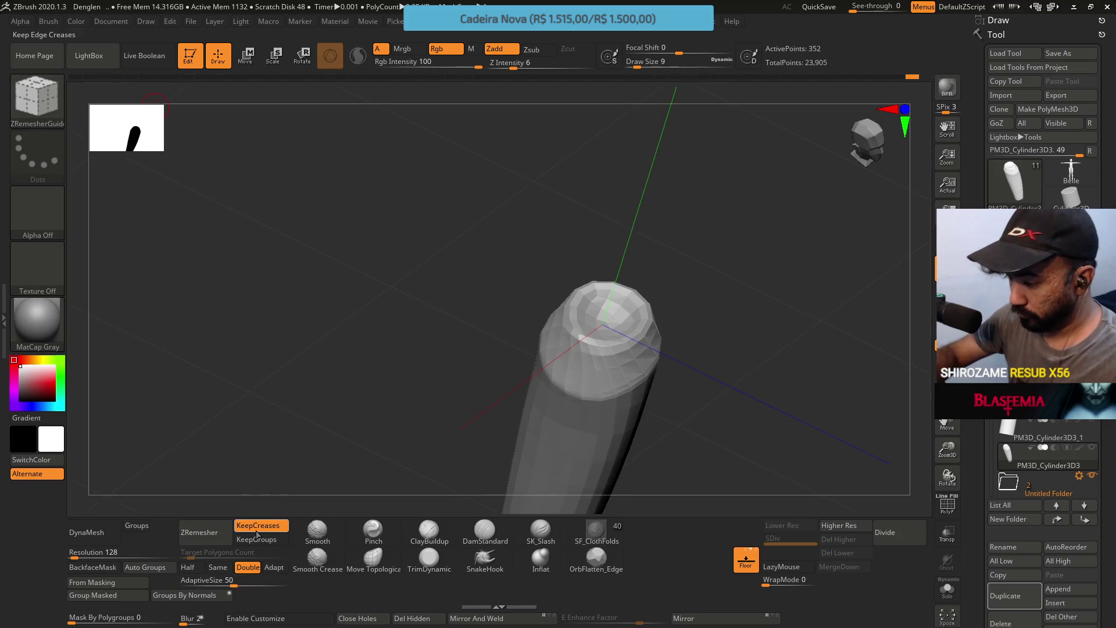
left_click(39, 96)
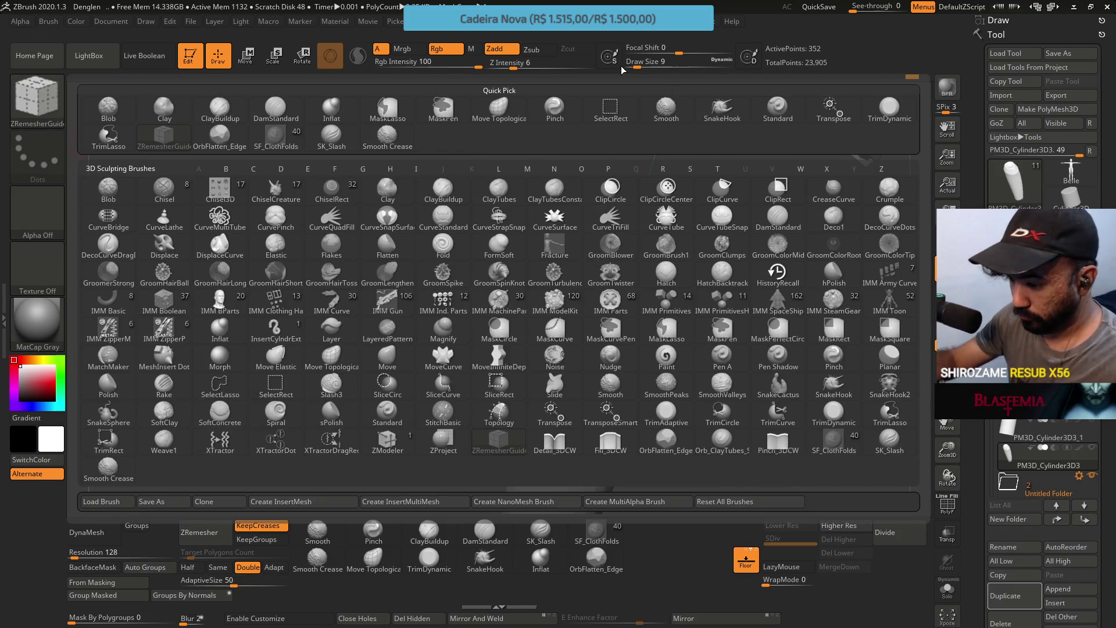
Lasso-mask the slanted top cap, Group Masked it, and display polygroups
left_click(667, 331)
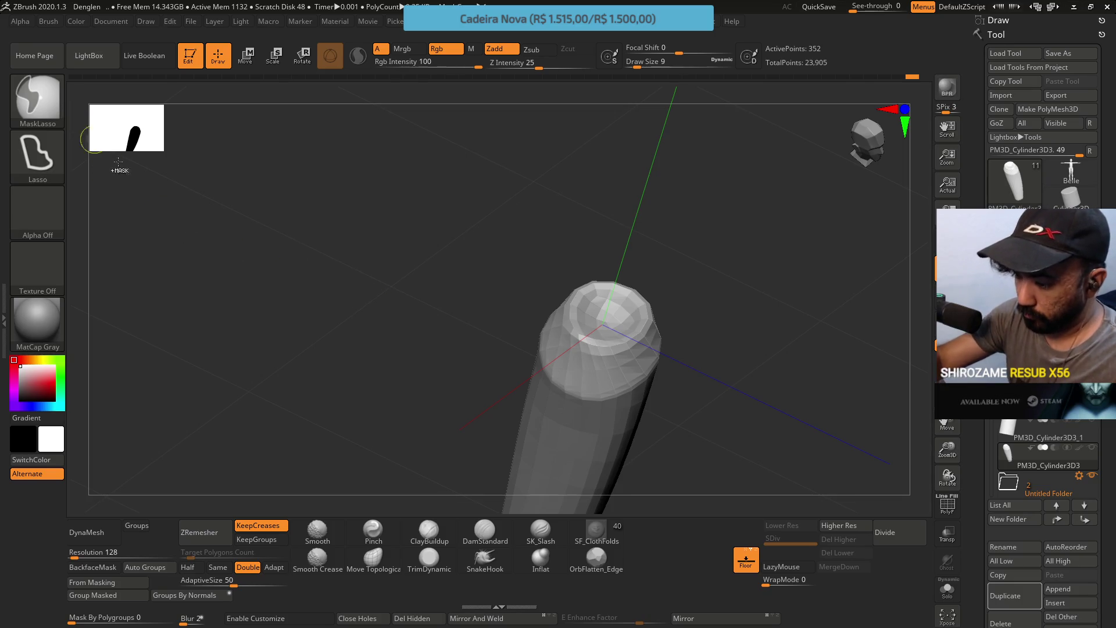
left_click_drag(458, 235, 594, 222, "shift")
left_click_drag(563, 281, 573, 222)
key("ctrl")
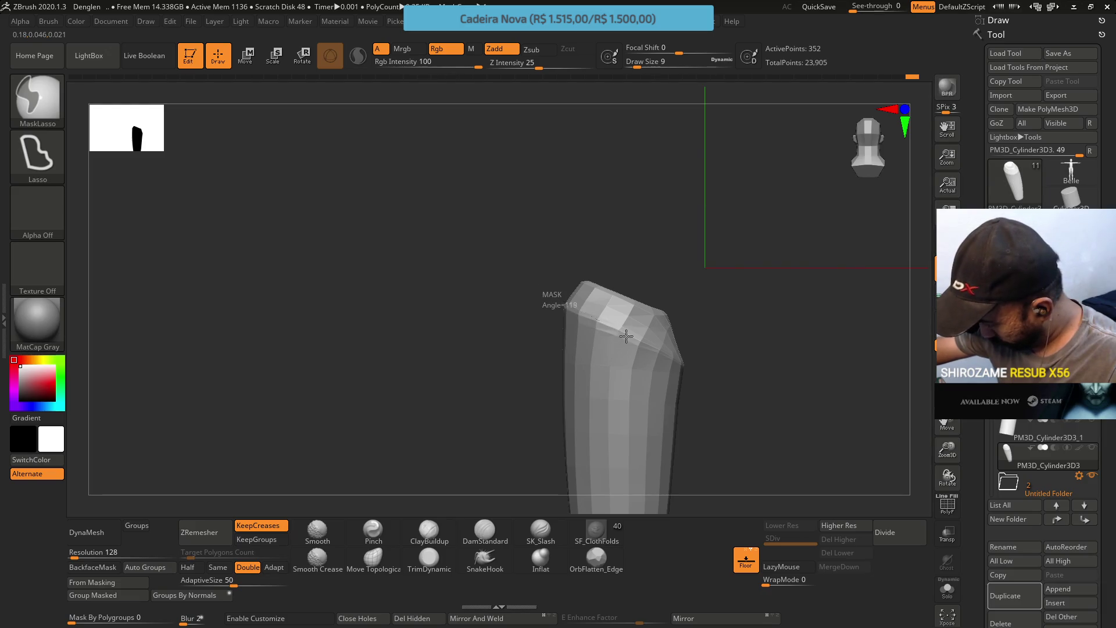
mouse_move(669, 360)
left_mouse_down()
mouse_move(680, 294)
mouse_move(558, 214)
left_mouse_up()
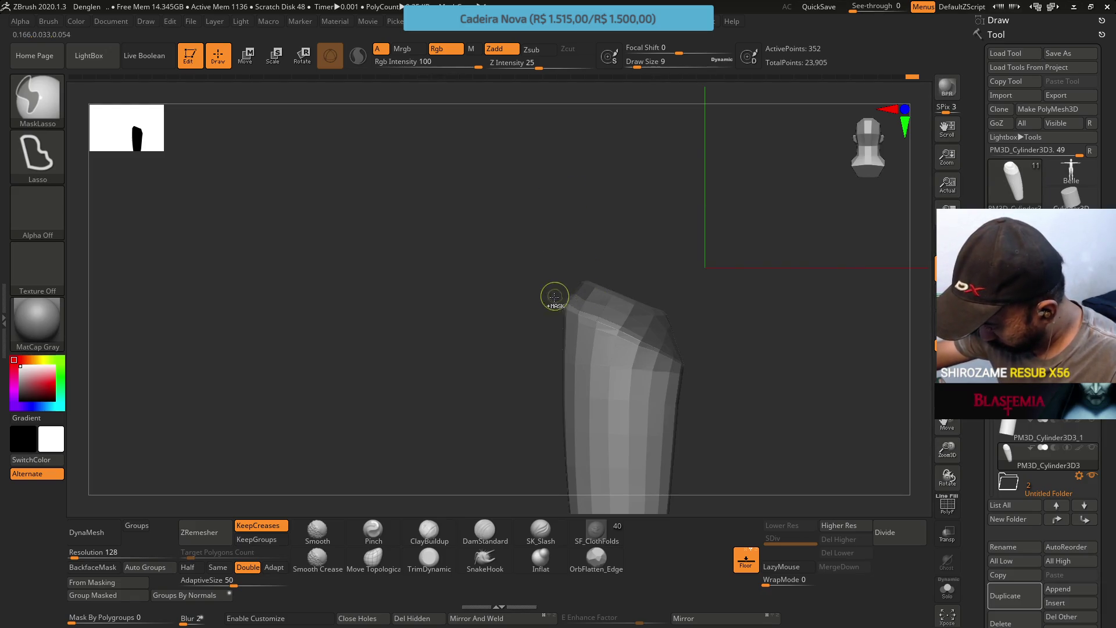
left_click_drag(658, 348, 677, 352)
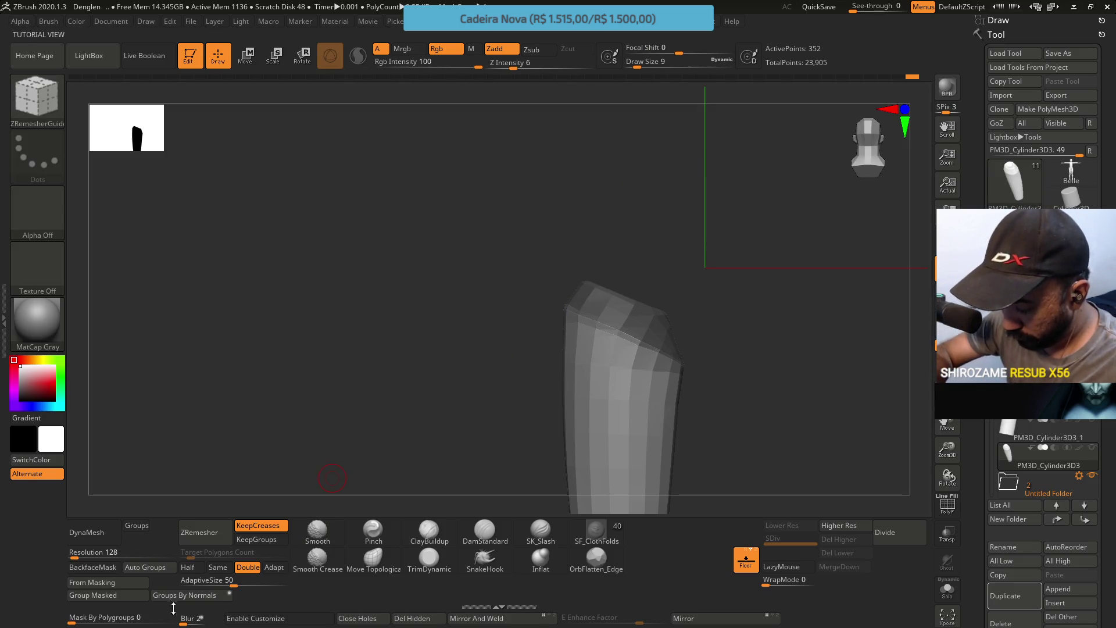
left_click(91, 595)
key("shift+f")
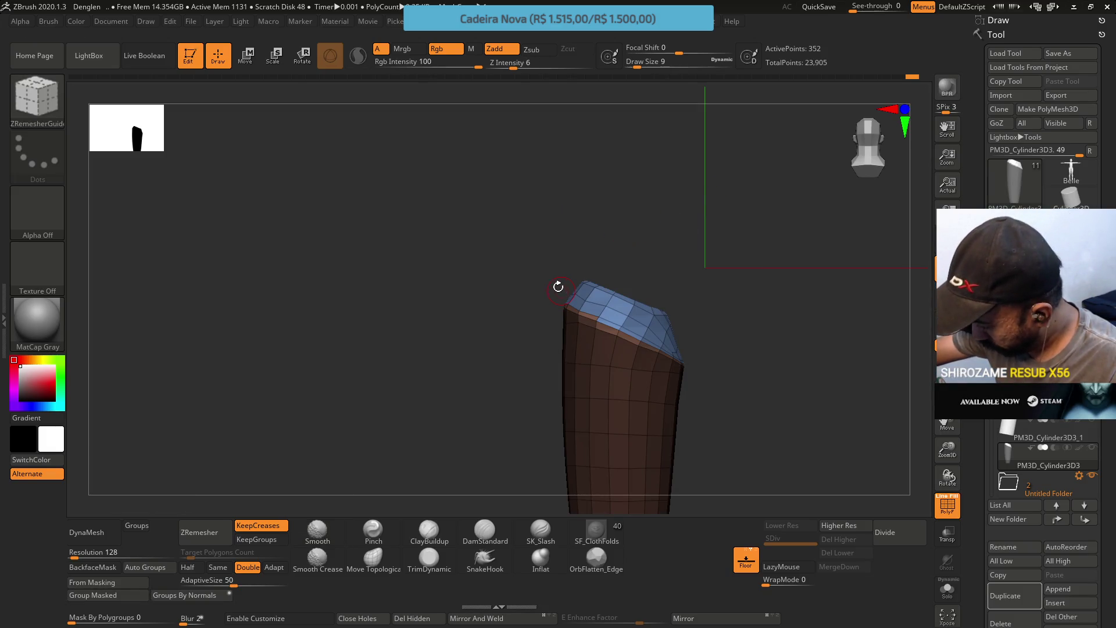
Clear the mask, remask the top cap, and group it as a new polygroup
left_click_drag(555, 268, 560, 260, "ctrl")
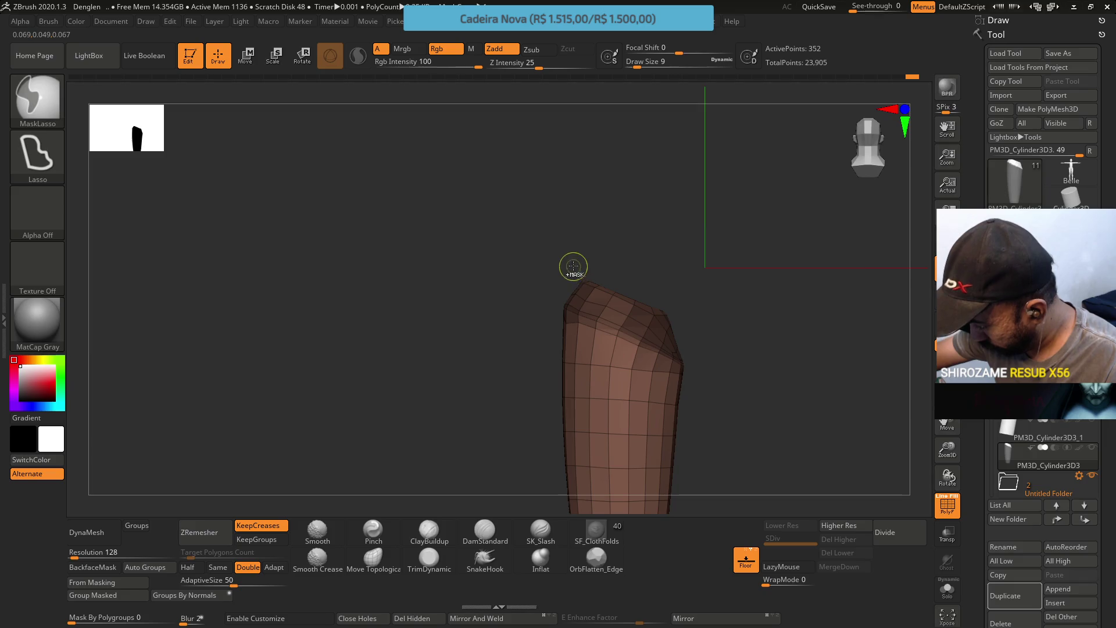
left_click(120, 594)
mouse_move(523, 225)
left_mouse_down()
mouse_move(538, 249)
mouse_move(621, 270)
mouse_move(670, 259)
mouse_move(663, 267)
mouse_move(655, 250)
left_mouse_up()
left_click_drag(611, 294, 587, 302)
key("ctrl+z")
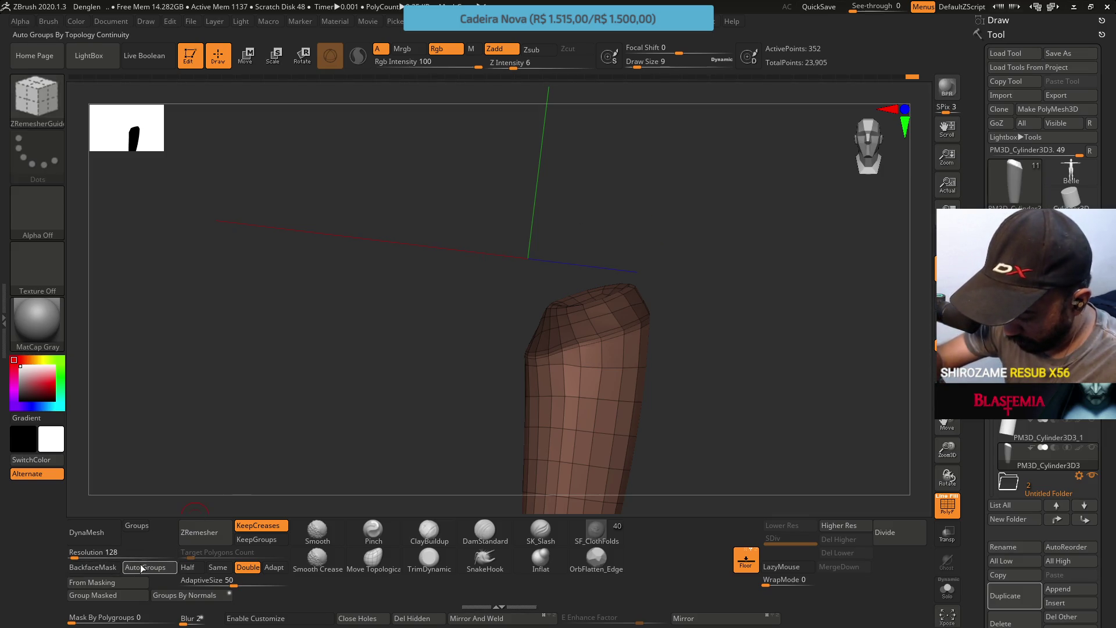
left_click(132, 600)
mouse_move(698, 500)
left_mouse_down()
mouse_move(660, 281)
mouse_move(715, 262)
mouse_move(685, 305)
mouse_move(753, 266)
mouse_move(741, 257)
left_mouse_up()
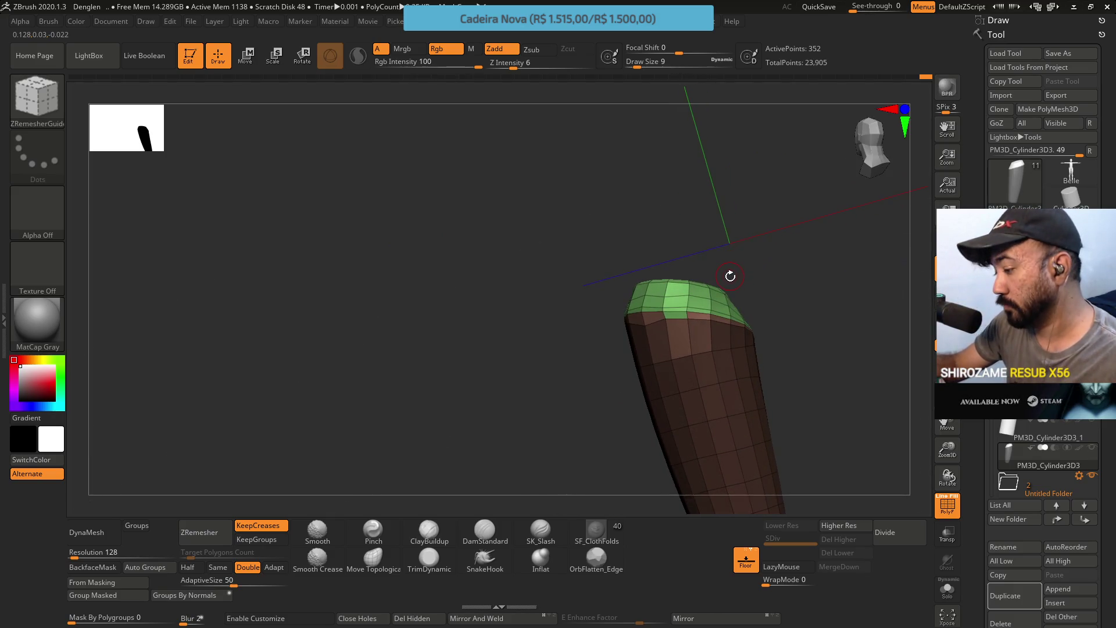
Invert the mask, Group Masked again, and check the green top cap
left_click(647, 276, "ctrl")
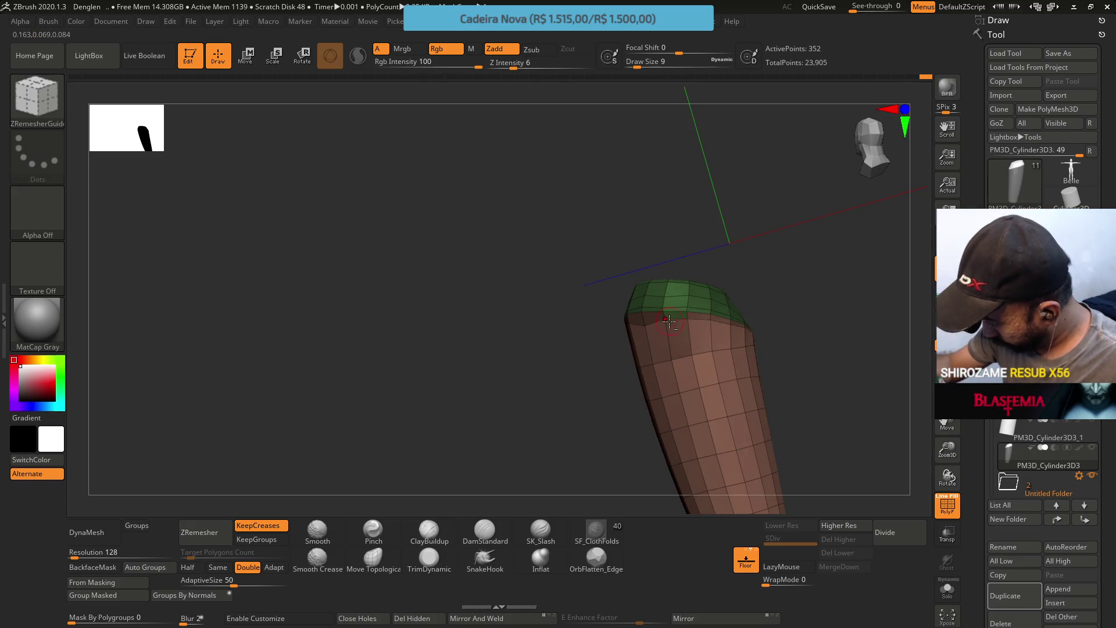
key("ctrl")
key("ctrl")
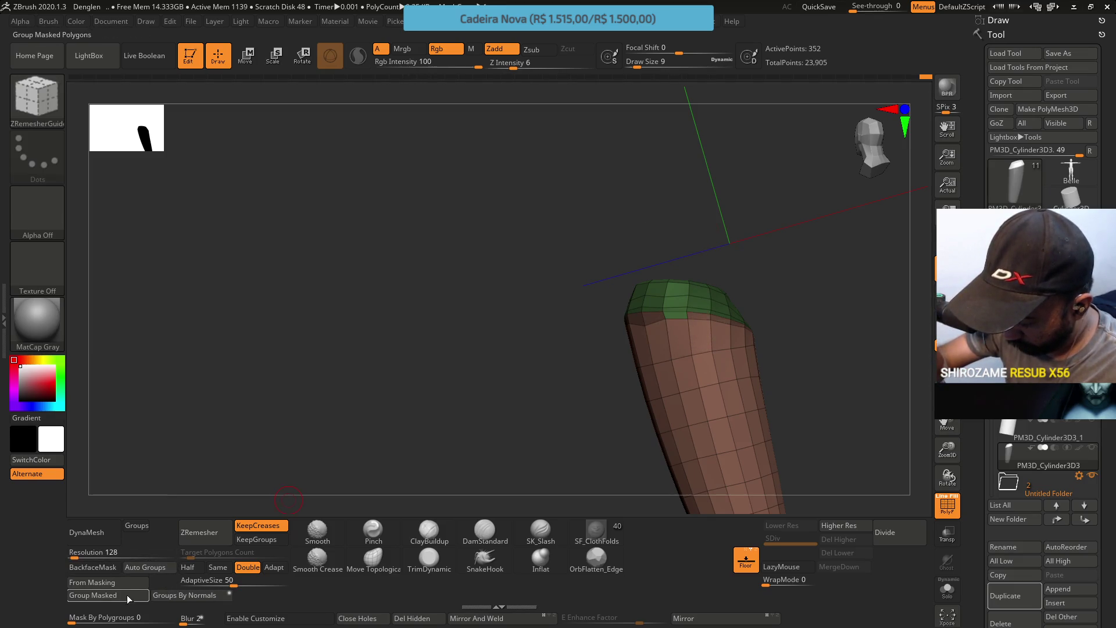
left_click(93, 595)
left_click(128, 615)
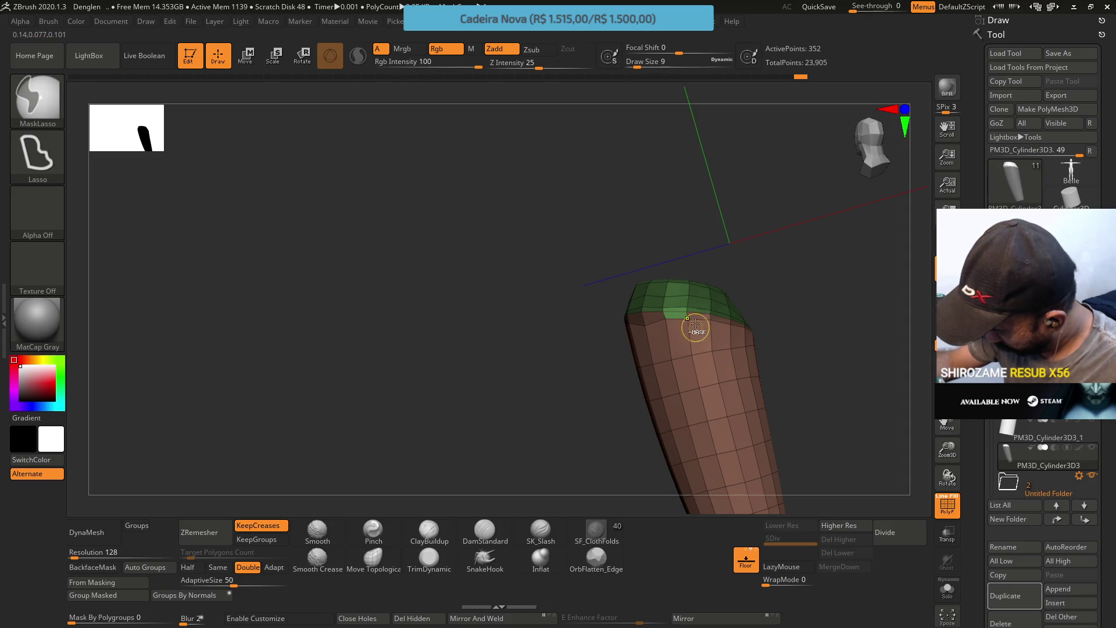
left_click_drag(820, 279, 785, 334)
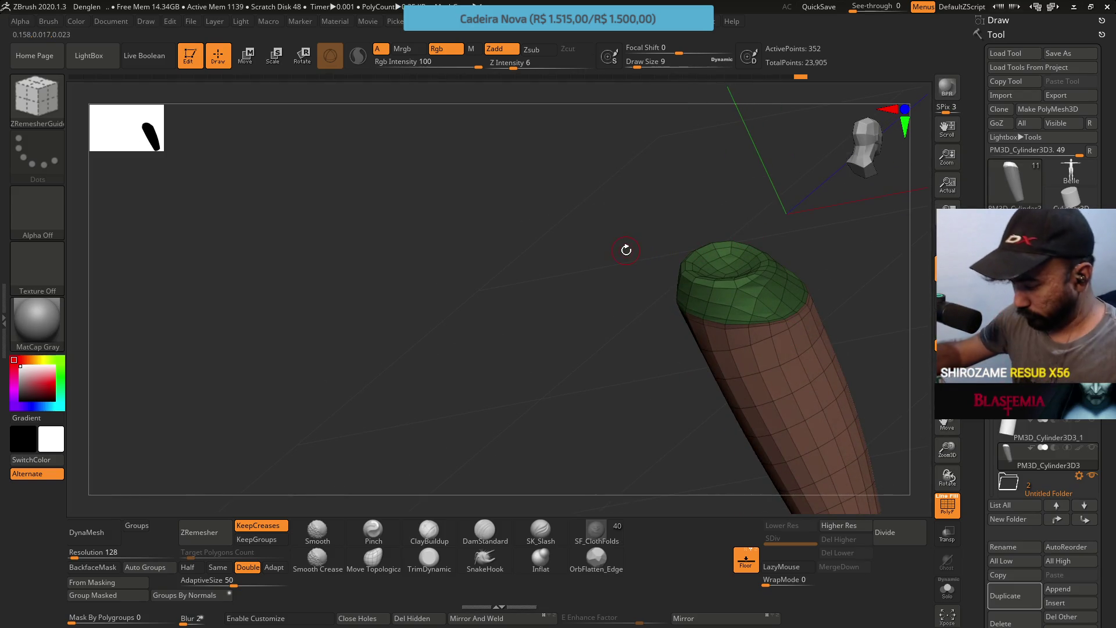
key("shift")
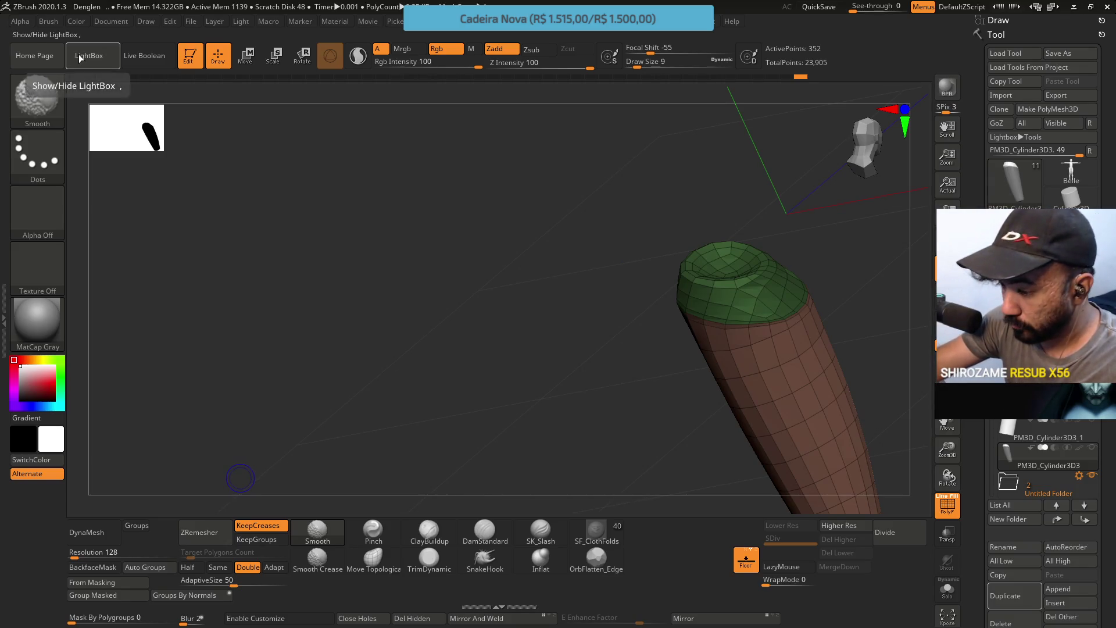
Set Smooth Groups as the Shift smoothing brush from the S-filtered brush palette
left_click(37, 96)
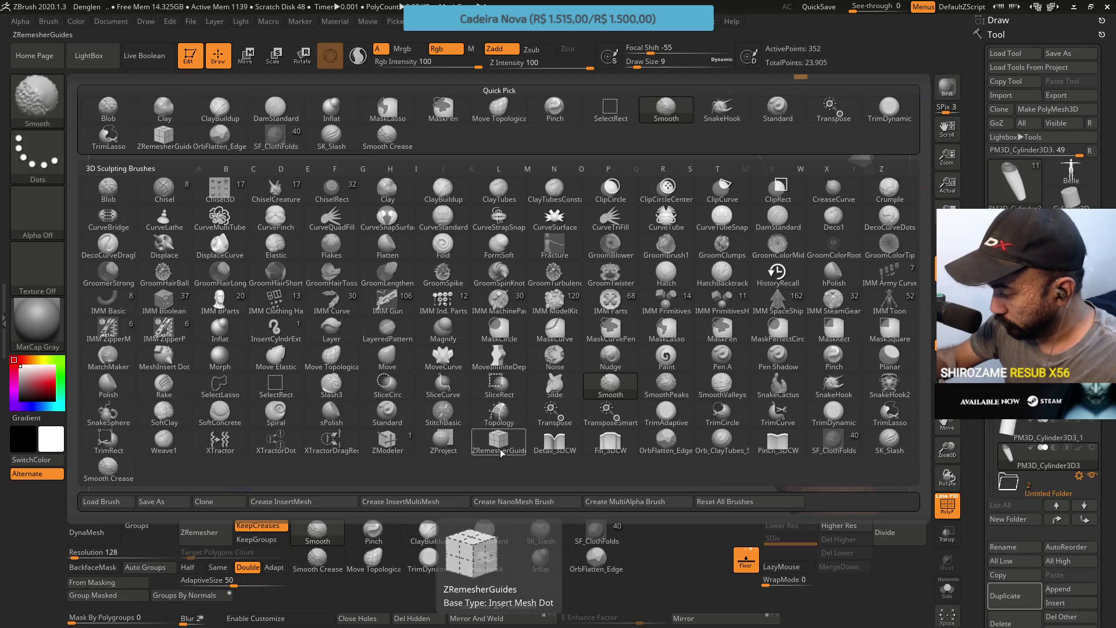
key("s")
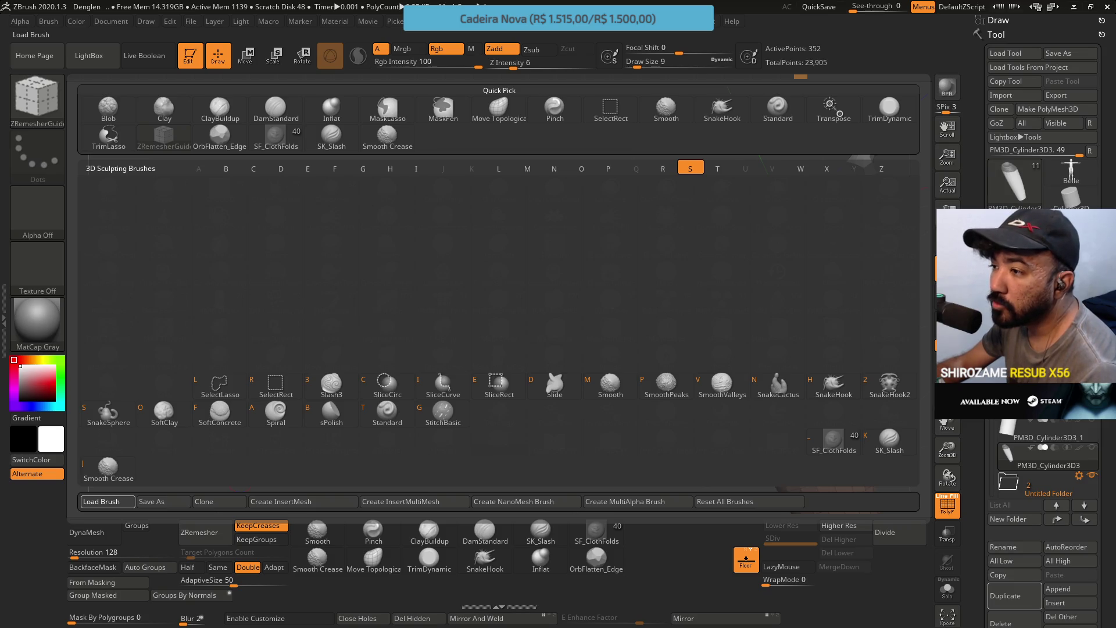
left_click(108, 467)
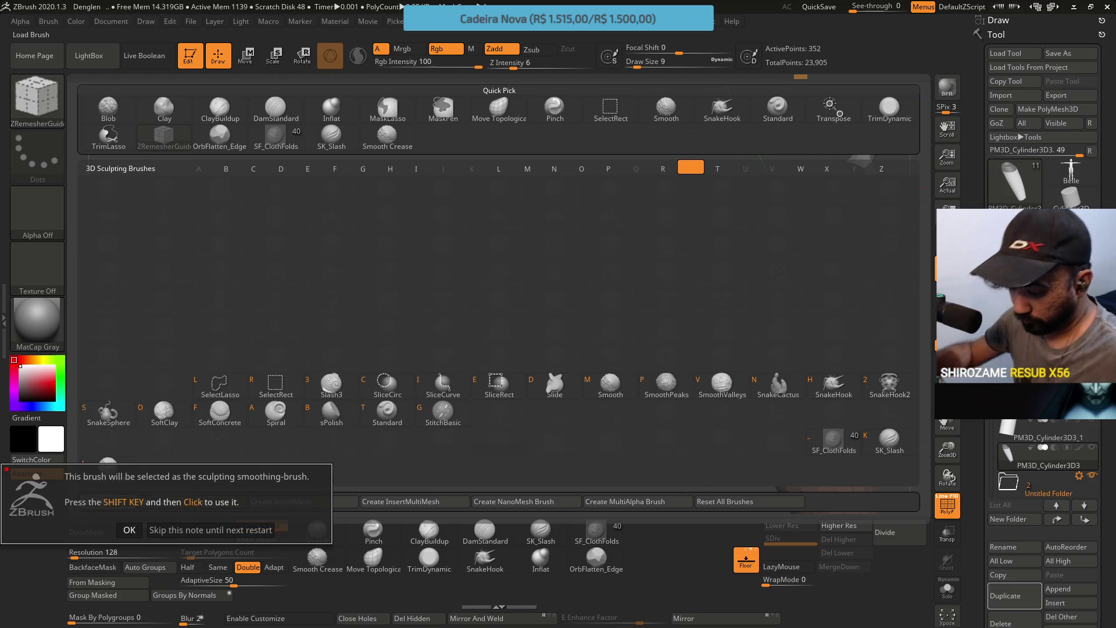
left_click(129, 529)
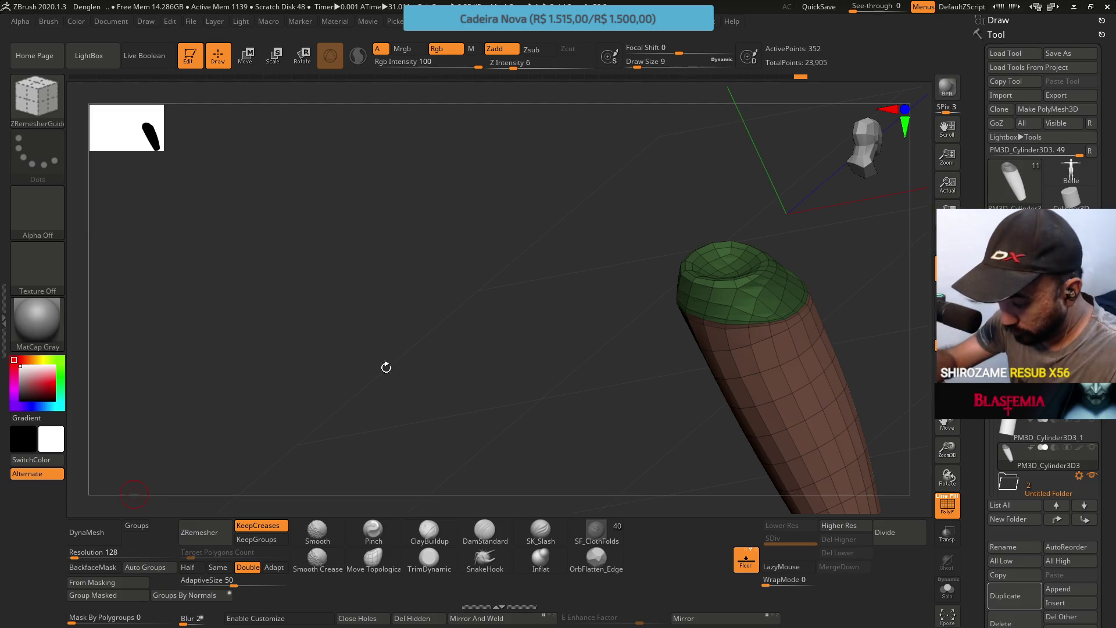
Smooth the green cap's border with Smooth Groups at Draw Size 18
key("shift")
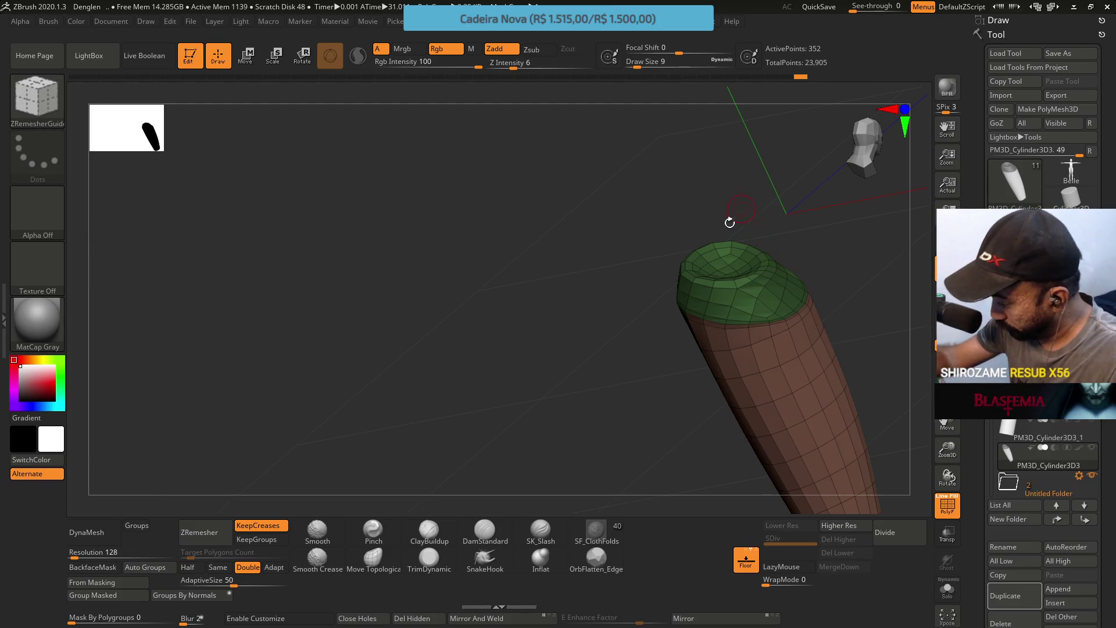
left_click_drag(729, 223, 655, 225)
key("shift")
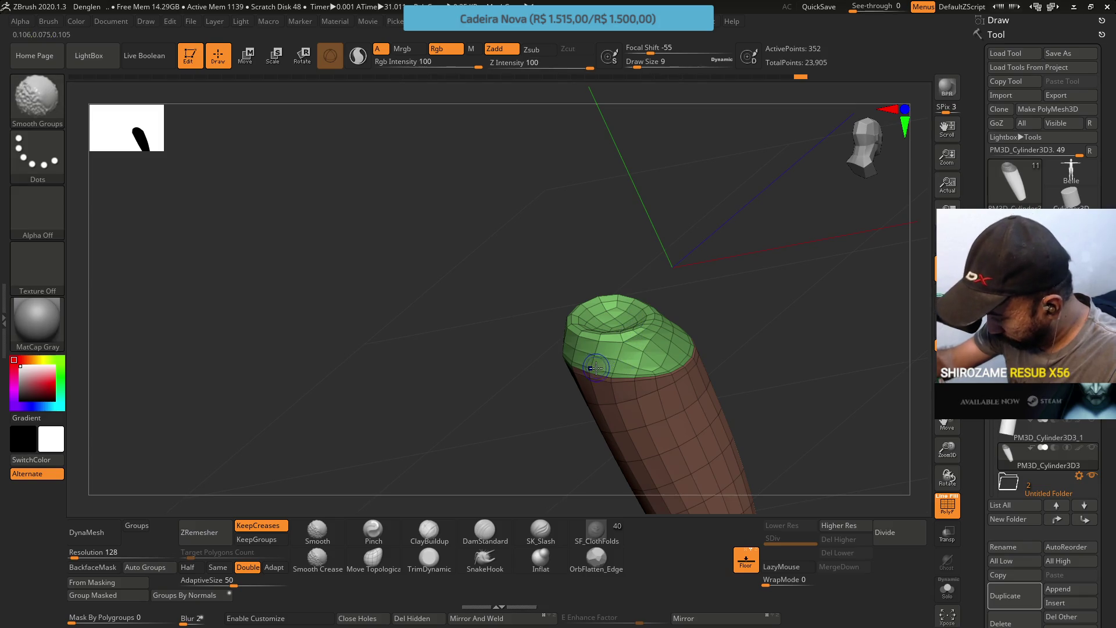
key("s")
mouse_move(596, 368)
left_mouse_down()
mouse_move(631, 368)
mouse_move(675, 340)
mouse_move(698, 294)
left_mouse_up()
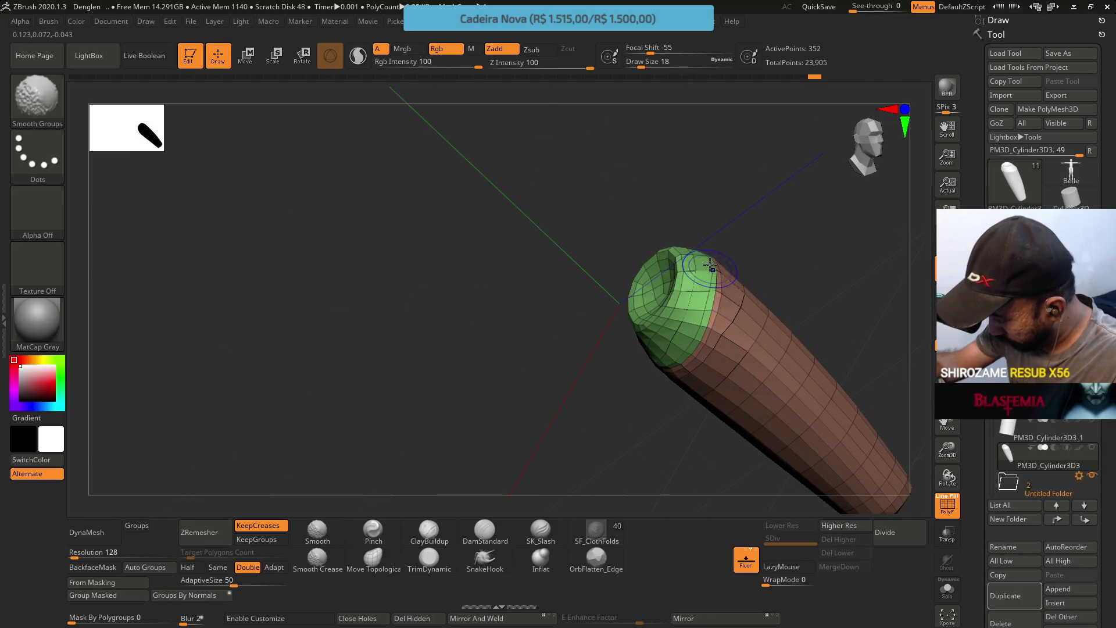
mouse_move(709, 237)
left_mouse_down()
mouse_move(705, 255)
mouse_move(727, 287)
mouse_move(685, 216)
left_mouse_up()
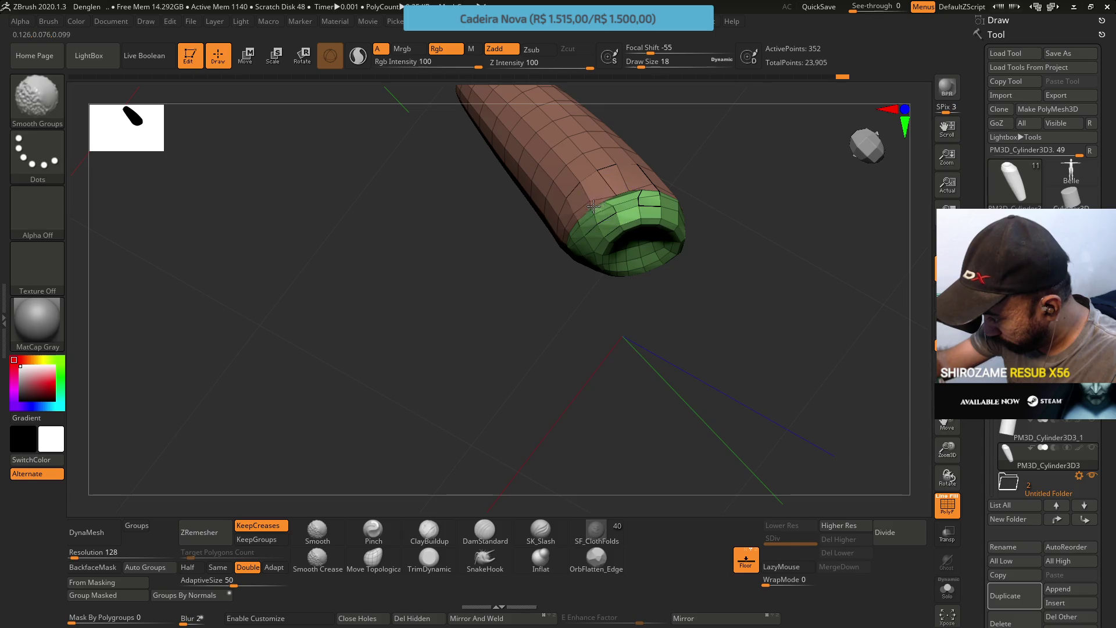
Turn on KeepGroups, test a ZRemesh, and undo it
left_click(257, 540)
left_click(199, 532)
mouse_move(536, 285)
left_mouse_down()
mouse_move(640, 177)
mouse_move(590, 230)
mouse_move(601, 202)
left_mouse_up()
key("ctrl+z")
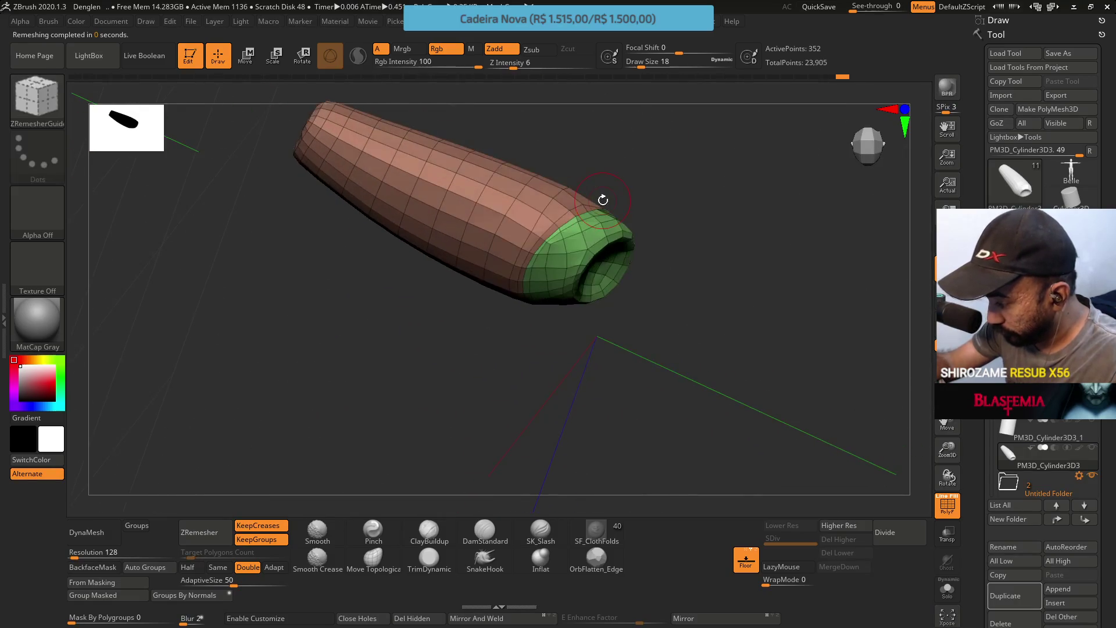
Test ZRemesher with Same density, undo, then remesh with Adapt enabled
left_click(220, 567)
left_click(218, 536)
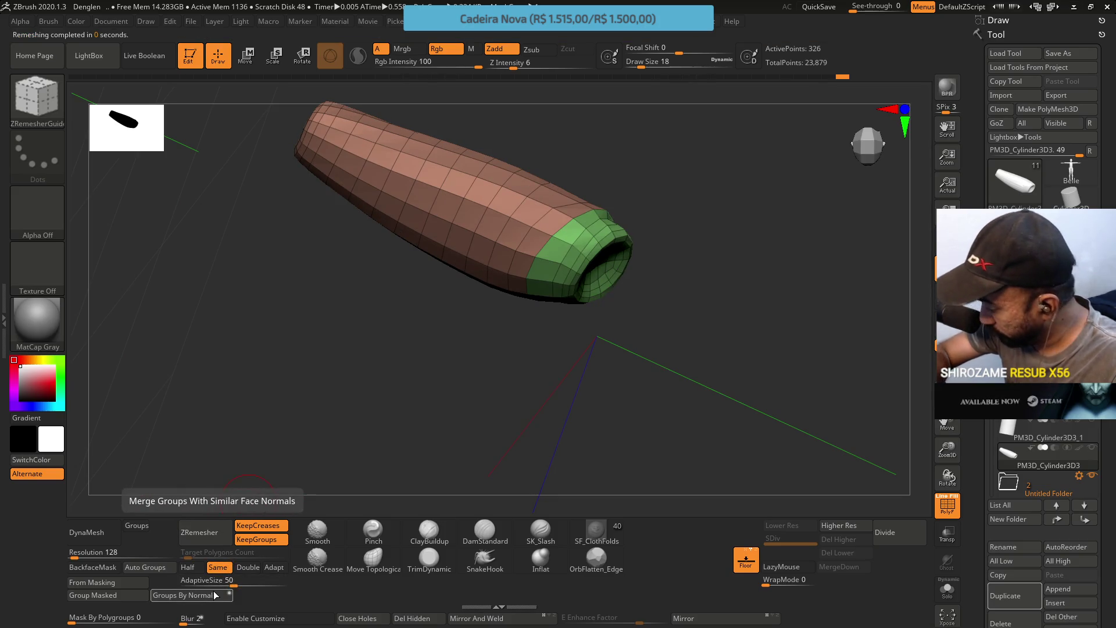
key("ctrl+z")
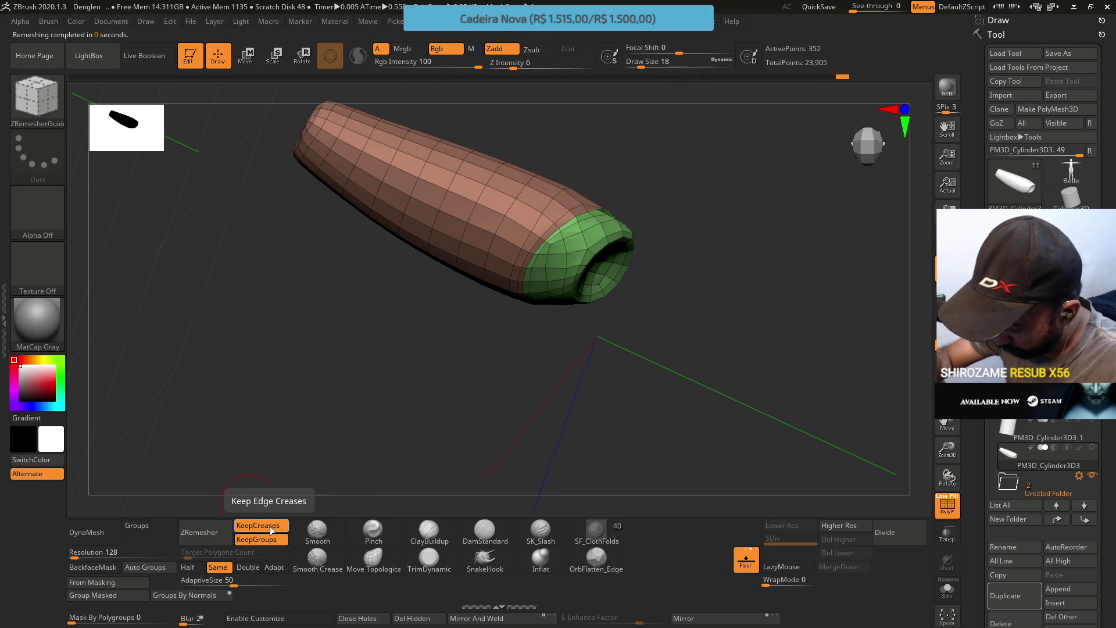
left_click(278, 566)
left_click(208, 539)
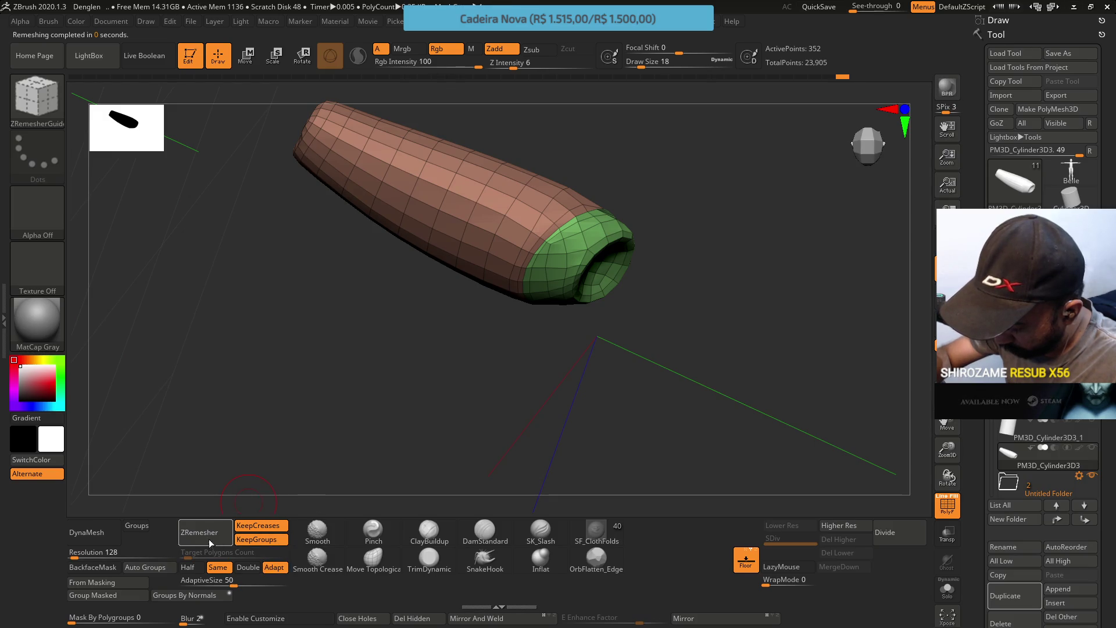
mouse_move(349, 419)
left_mouse_down()
mouse_move(605, 282)
mouse_move(629, 206)
mouse_move(604, 203)
mouse_move(634, 197)
mouse_move(643, 186)
mouse_move(616, 200)
mouse_move(665, 167)
left_mouse_up()
Smooth the green band on the cap and hide the polygroup wireframe
key("shift")
left_click_drag(640, 209, 645, 226, "shift")
mouse_move(669, 174)
left_mouse_down()
mouse_move(630, 187)
mouse_move(630, 229)
mouse_move(615, 232)
mouse_move(605, 182)
mouse_move(591, 228)
left_mouse_up()
key("shift+f")
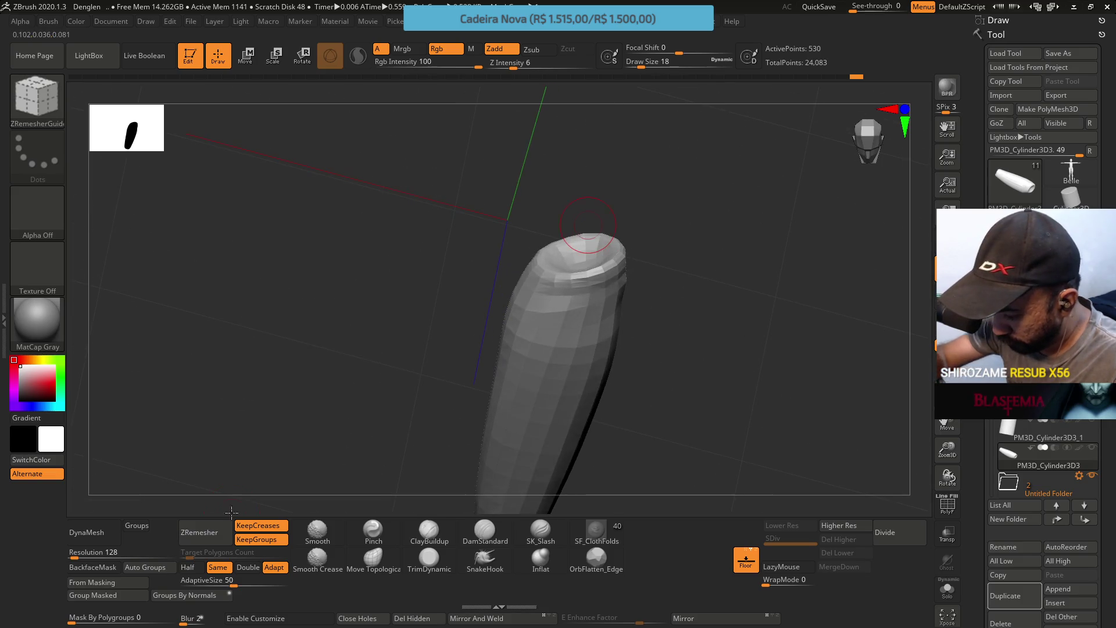
Remesh with Same and Adapt off, roll back the Undo History, and show PolyFrame
left_click(218, 567)
left_click(274, 567)
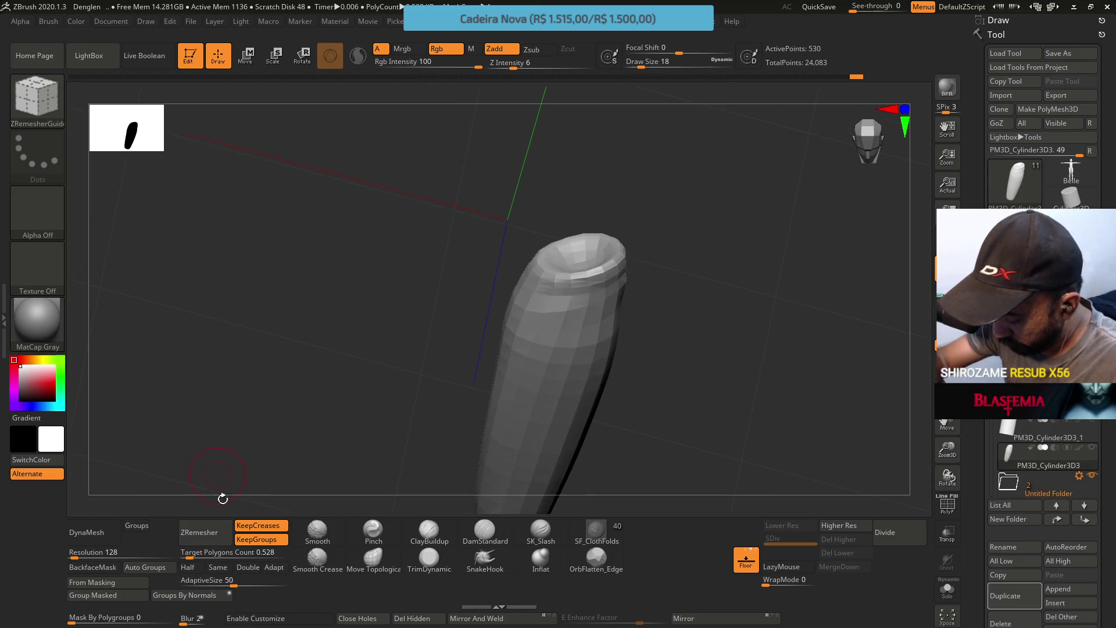
key("ctrl")
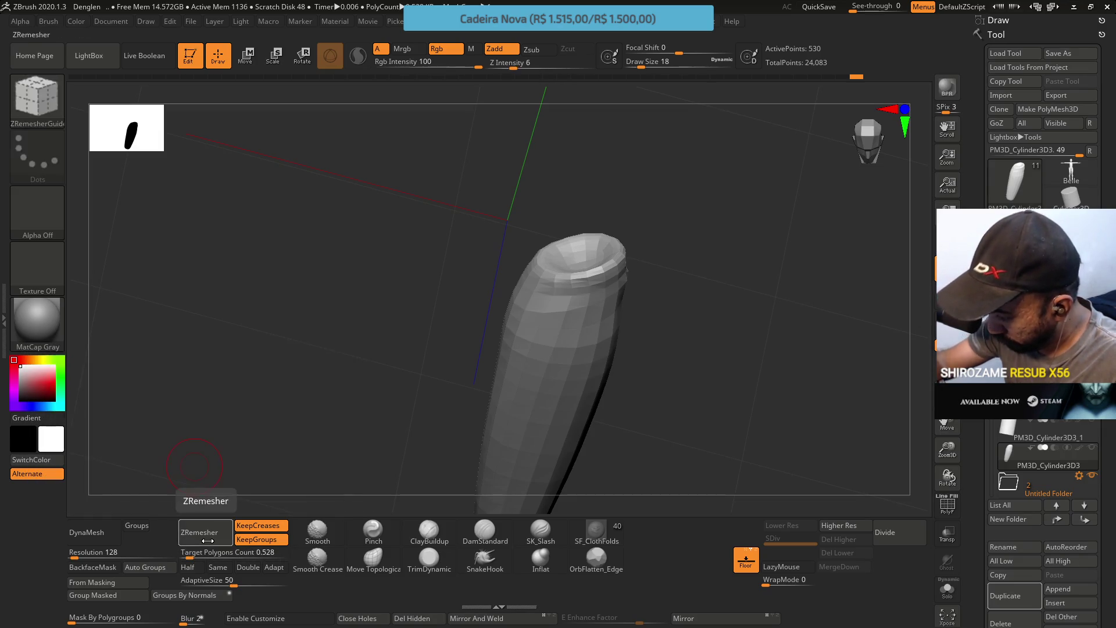
left_click(200, 532)
key("ctrl")
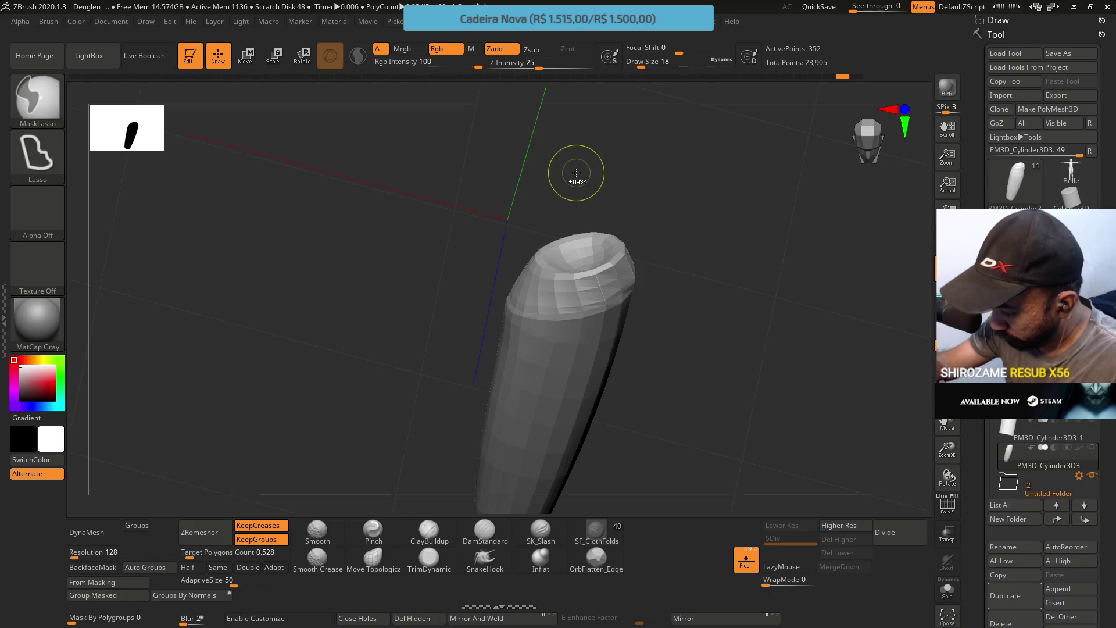
mouse_move(840, 77)
left_mouse_down()
mouse_move(787, 77)
mouse_move(831, 79)
left_mouse_up()
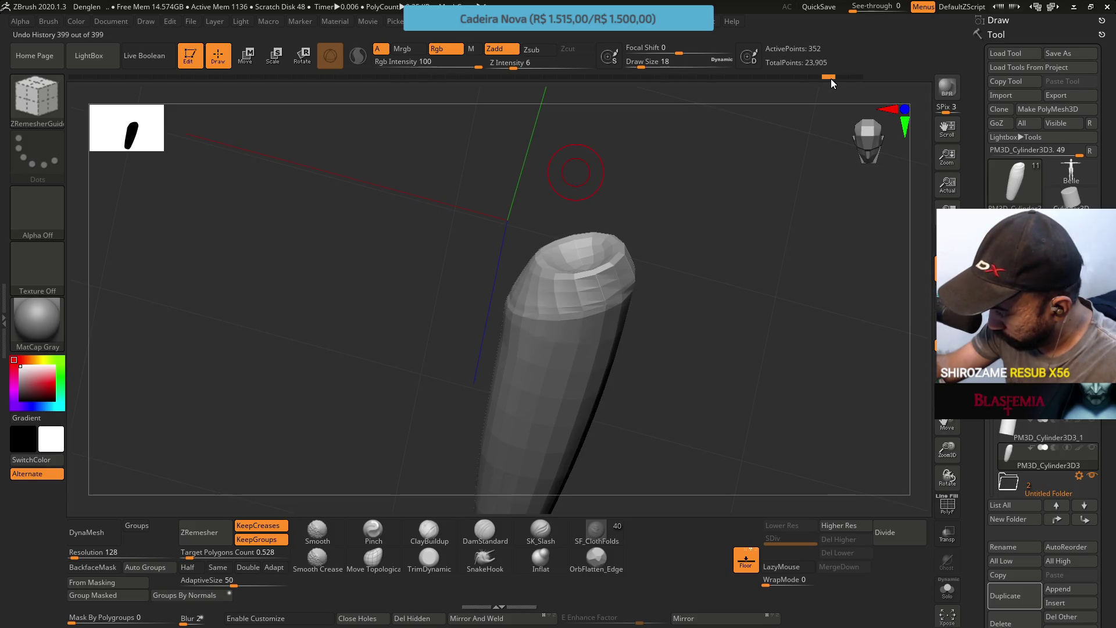
key("shift+f")
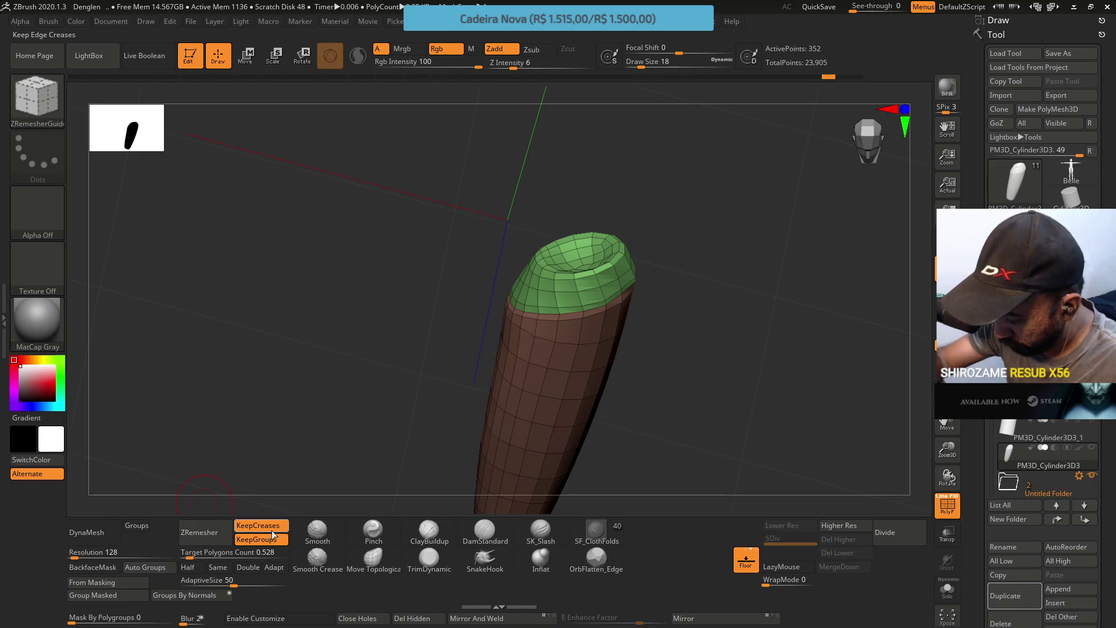
Rebuild the thigh's topology with ZRemesher at Same density and inspect it from the front
left_click(218, 567)
left_click(213, 532)
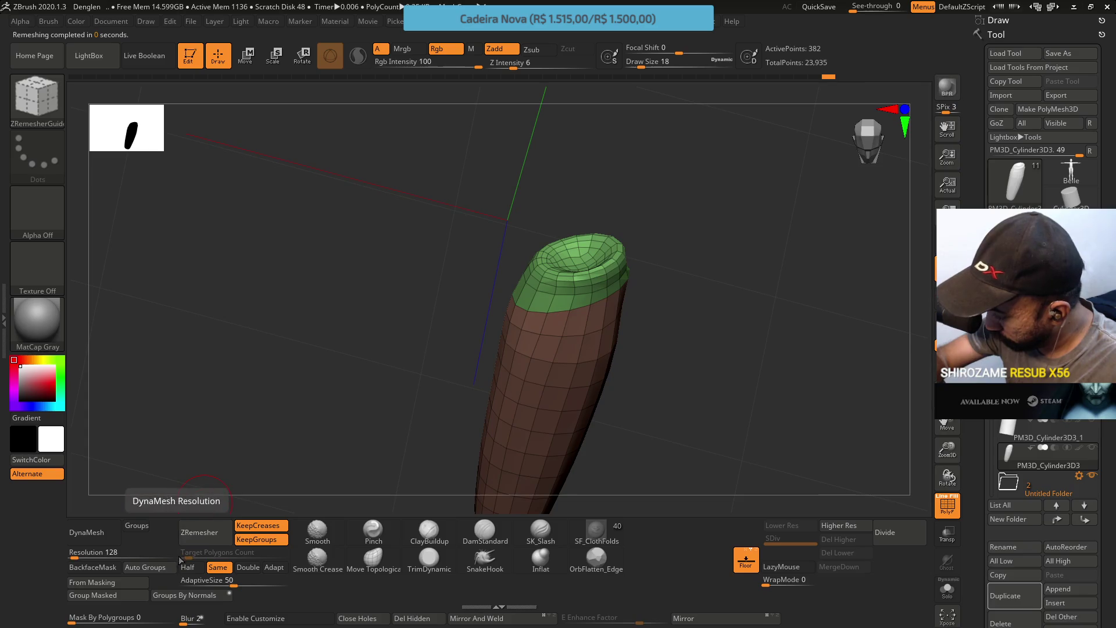
mouse_move(459, 465)
left_mouse_down()
mouse_move(632, 209)
mouse_move(651, 230)
left_mouse_up()
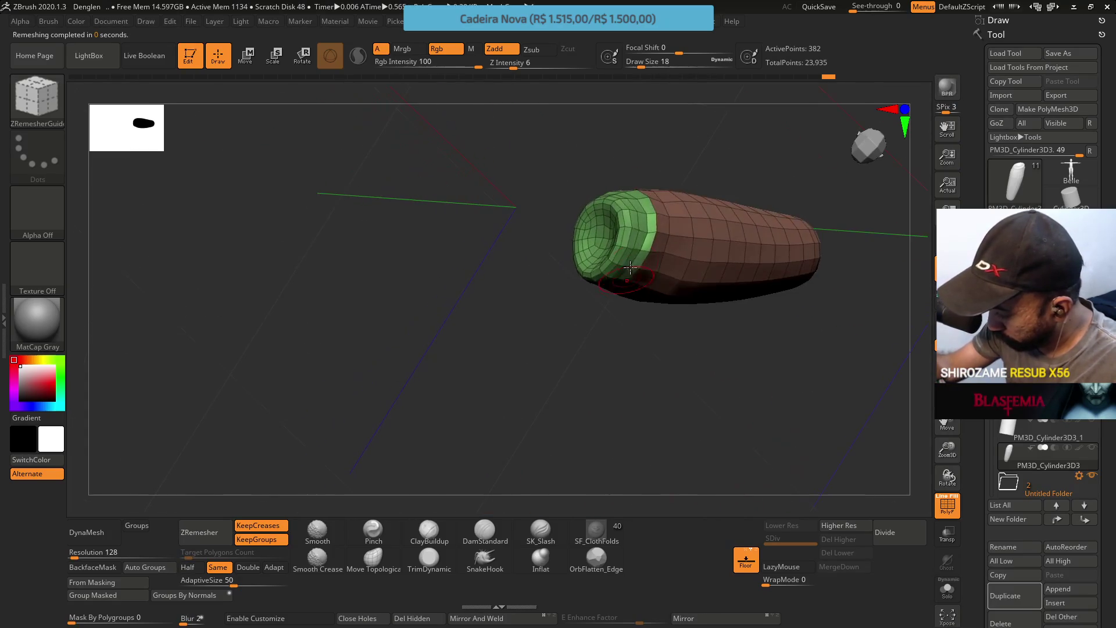
key("shift")
mouse_move(639, 273)
right_mouse_down()
mouse_move(648, 182)
mouse_move(652, 288)
mouse_move(628, 252)
mouse_move(646, 244)
mouse_move(647, 267)
right_mouse_up()
mouse_move(647, 267)
left_mouse_down()
mouse_move(490, 305)
mouse_move(468, 293)
mouse_move(465, 305)
left_mouse_up()
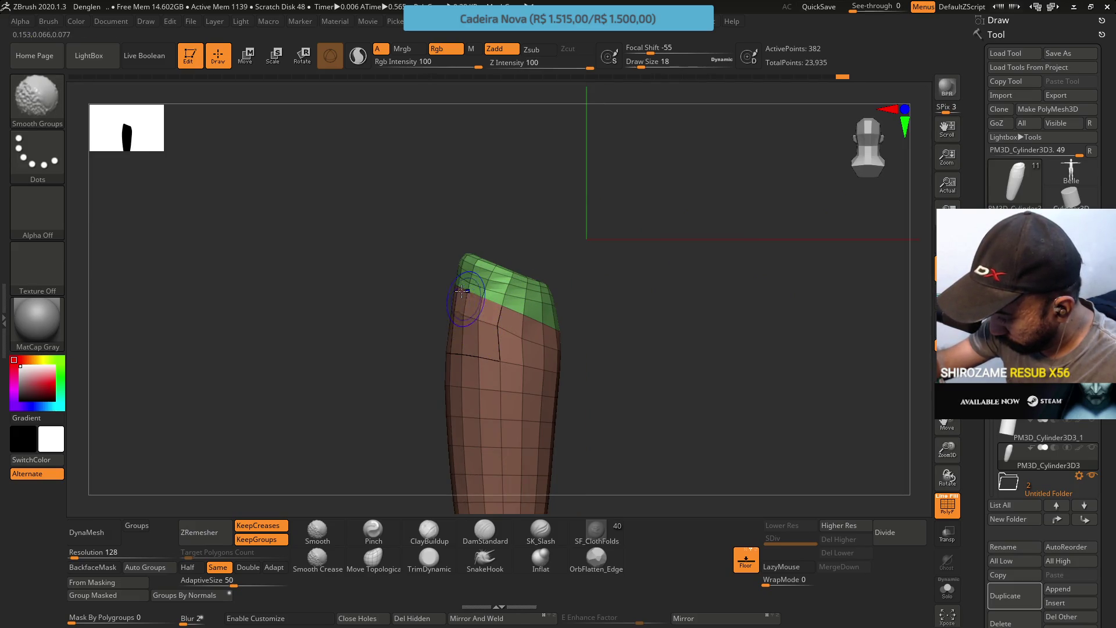
mouse_move(511, 272)
right_mouse_down()
mouse_move(564, 297)
mouse_move(575, 238)
right_mouse_up()
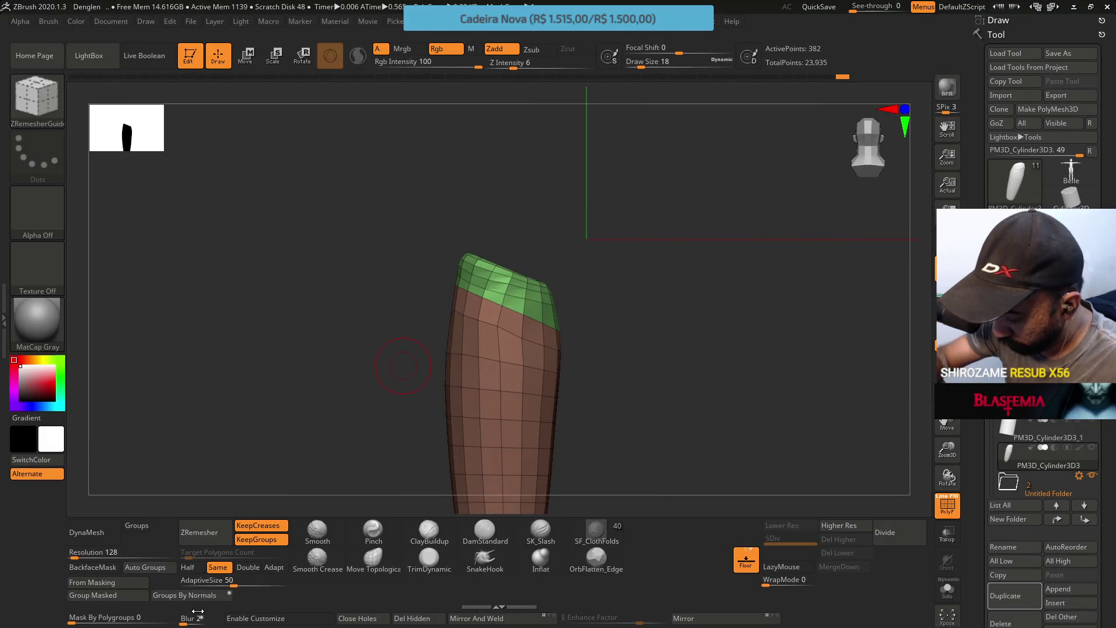
Reset polygroups with Auto Groups, hide the wireframe, and subdivide the thigh one level
left_click(151, 570)
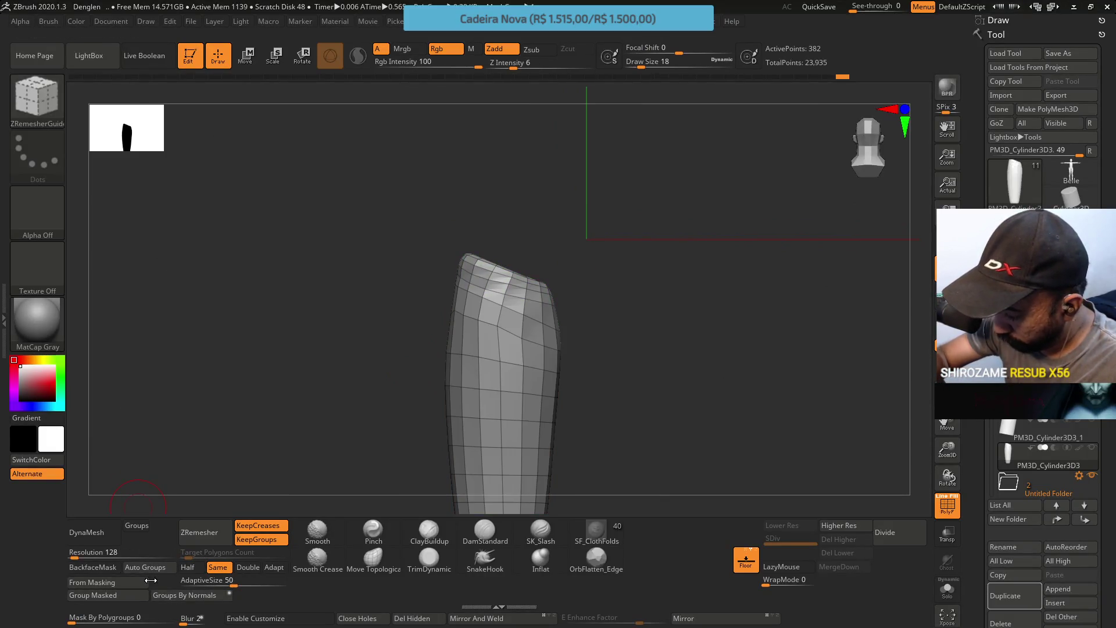
mouse_move(540, 221)
left_mouse_down()
mouse_move(544, 247)
mouse_move(526, 253)
mouse_move(540, 262)
mouse_move(530, 249)
left_mouse_up()
key("shift+f")
left_click_drag(603, 273, 524, 308)
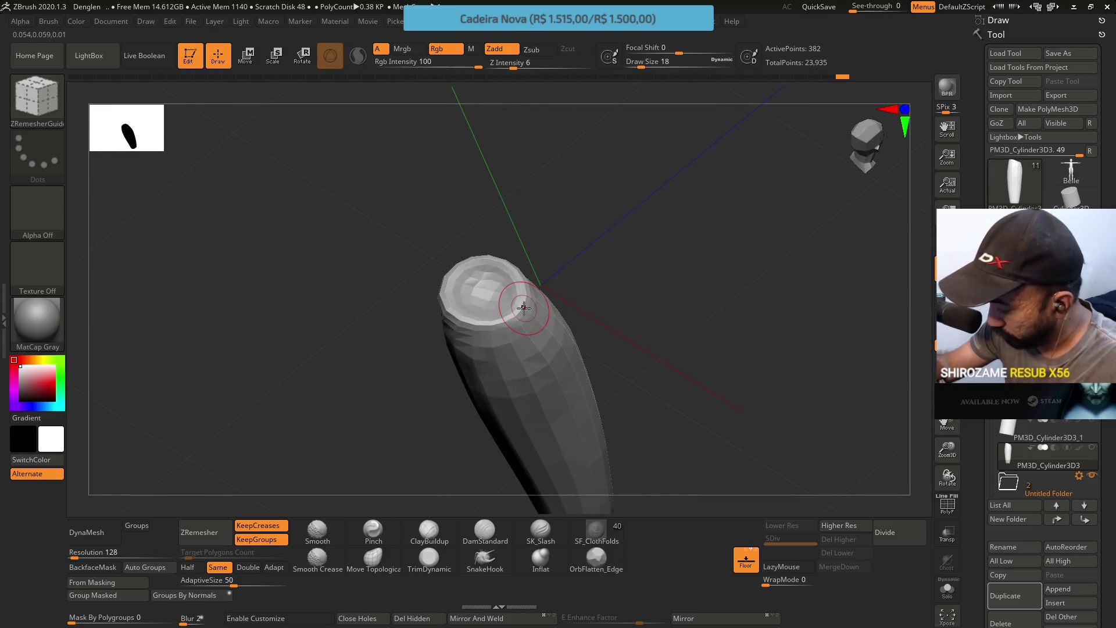
left_click(902, 533)
mouse_move(593, 328)
left_mouse_down("shift")
mouse_move(605, 270)
mouse_move(545, 276)
left_mouse_up("shift")
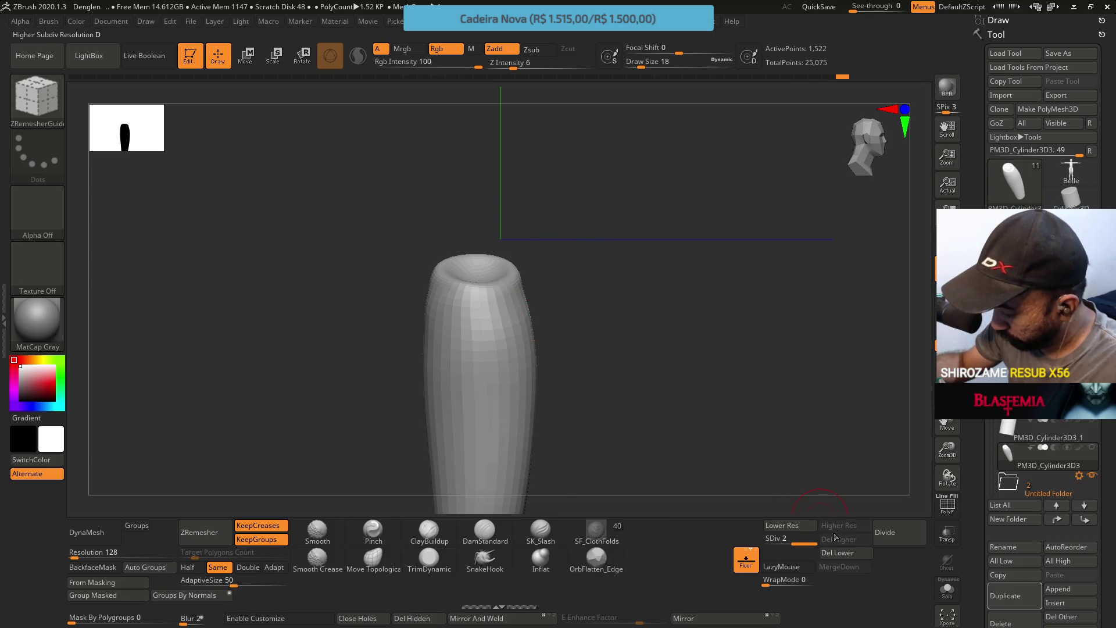
Lower the subdivision level, undo back to the 352-point mesh, and select TrimDynamic
left_click(776, 525)
mouse_move(765, 511)
left_mouse_down()
mouse_move(545, 337)
mouse_move(496, 304)
mouse_move(465, 304)
left_mouse_up()
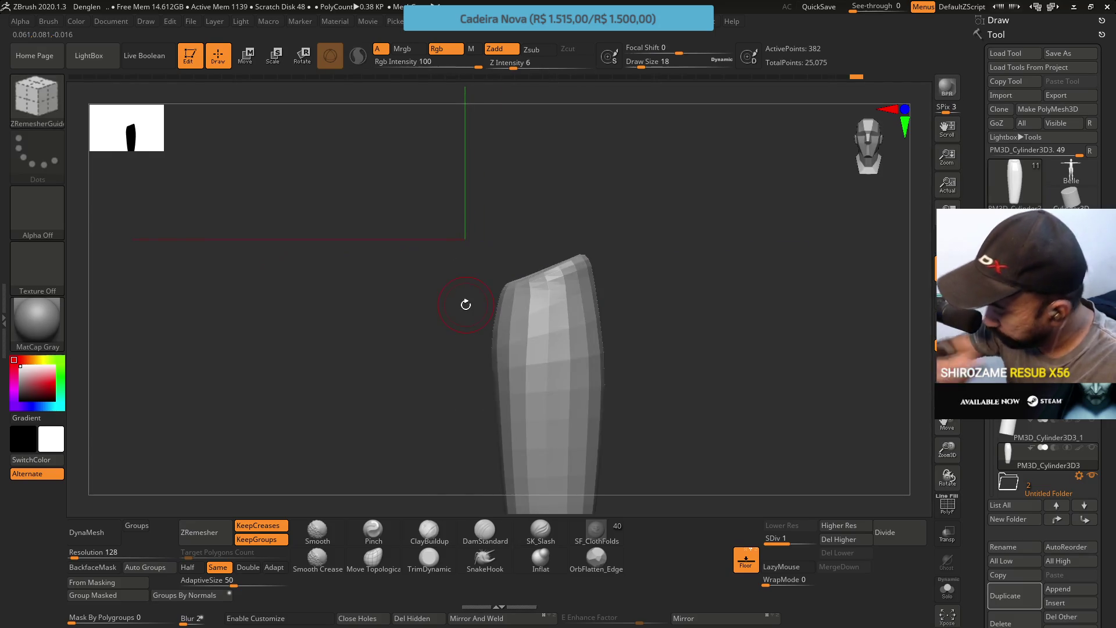
key("ctrl")
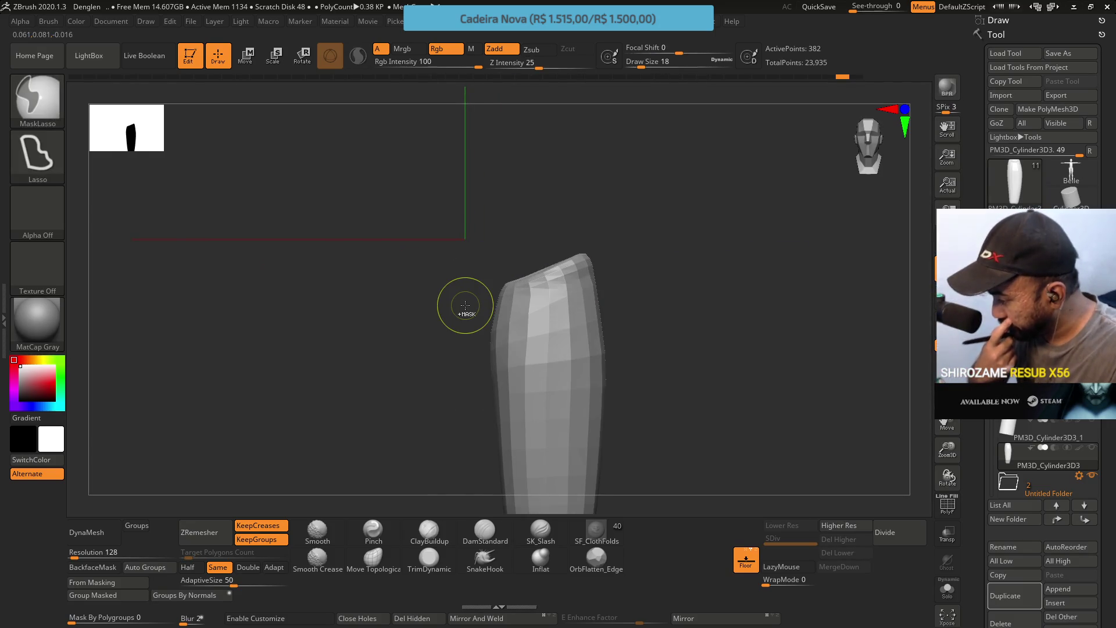
key("ctrl+z")
left_click_drag(466, 305, 407, 500)
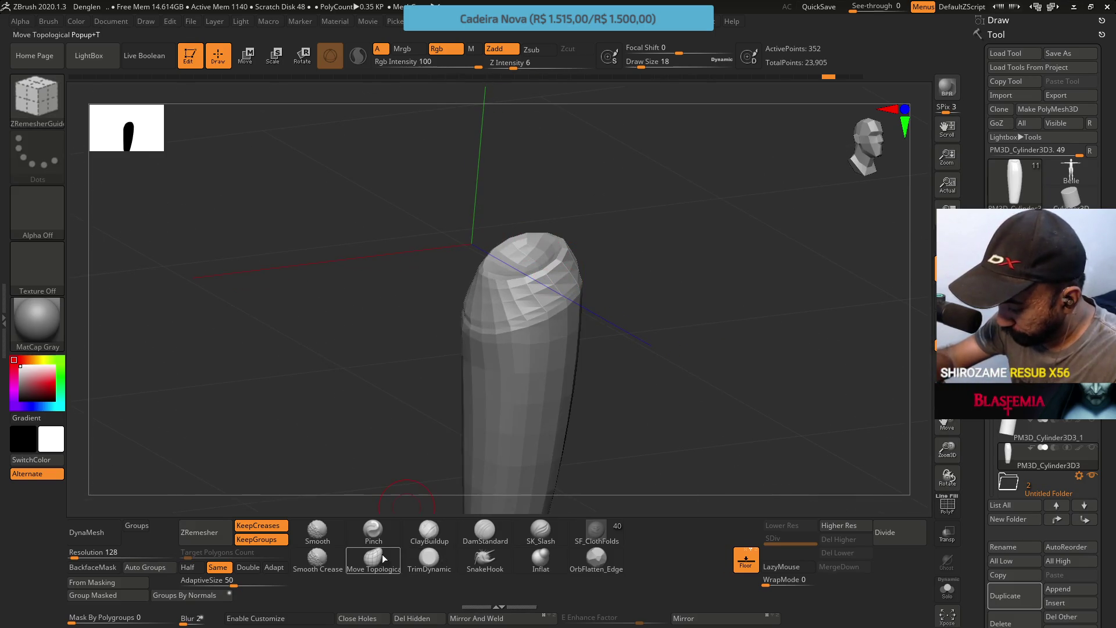
left_click(429, 557)
mouse_move(669, 407)
left_mouse_down()
mouse_move(645, 343)
mouse_move(575, 291)
left_mouse_up()
Raise the TrimDynamic draw size to 29 and orbit the thigh to inspect it
key("s")
left_click(573, 272)
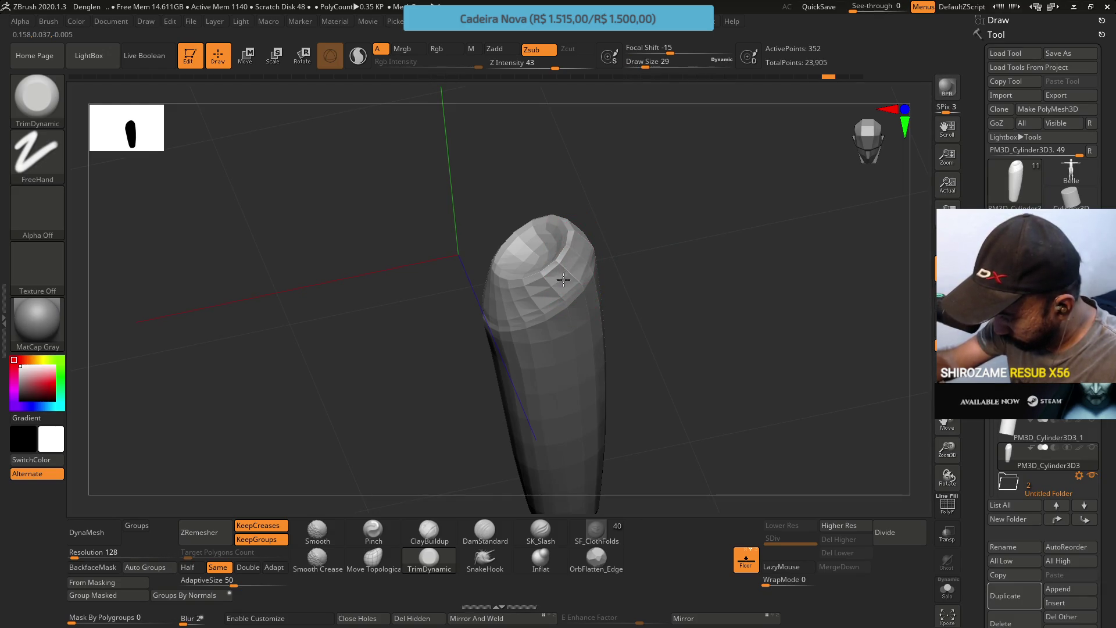
mouse_move(589, 225)
left_mouse_down()
mouse_move(584, 234)
mouse_move(632, 239)
mouse_move(557, 195)
mouse_move(524, 192)
mouse_move(553, 175)
left_mouse_up()
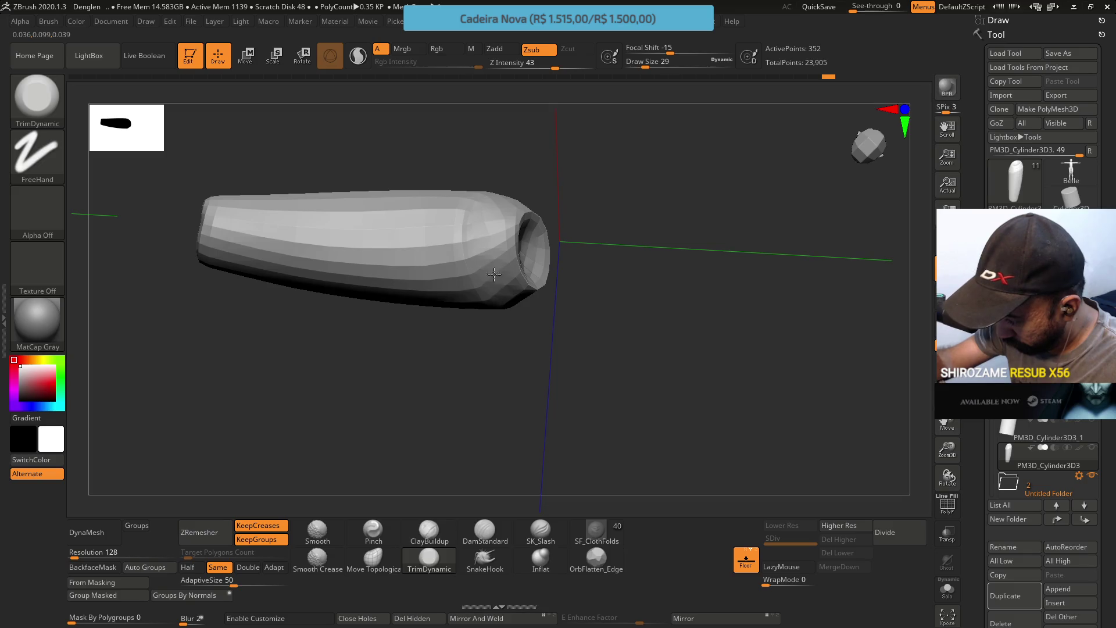
right_click_drag(474, 236, 476, 225)
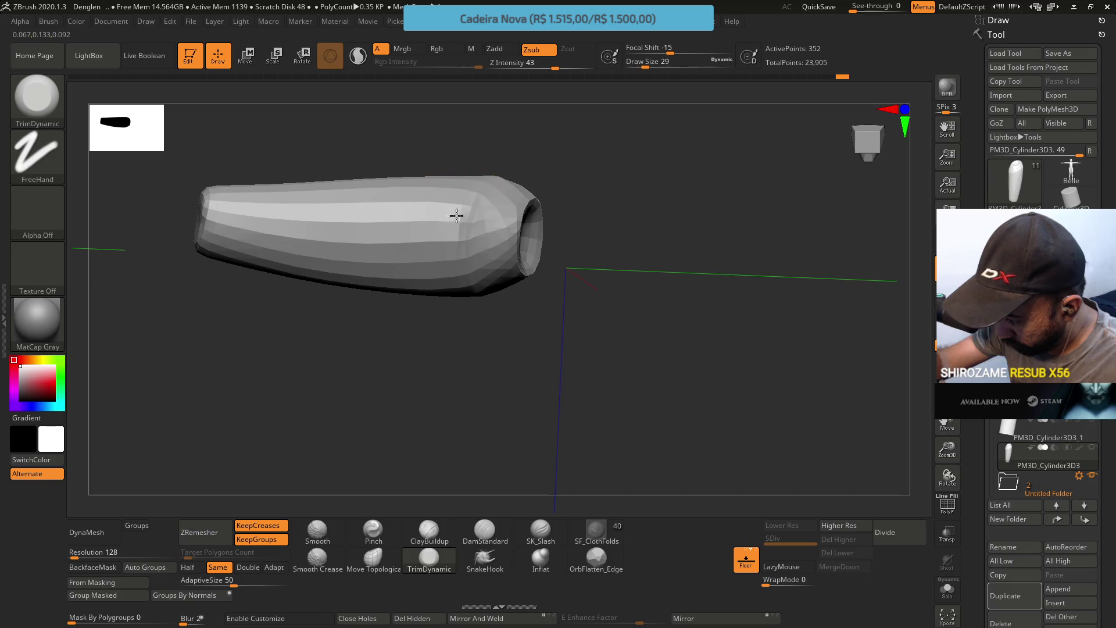
mouse_move(464, 261)
right_mouse_down()
mouse_move(494, 227)
mouse_move(471, 221)
mouse_move(520, 304)
mouse_move(466, 287)
right_mouse_up()
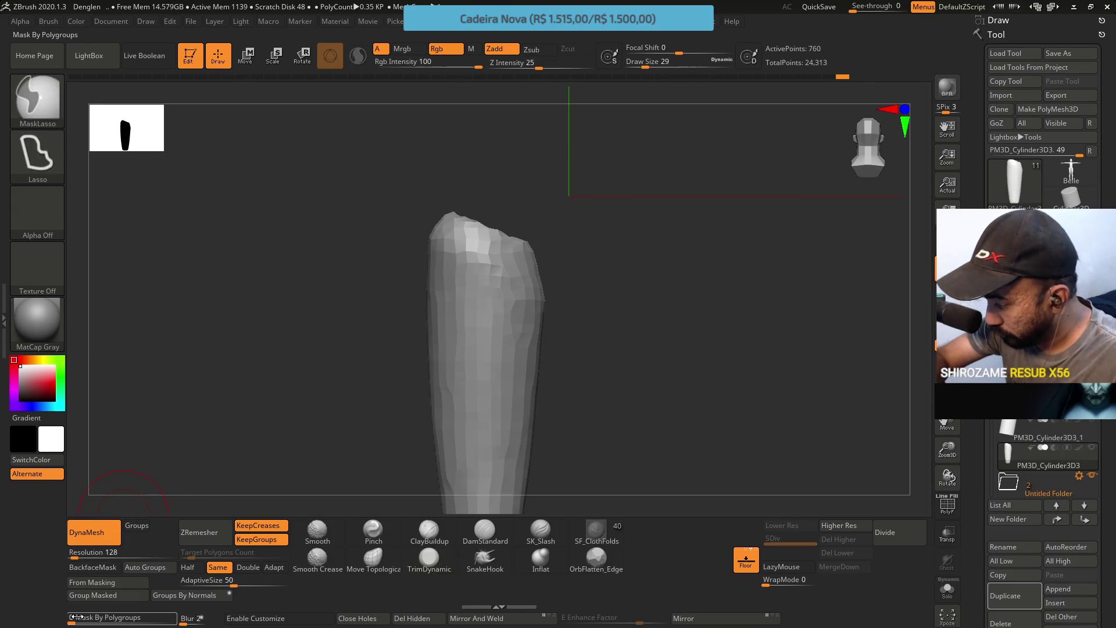
Try a DynaMesh at resolution 552 with polygroups kept separate, then undo it
left_click(81, 552)
type("552")
key("Return")
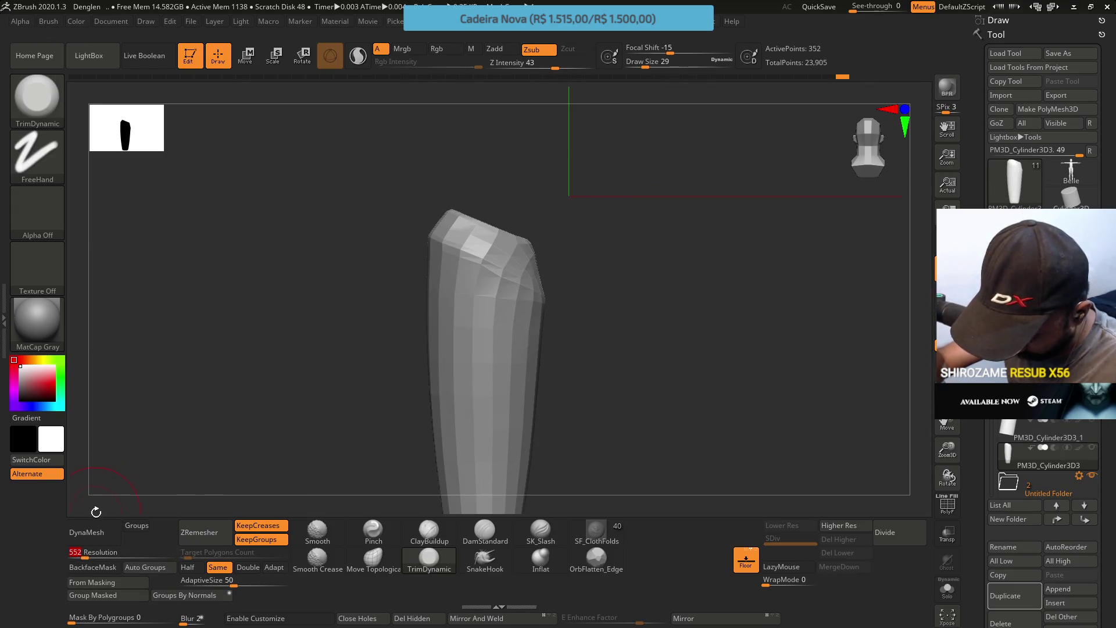
left_click(93, 538)
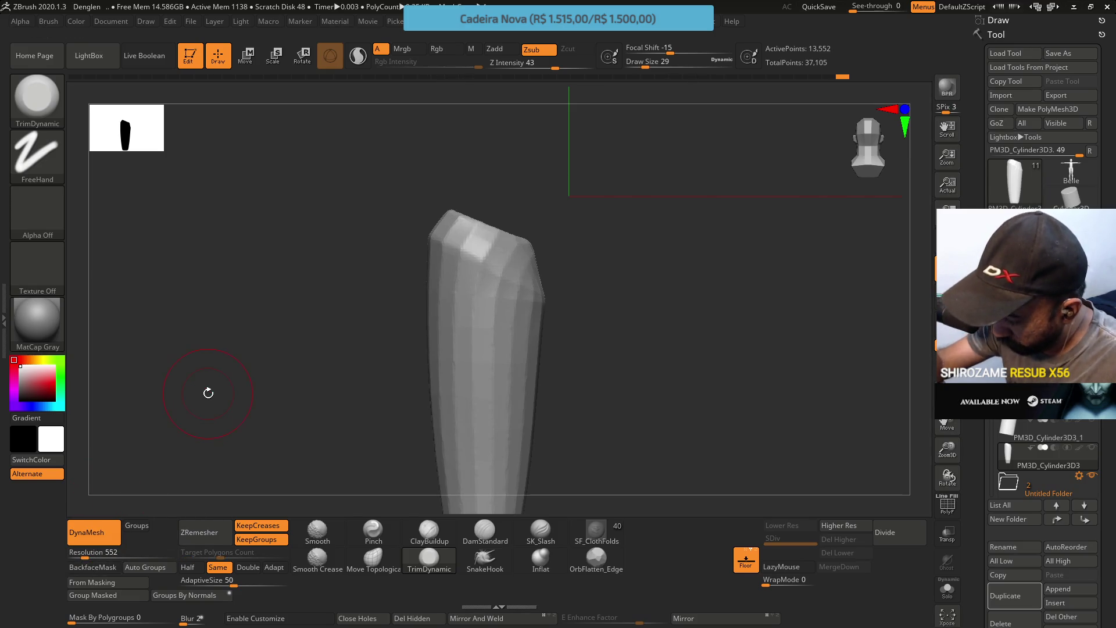
left_click(137, 526)
left_click_drag(101, 552, 92, 549)
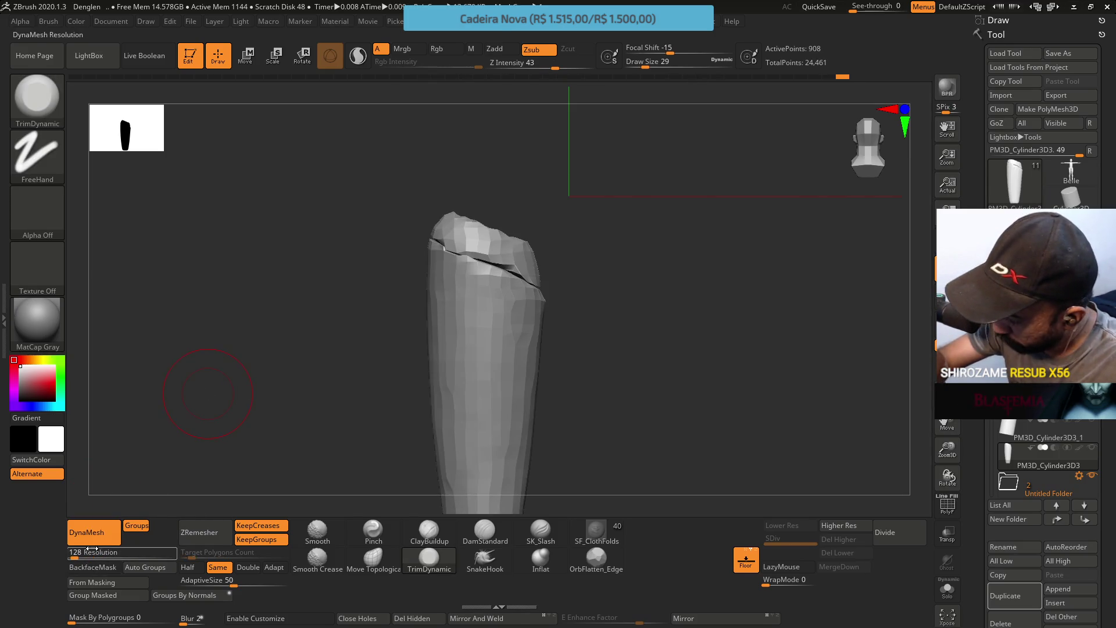
key("ctrl+z")
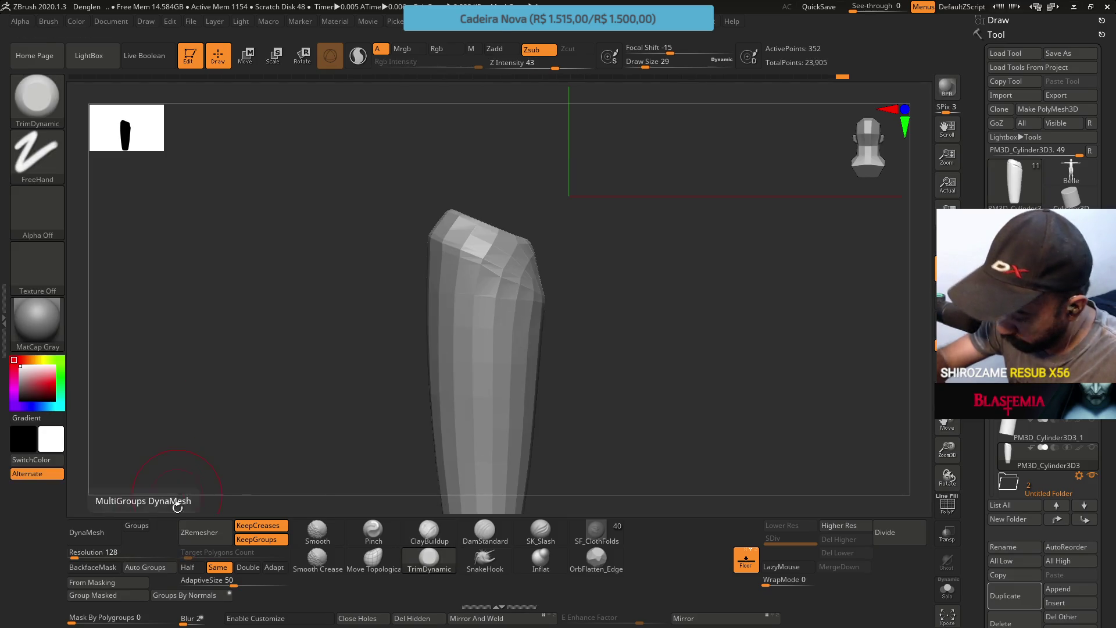
DynaMesh the thigh at resolution 288 and rebuild its topology with ZRemesher
left_click_drag(76, 555, 80, 557)
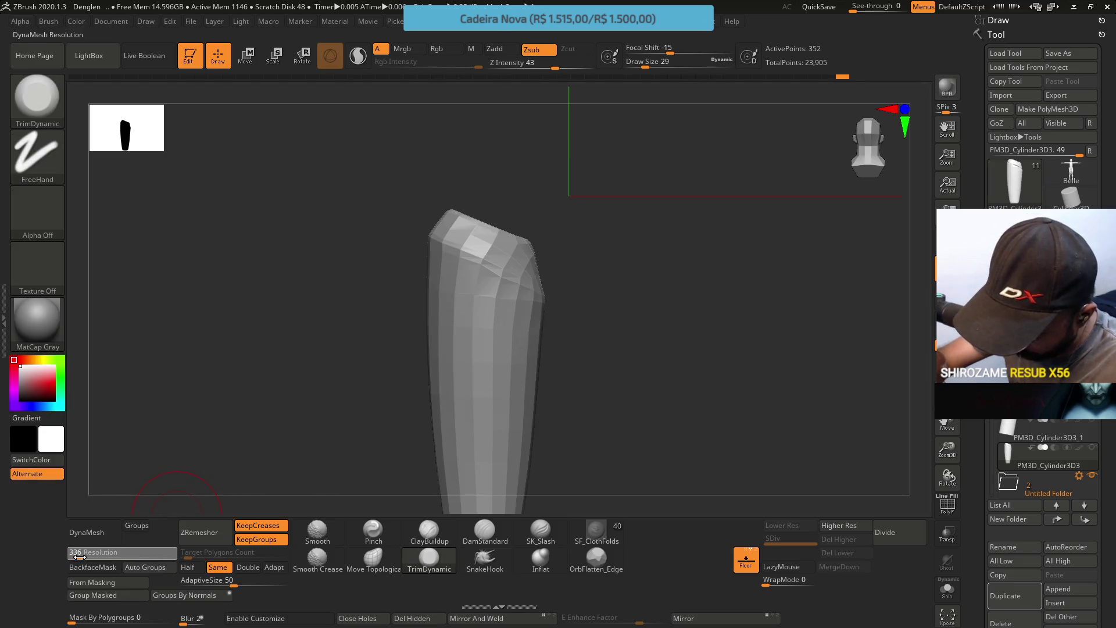
left_click(87, 532)
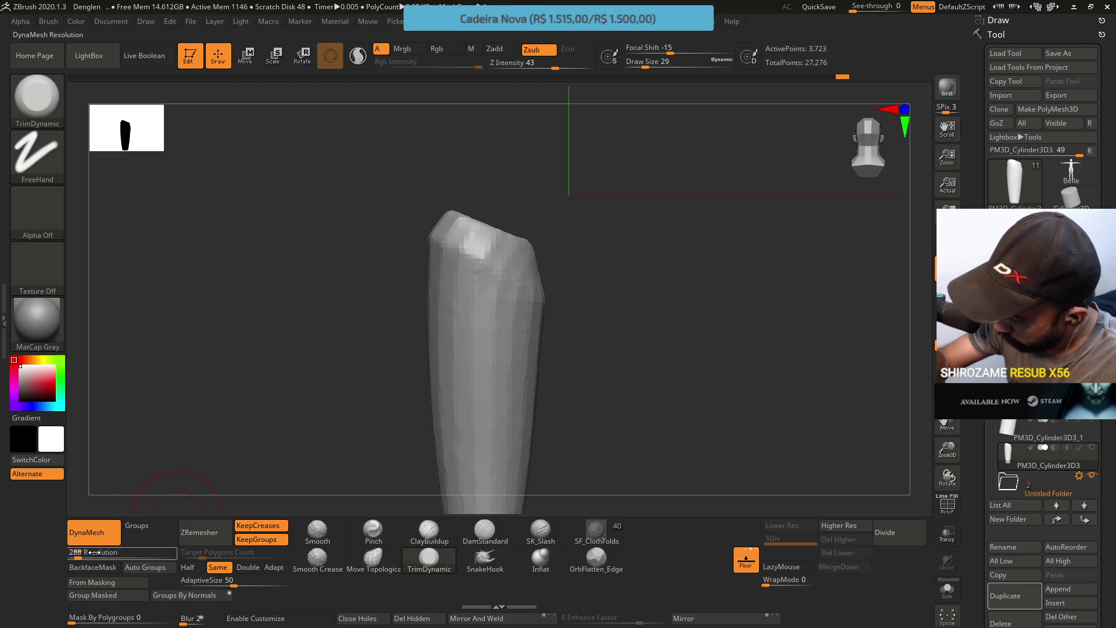
mouse_move(544, 262)
left_mouse_down()
mouse_move(567, 326)
mouse_move(519, 335)
mouse_move(548, 253)
left_mouse_up()
left_click(196, 543)
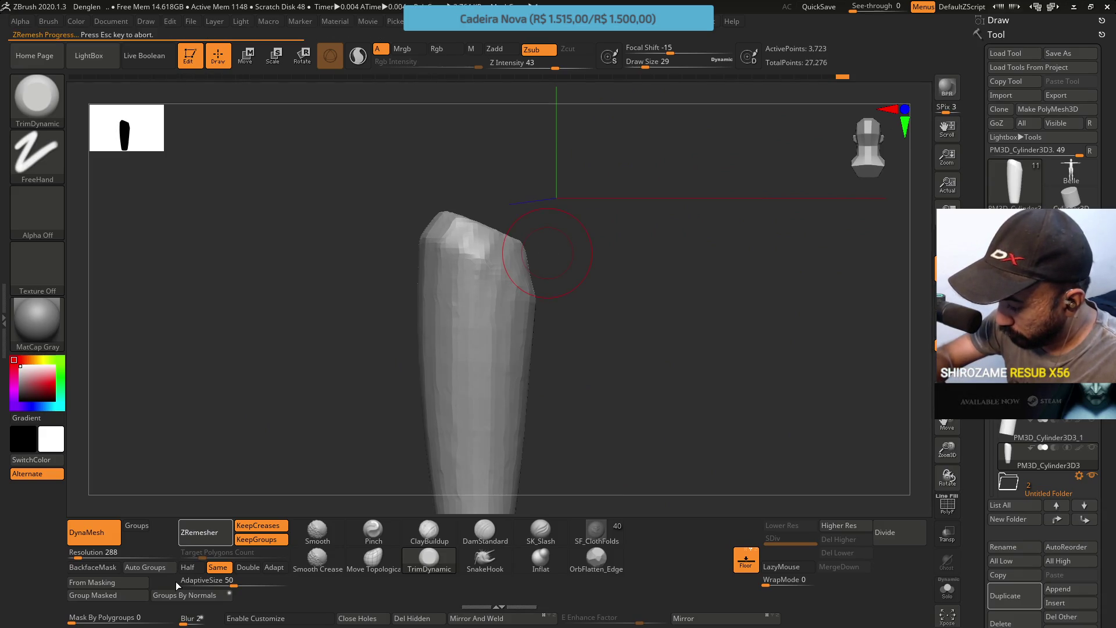
key("shift+f")
key("shift+f")
mouse_move(573, 249)
left_mouse_down()
mouse_move(517, 326)
mouse_move(538, 348)
mouse_move(538, 309)
mouse_move(430, 339)
left_mouse_up()
Smooth the angled top cap, then set ZRemesher's target density to Half
key("shift")
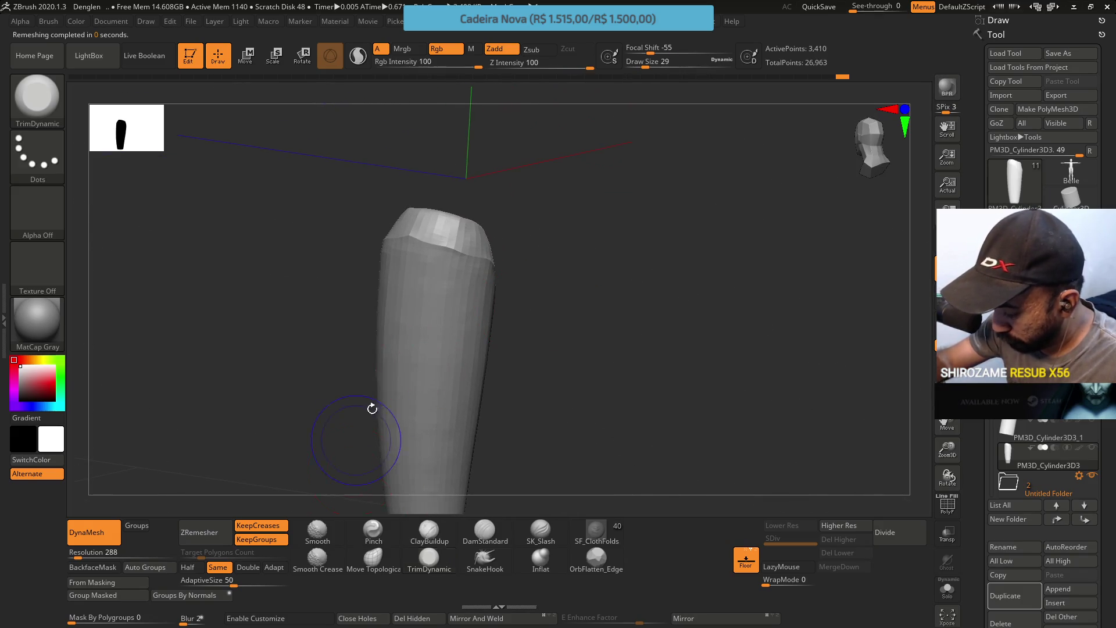
left_click_drag(404, 232, 443, 241, "shift")
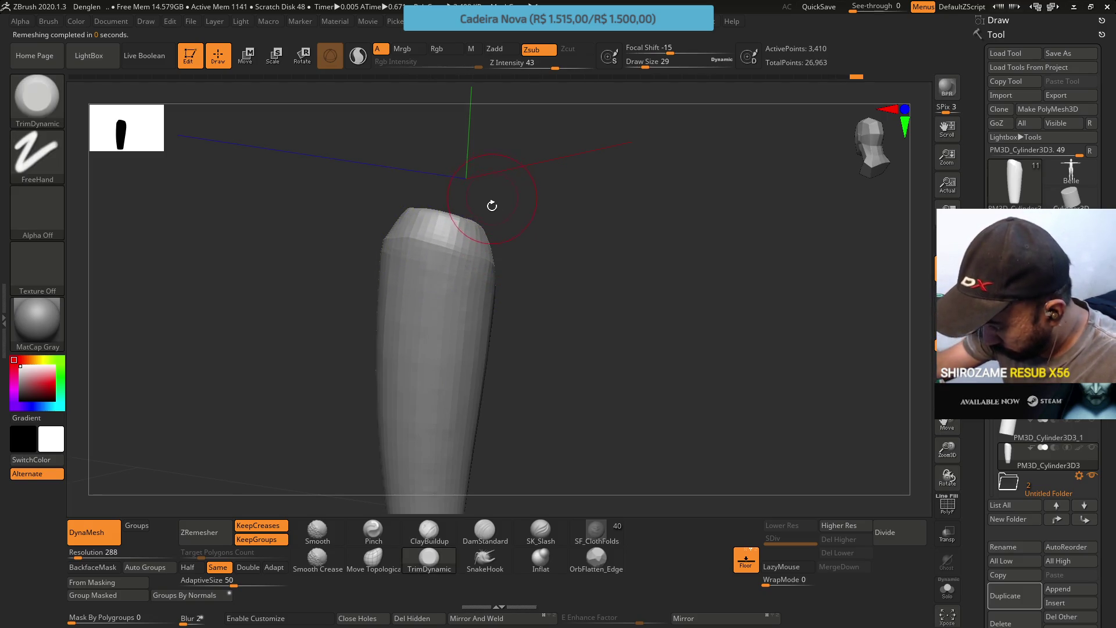
left_click_drag(492, 206, 459, 224)
mouse_move(456, 182)
left_mouse_down()
mouse_move(483, 199)
mouse_move(468, 196)
left_mouse_up()
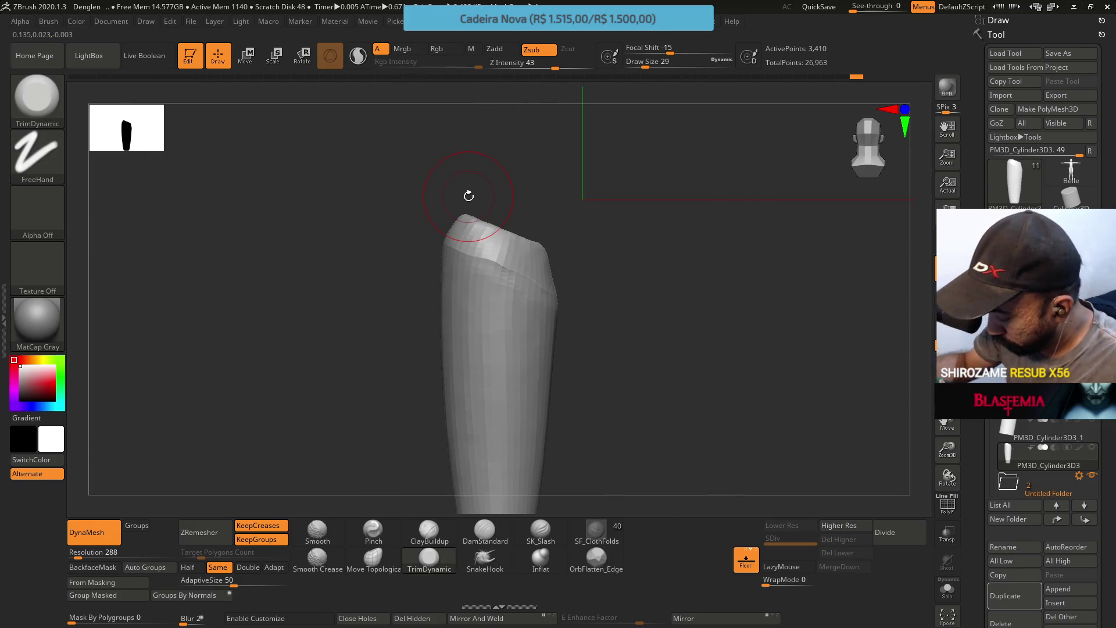
left_click(188, 566)
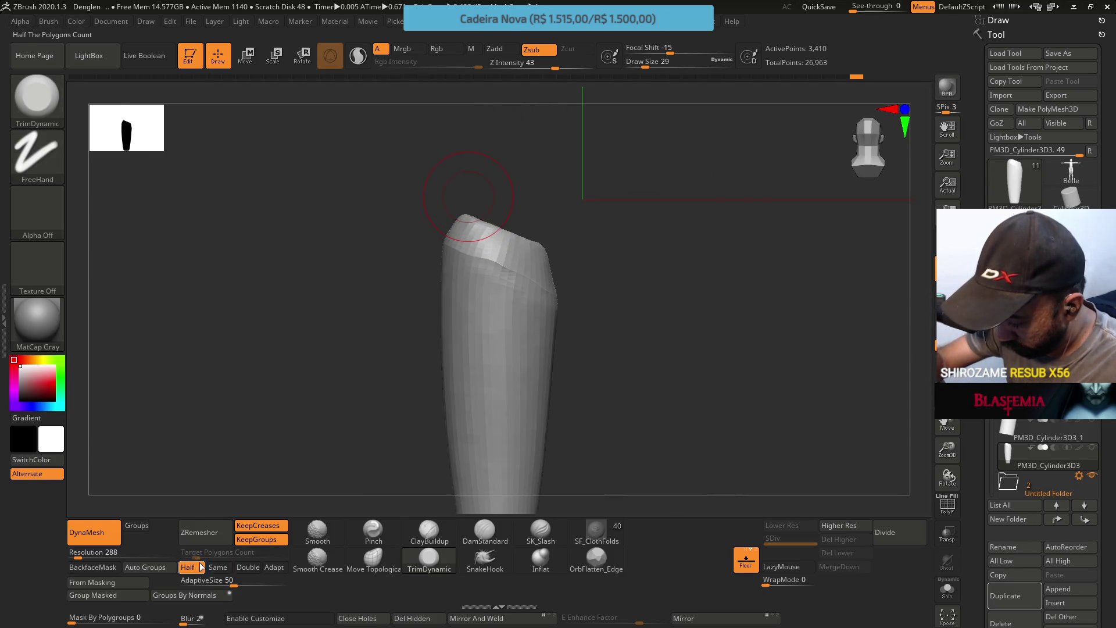
ZRemesh at Half to 740 points, Divide to 2,954 points, then return to level 1
left_click(200, 532)
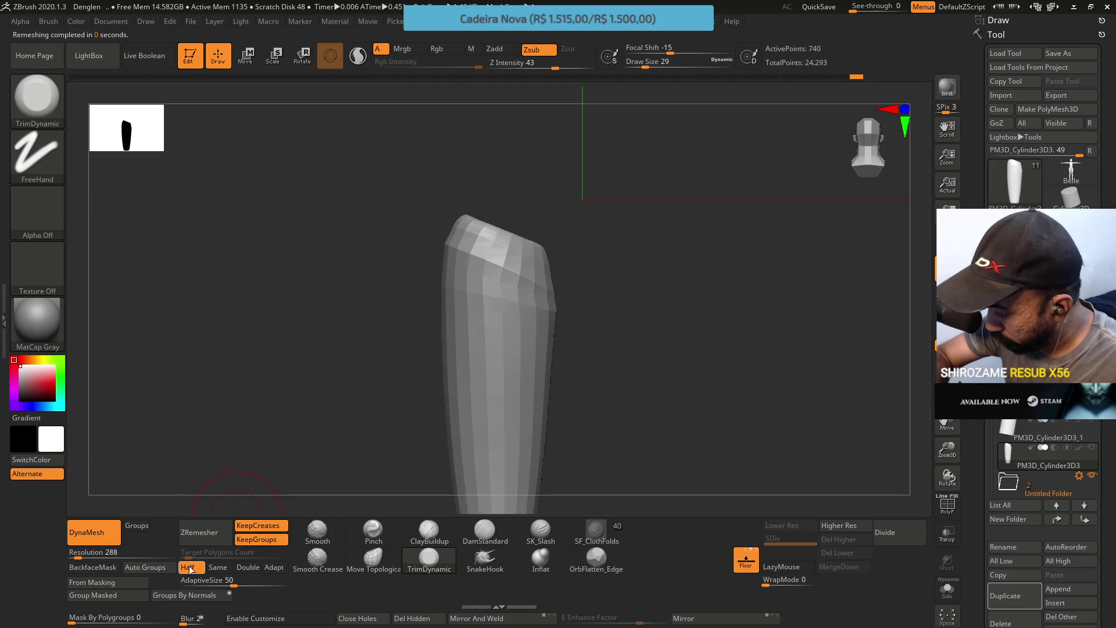
mouse_move(581, 273)
left_mouse_down()
mouse_move(543, 268)
mouse_move(588, 279)
mouse_move(610, 269)
mouse_move(575, 277)
mouse_move(602, 292)
mouse_move(593, 297)
left_mouse_up()
key("shift+f")
key("shift+f")
left_click(898, 530)
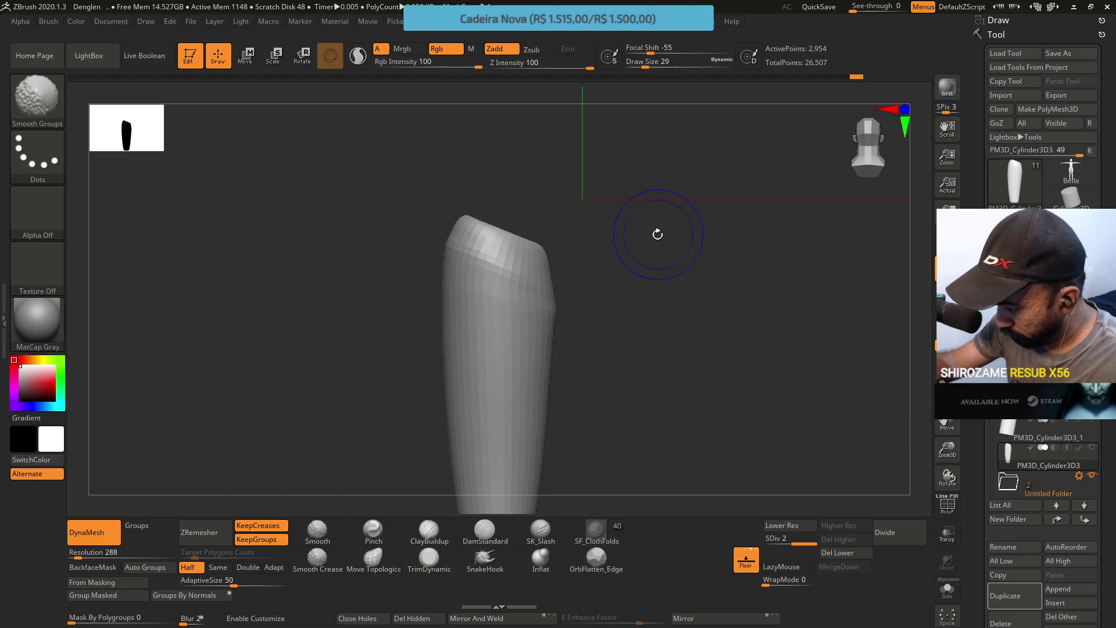
key("shift+f")
key("shift+f")
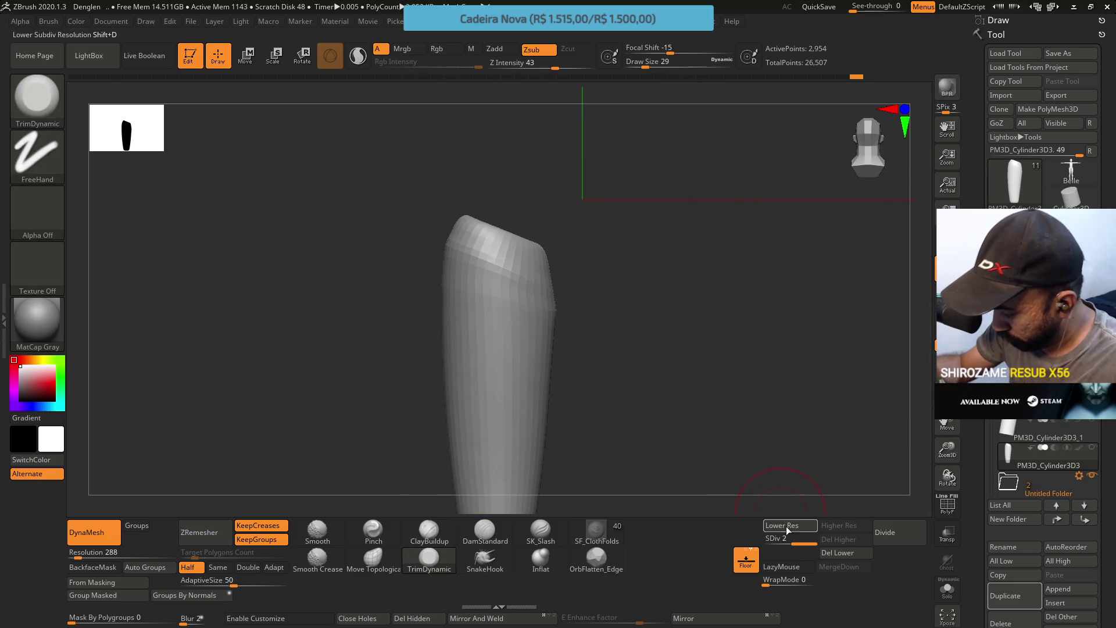
left_click(782, 526)
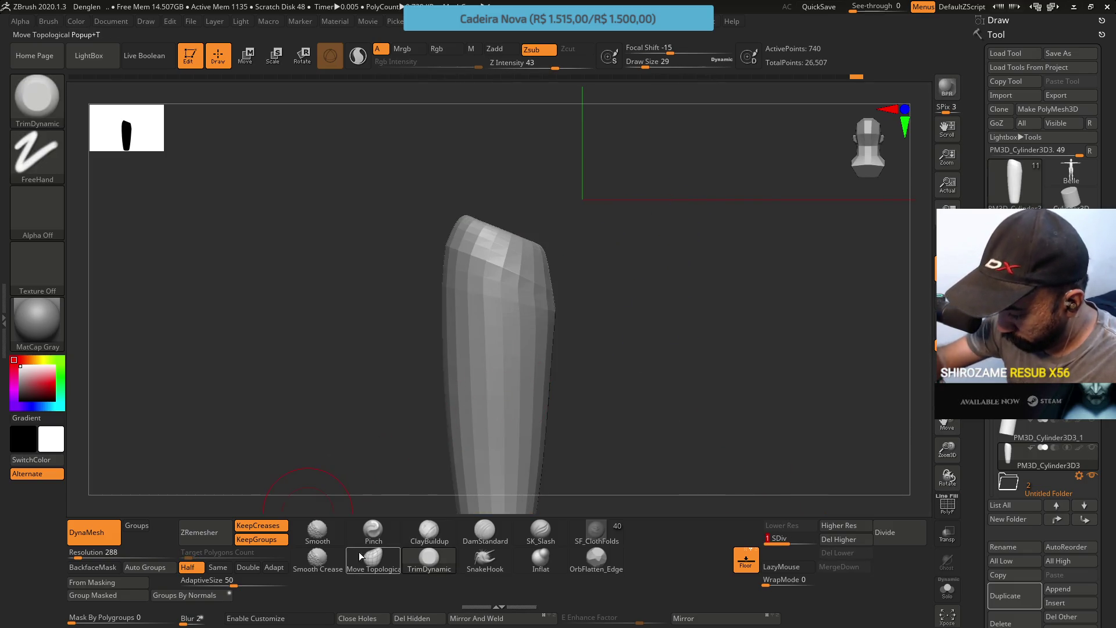
Select TrimDynamic, review the angled top, and try Divide, triggering the highest-level warning
key("b")
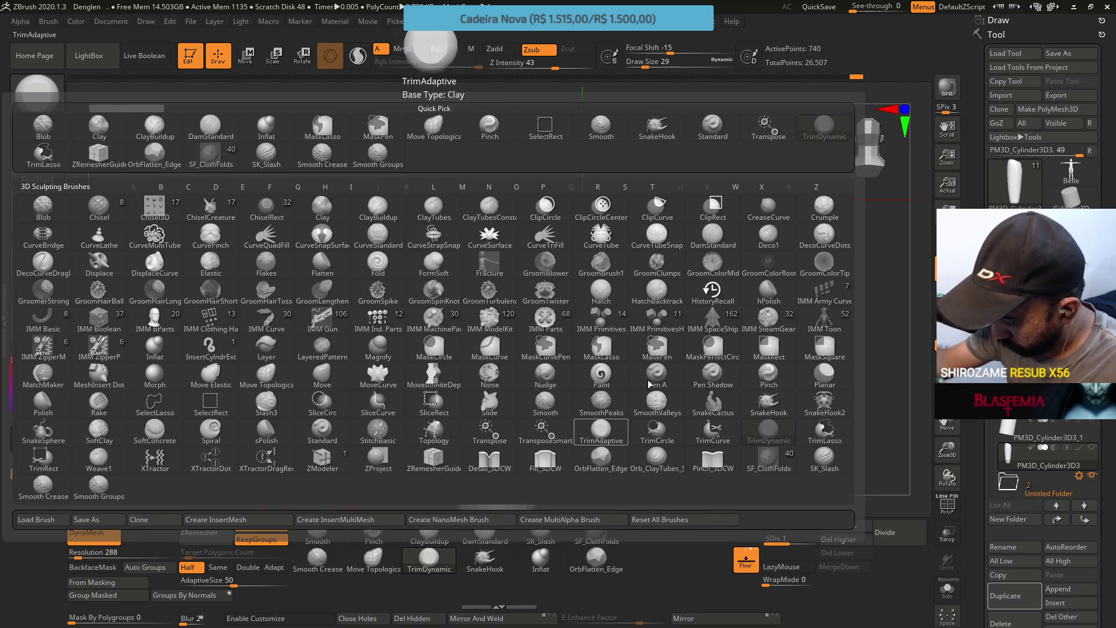
left_click(442, 119)
mouse_move(465, 151)
left_mouse_down()
mouse_move(493, 250)
mouse_move(439, 212)
mouse_move(485, 238)
mouse_move(434, 174)
left_mouse_up()
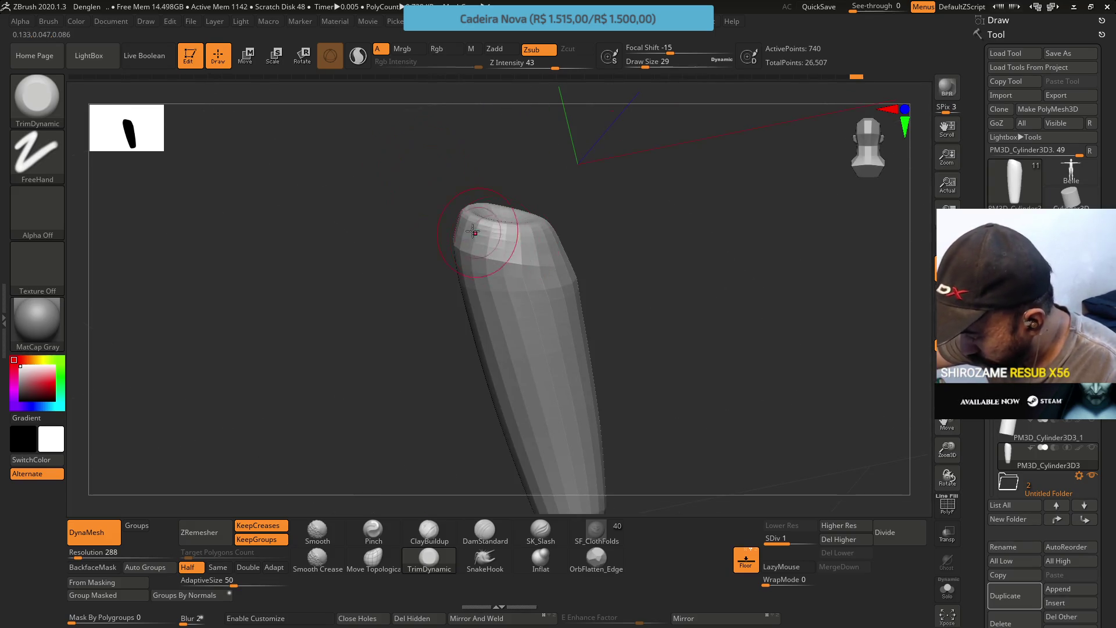
mouse_move(527, 243)
right_mouse_down()
mouse_move(543, 224)
mouse_move(556, 245)
mouse_move(598, 217)
mouse_move(621, 242)
mouse_move(636, 225)
mouse_move(603, 214)
mouse_move(539, 223)
right_mouse_up()
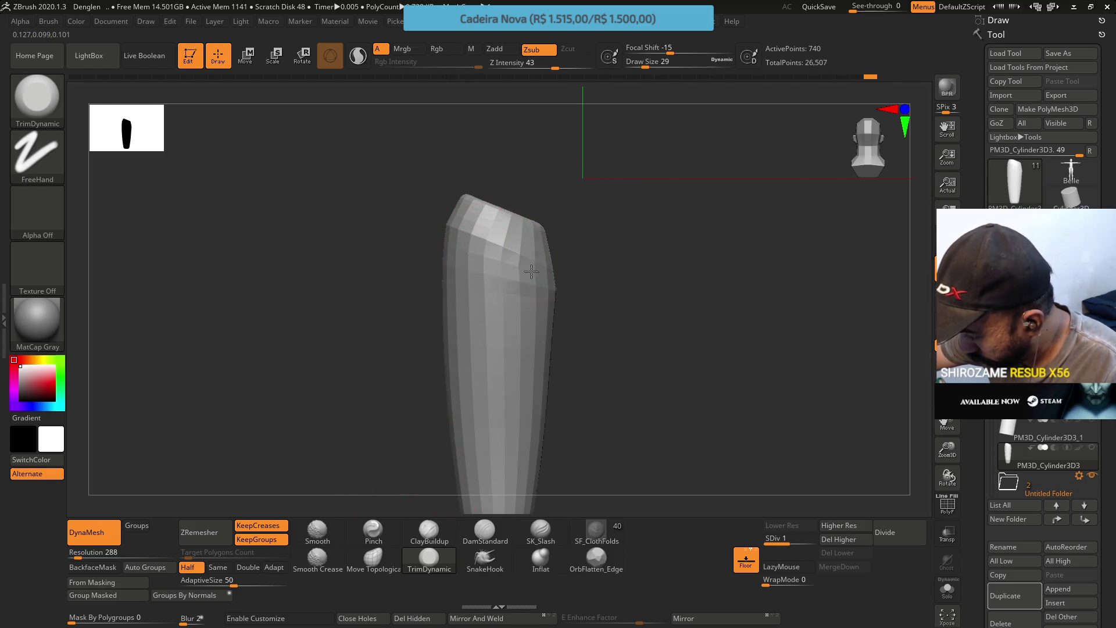
mouse_move(516, 294)
right_mouse_down()
mouse_move(451, 219)
mouse_move(474, 307)
right_mouse_up()
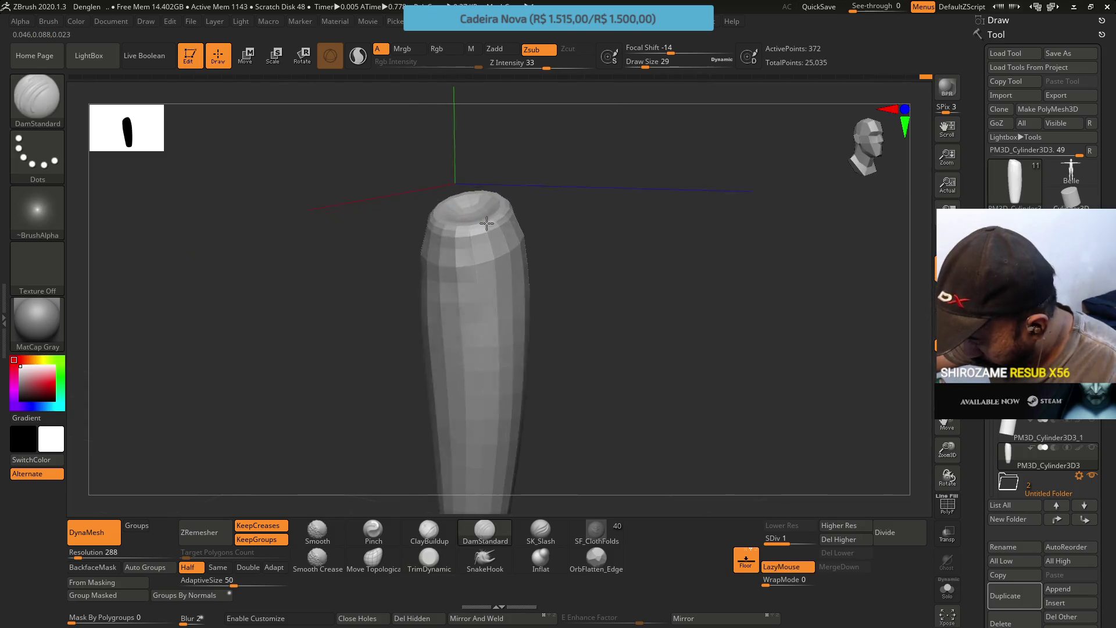
right_click_drag(487, 223, 427, 221)
left_click(893, 534)
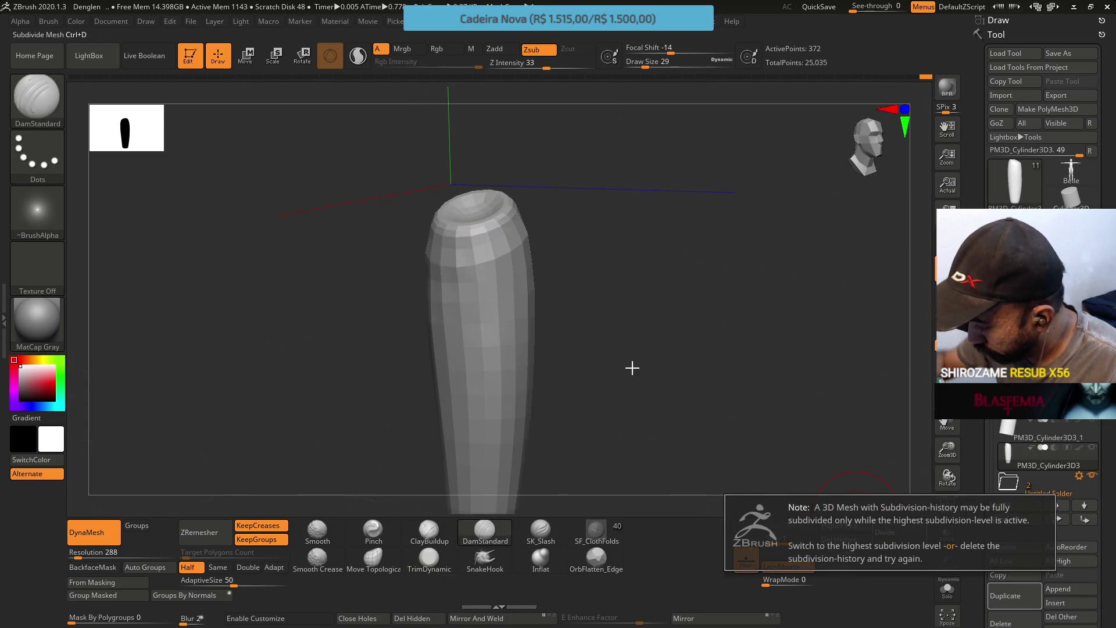
Step up to the highest level and add a third subdivision level to the cylinder
left_click(838, 525)
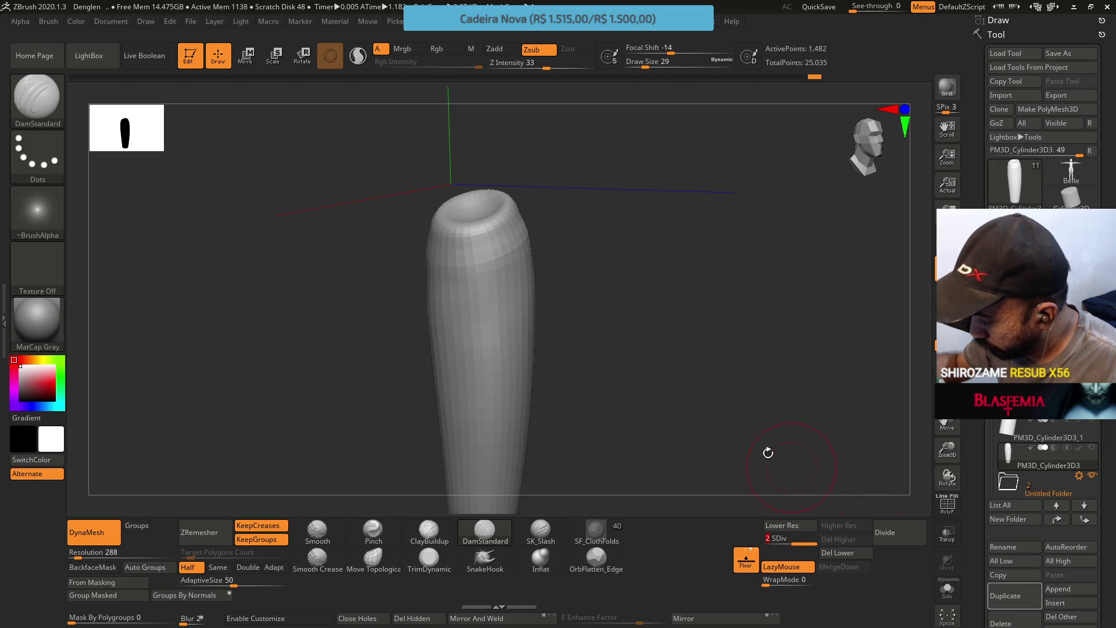
left_click_drag(768, 451, 490, 215)
mouse_move(490, 215)
right_mouse_down()
mouse_move(410, 256)
mouse_move(507, 252)
mouse_move(483, 233)
mouse_move(523, 237)
mouse_move(494, 235)
mouse_move(511, 224)
right_mouse_up()
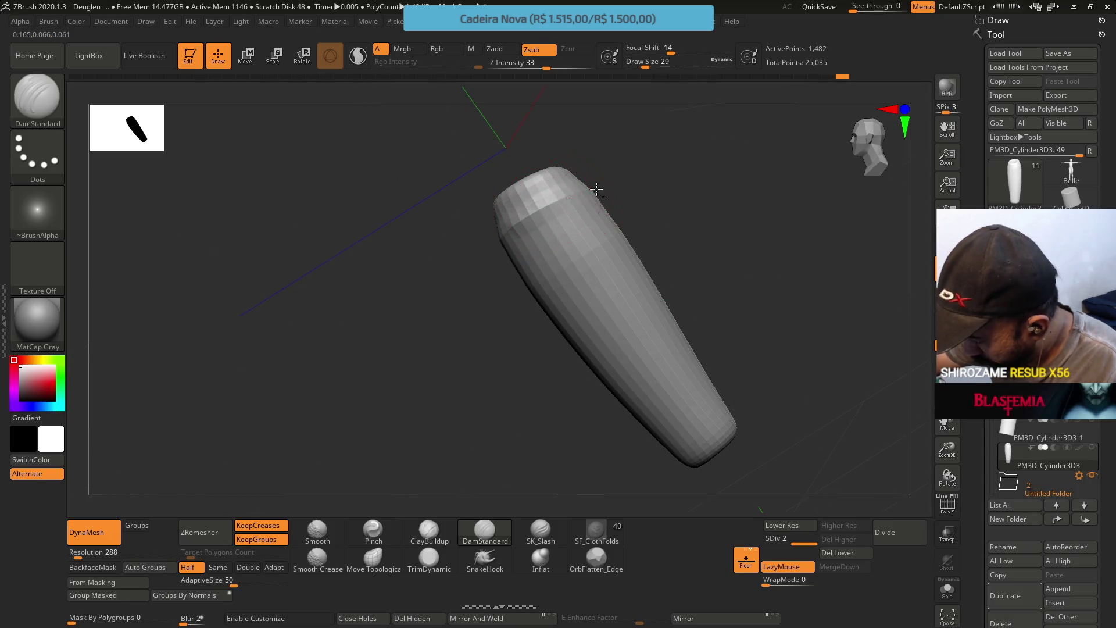
mouse_move(588, 168)
right_mouse_down()
mouse_move(625, 139)
mouse_move(518, 117)
mouse_move(600, 117)
right_mouse_up()
right_click_drag(601, 263, 618, 313, "shift")
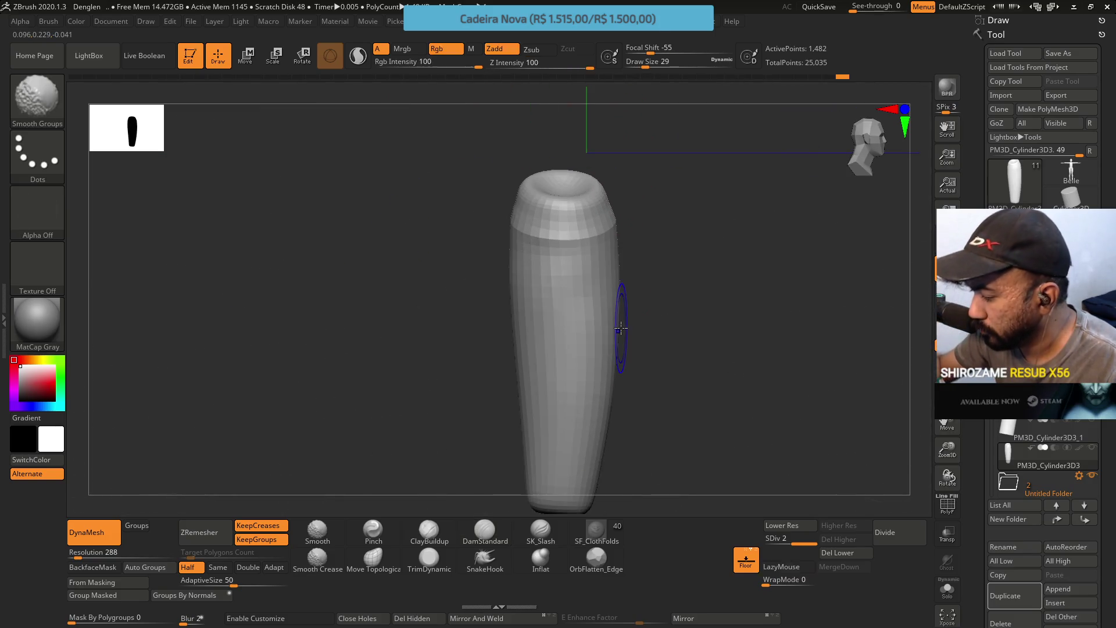
left_click(901, 534)
Carve the cylinder's top rim with DamStandard, then drop back to subdivision level 2
mouse_move(688, 346)
right_mouse_down()
mouse_move(628, 254)
mouse_move(530, 175)
right_mouse_up()
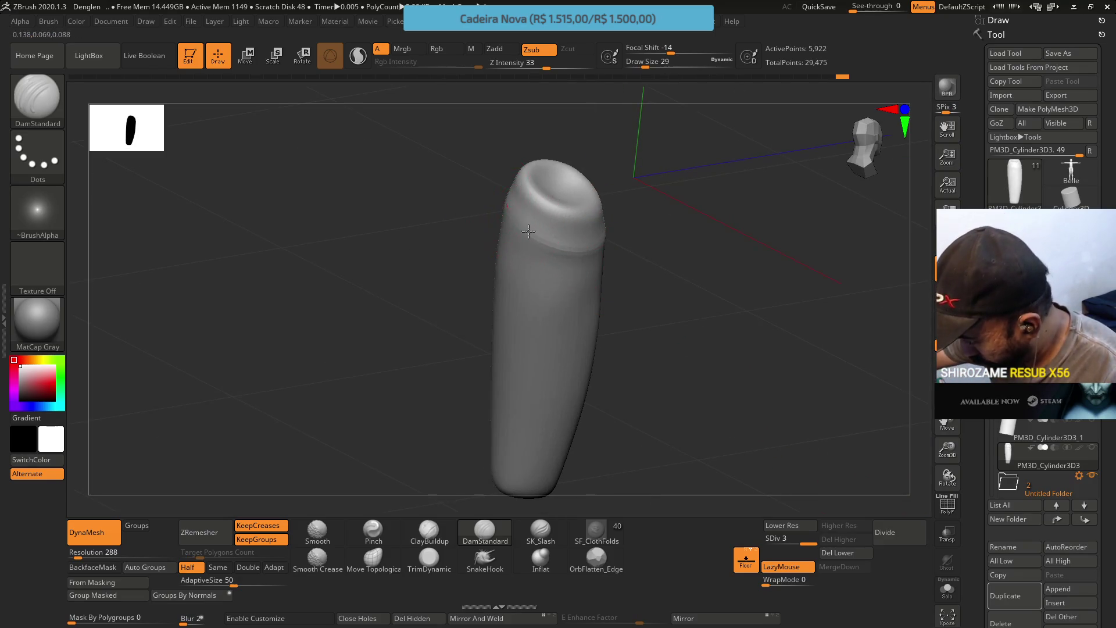
right_click_drag(548, 238, 602, 210)
mouse_move(602, 211)
left_mouse_down()
mouse_move(593, 260)
mouse_move(643, 221)
mouse_move(631, 229)
left_mouse_up()
mouse_move(635, 232)
right_mouse_down()
mouse_move(605, 152)
mouse_move(668, 182)
mouse_move(699, 151)
right_mouse_up()
mouse_move(698, 151)
left_mouse_down()
mouse_move(613, 155)
mouse_move(647, 195)
mouse_move(737, 124)
left_mouse_up()
mouse_move(737, 124)
right_mouse_down()
mouse_move(716, 210)
mouse_move(723, 175)
right_mouse_up()
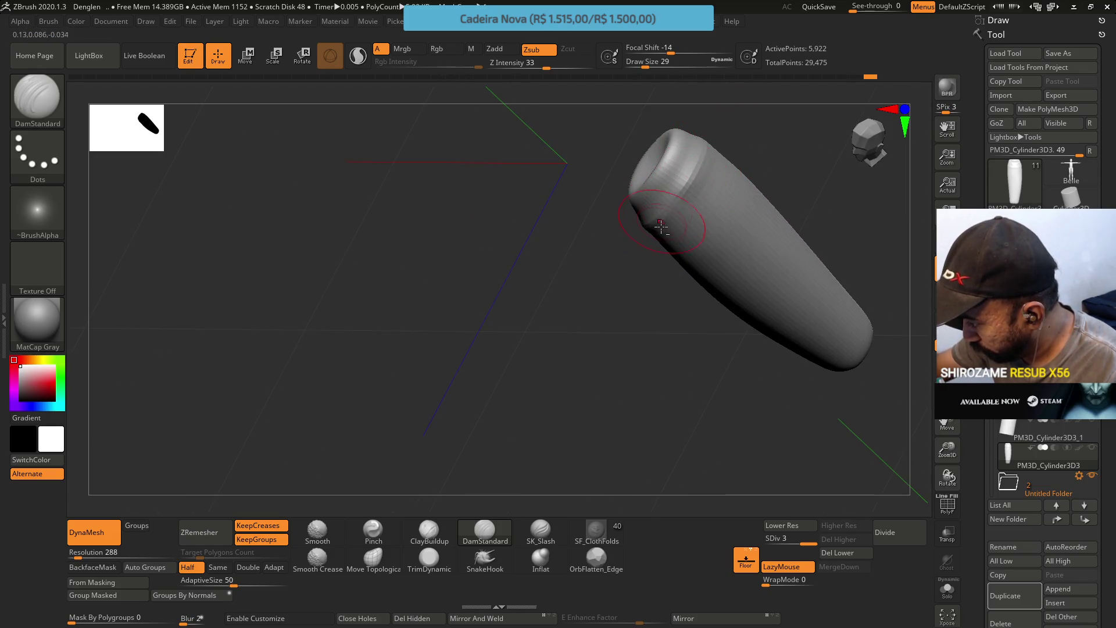
left_click(788, 540)
mouse_move(745, 431)
right_mouse_down()
mouse_move(760, 232)
mouse_move(606, 286)
right_mouse_up()
left_click(428, 536)
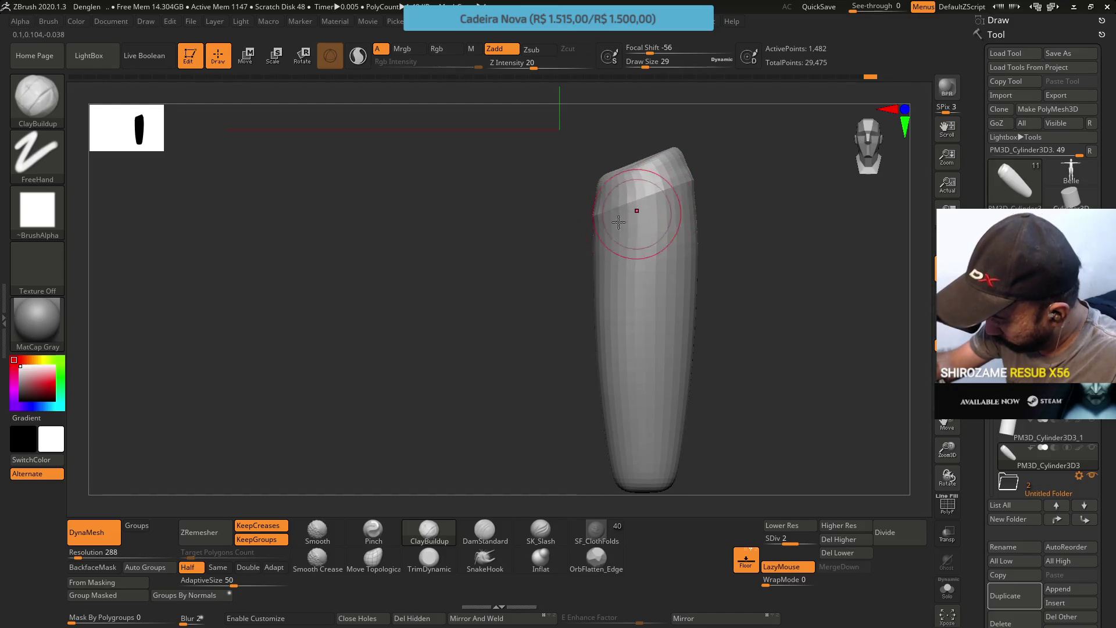
Add a clay stroke near the top, then check the shape at subdivision level 1
mouse_move(625, 215)
left_mouse_down()
mouse_move(599, 233)
mouse_move(656, 198)
left_mouse_up()
right_click_drag(656, 199, 722, 435)
key("shift+d")
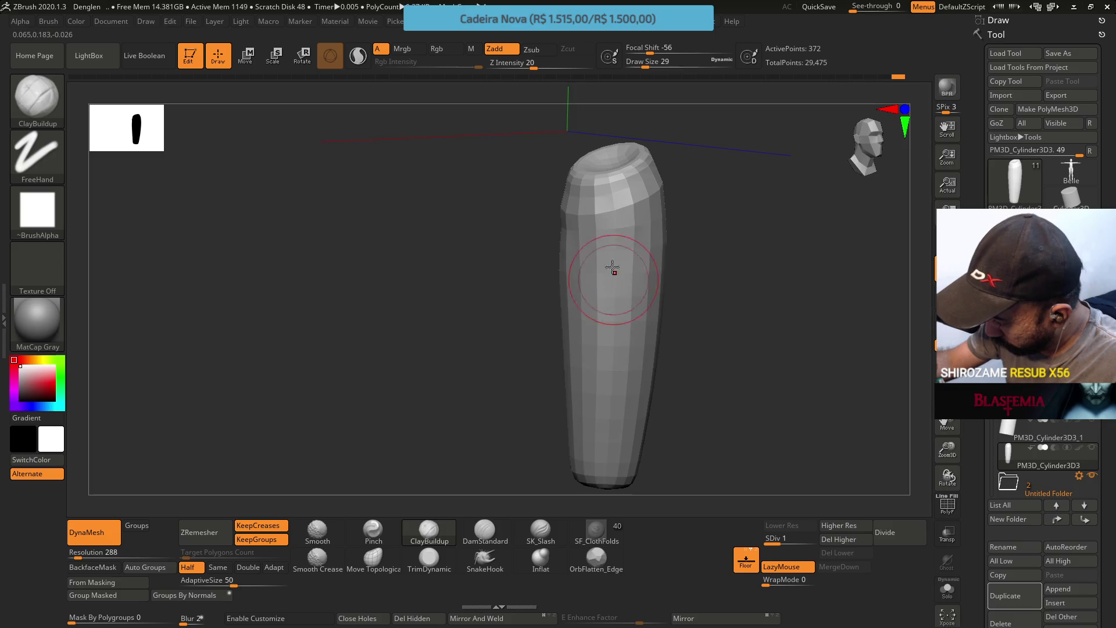
mouse_move(596, 242)
right_mouse_down()
mouse_move(526, 227)
mouse_move(488, 200)
right_mouse_up()
right_click_drag(471, 244, 558, 280, "shift")
Return to subdivision level 2, review the top face, and select DamStandard
left_click(781, 545)
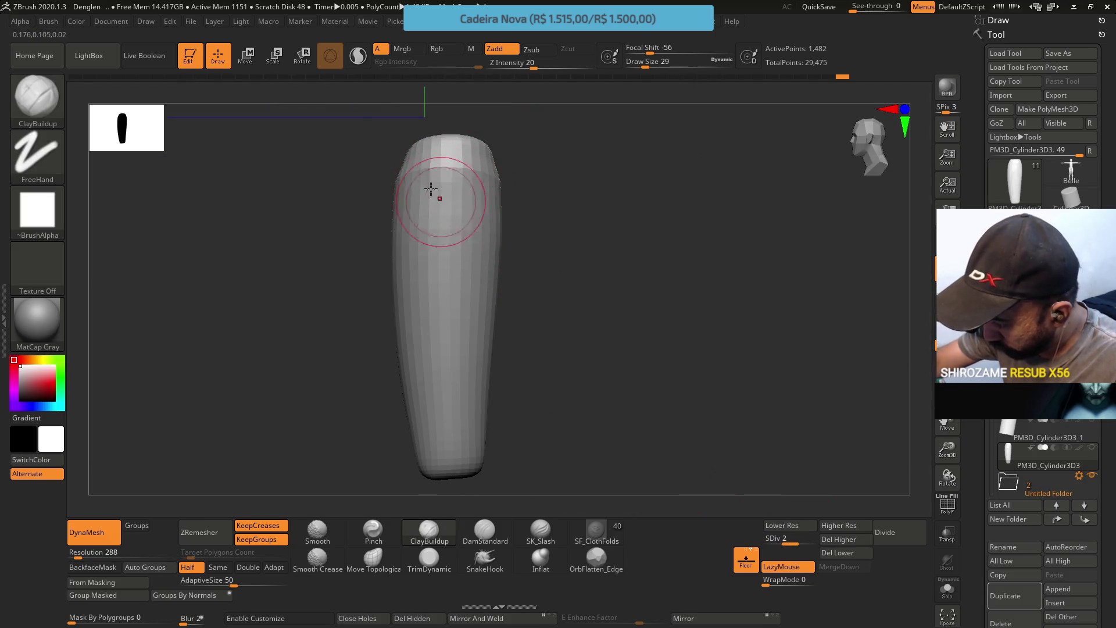
mouse_move(444, 187)
right_mouse_down()
mouse_move(553, 215)
mouse_move(424, 199)
right_mouse_up()
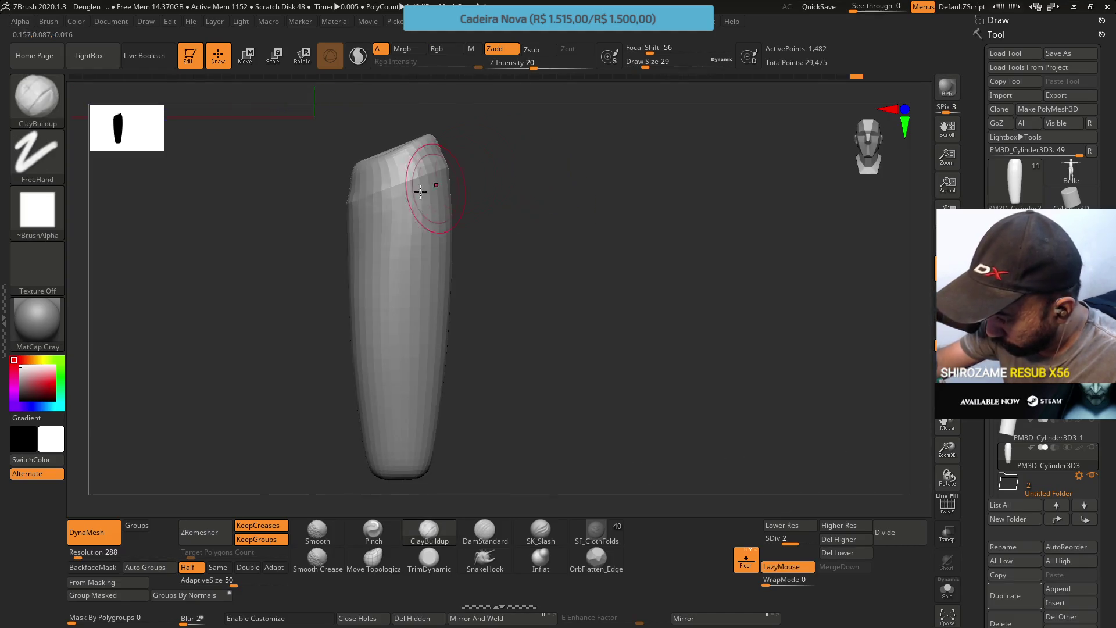
mouse_move(361, 294)
right_mouse_down()
mouse_move(389, 260)
mouse_move(476, 237)
mouse_move(379, 190)
right_mouse_up()
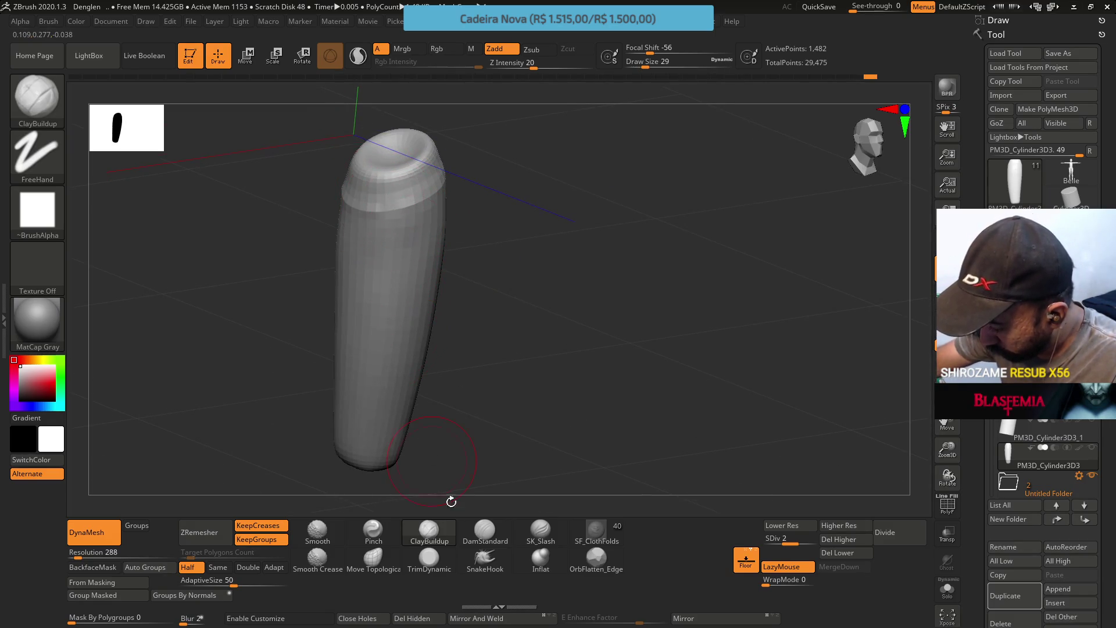
left_click(485, 530)
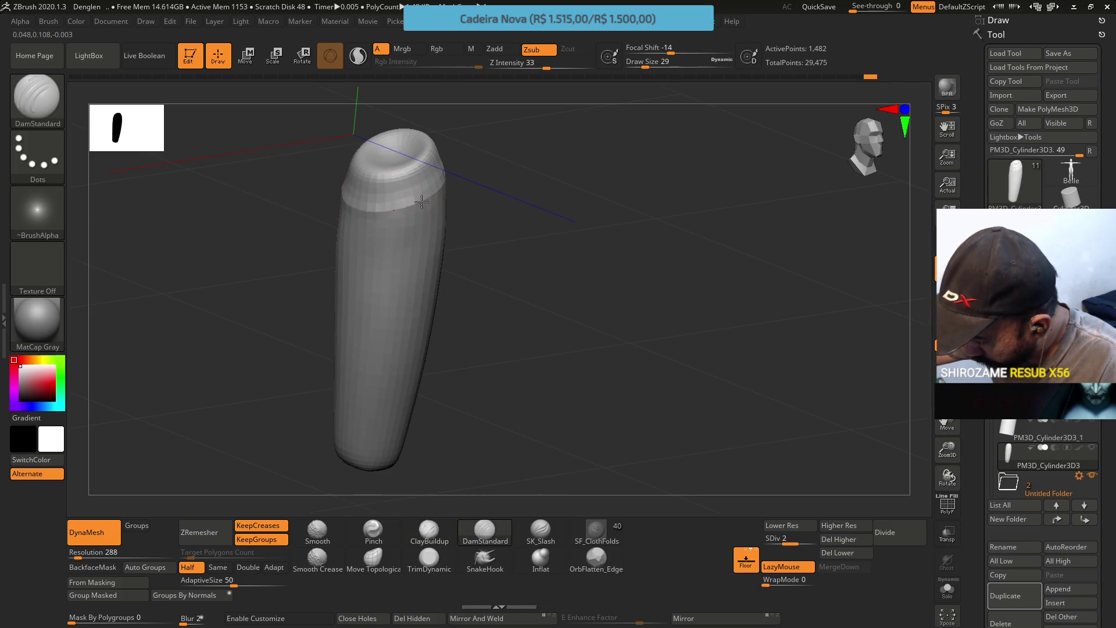
mouse_move(389, 209)
right_mouse_down()
mouse_move(421, 195)
mouse_move(495, 414)
right_mouse_up()
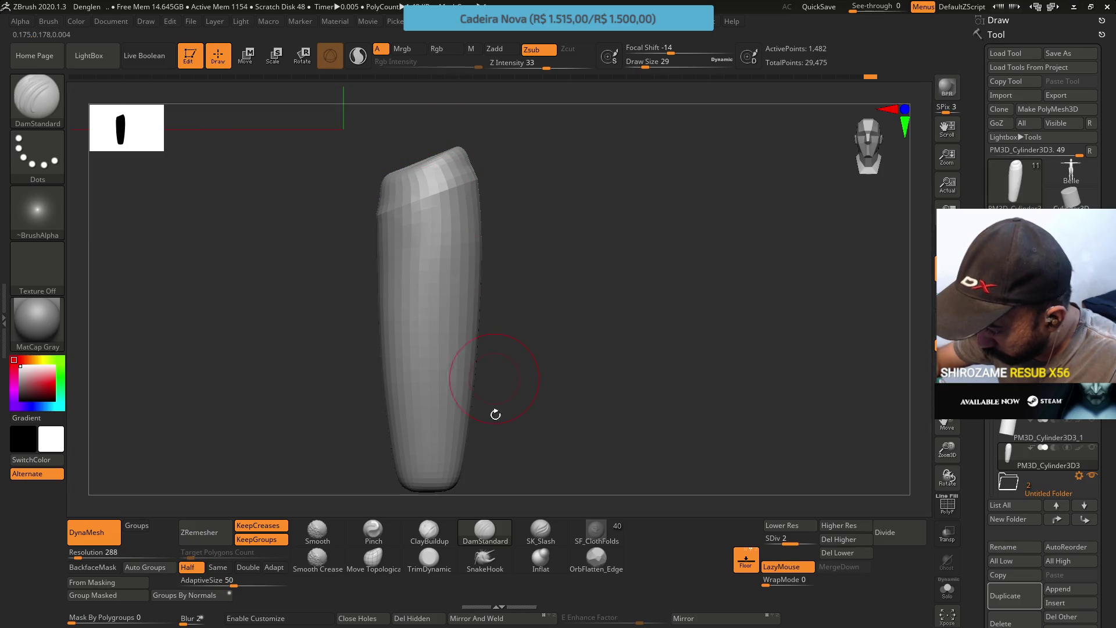
Alternate TrimDynamic and ClayBuildup while orbiting to examine the hollow top rim
left_click(434, 567)
right_click_drag(491, 139, 475, 318)
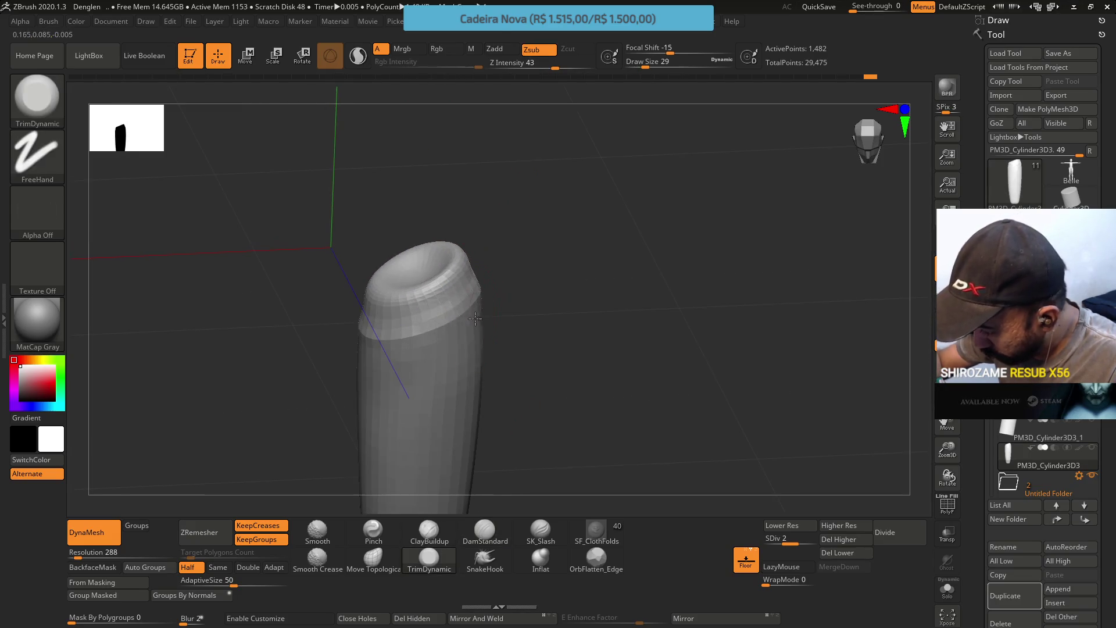
left_click(429, 530)
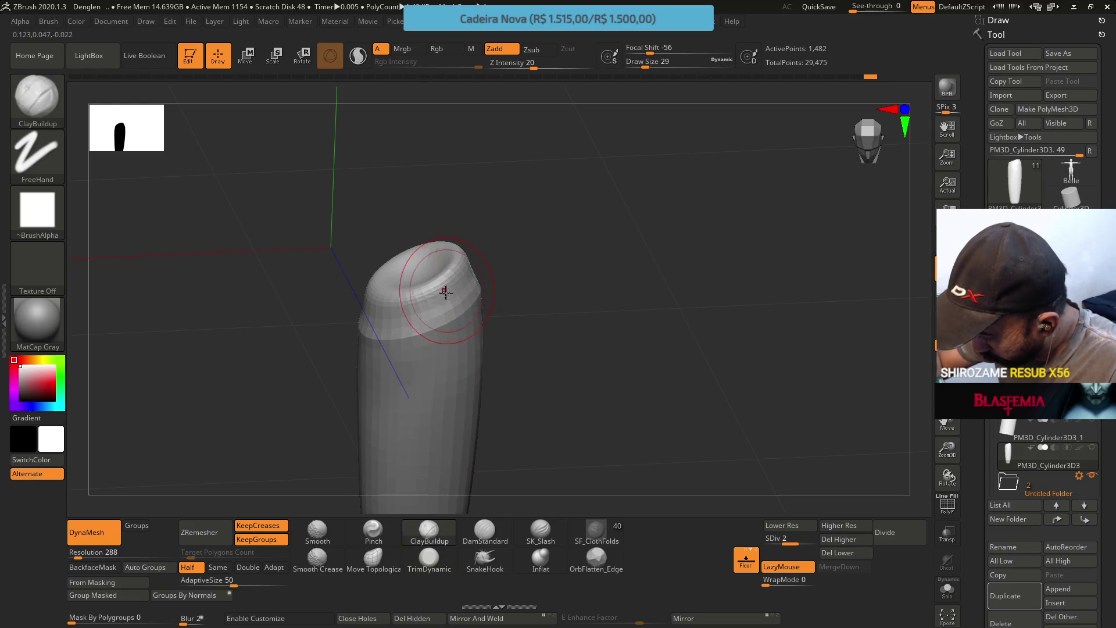
mouse_move(470, 265)
right_mouse_down()
mouse_move(368, 297)
mouse_move(366, 280)
mouse_move(299, 286)
right_mouse_up()
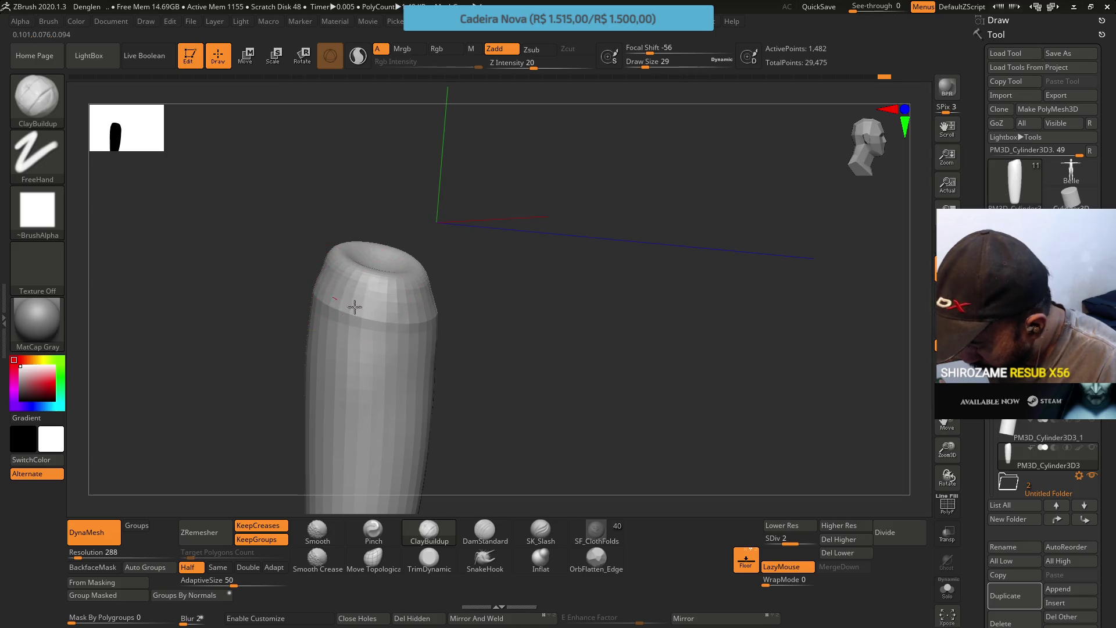
mouse_move(314, 269)
right_mouse_down()
mouse_move(328, 249)
mouse_move(300, 241)
mouse_move(345, 278)
right_mouse_up()
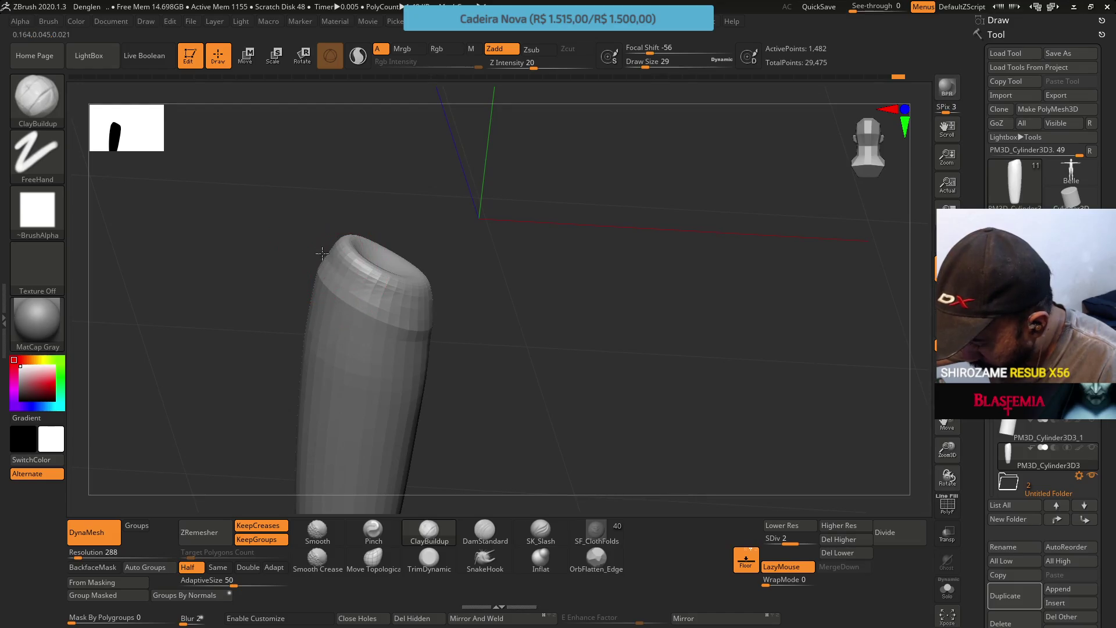
mouse_move(387, 299)
right_mouse_down()
mouse_move(306, 250)
mouse_move(361, 272)
mouse_move(257, 230)
mouse_move(337, 249)
mouse_move(281, 209)
right_mouse_up()
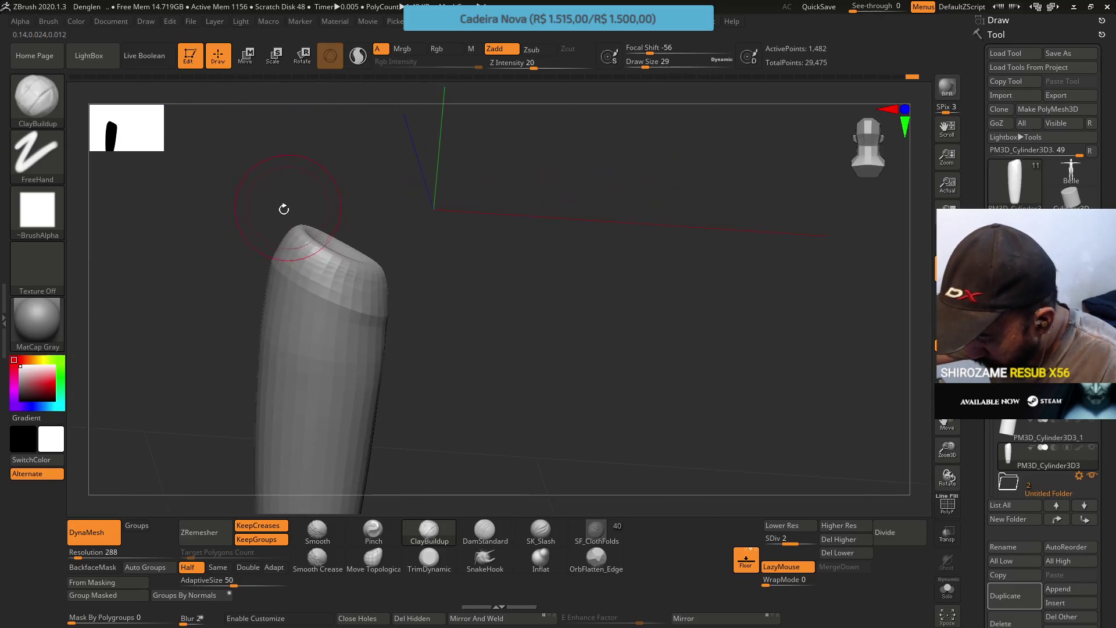
Trim around the top rim with TrimDynamic and check it from all sides
left_click(418, 555)
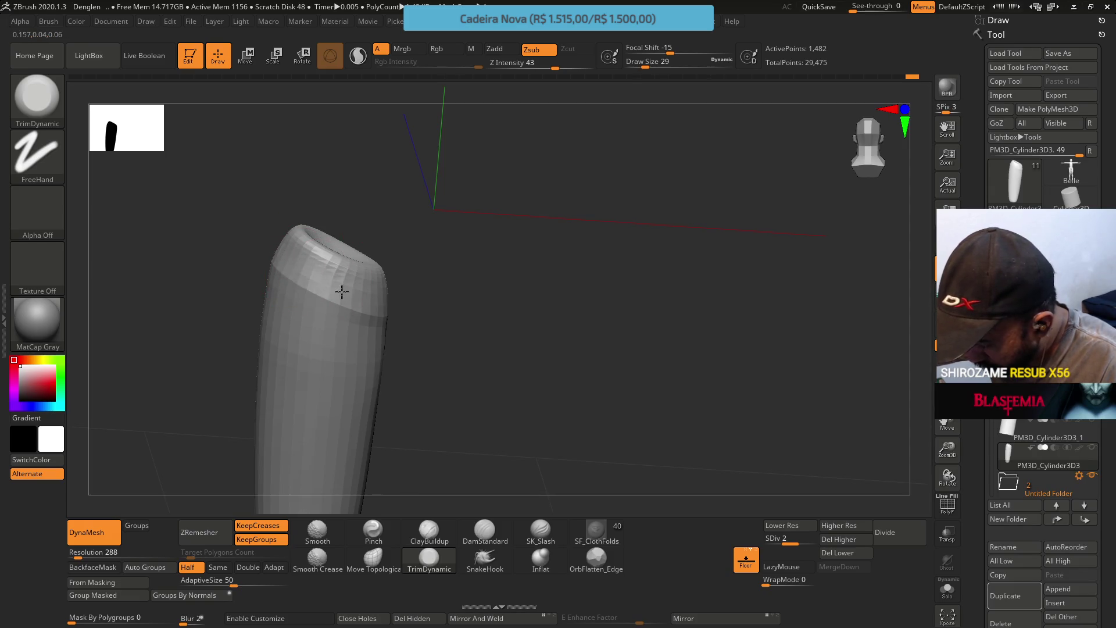
right_click_drag(308, 272, 325, 266)
mouse_move(338, 273)
left_mouse_down()
mouse_move(367, 280)
mouse_move(336, 256)
mouse_move(376, 282)
mouse_move(330, 277)
left_mouse_up()
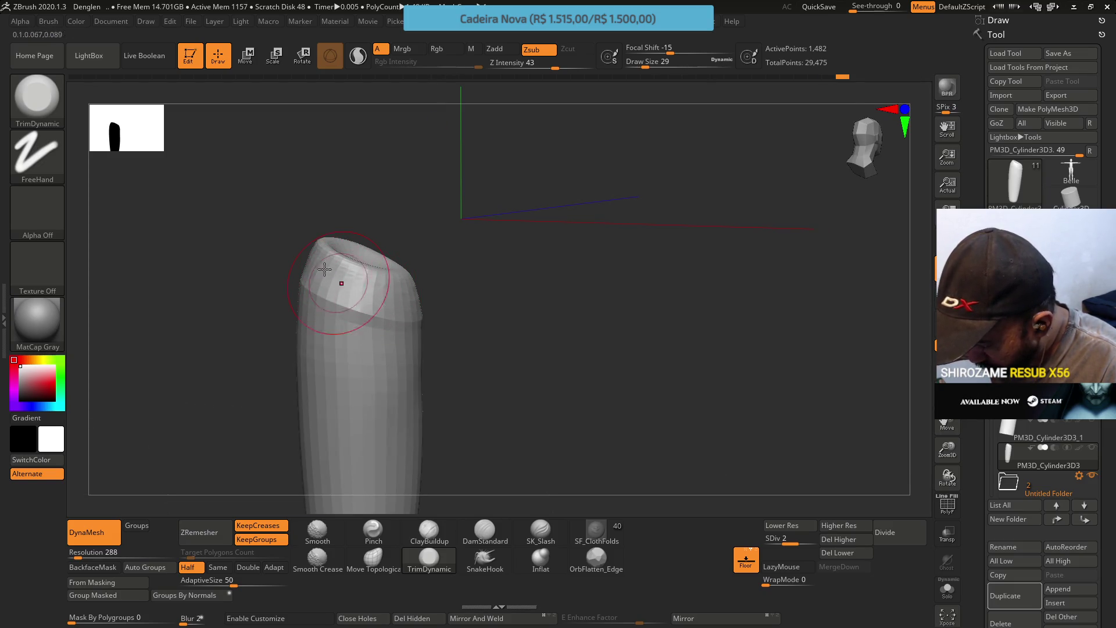
right_click_drag(366, 291, 272, 225)
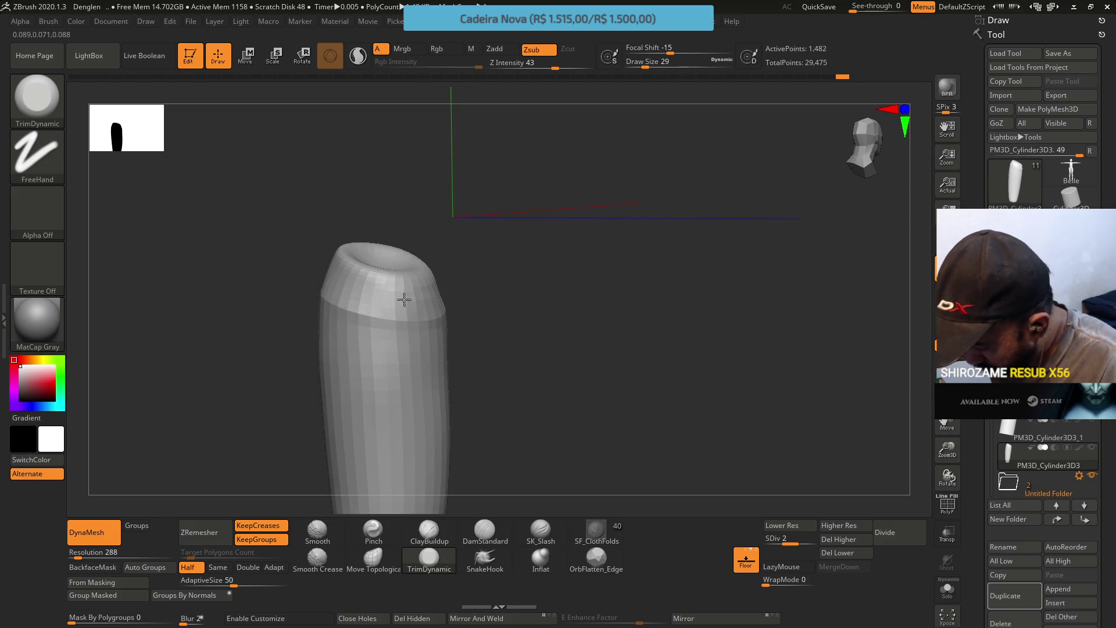
right_click_drag(359, 284, 451, 283)
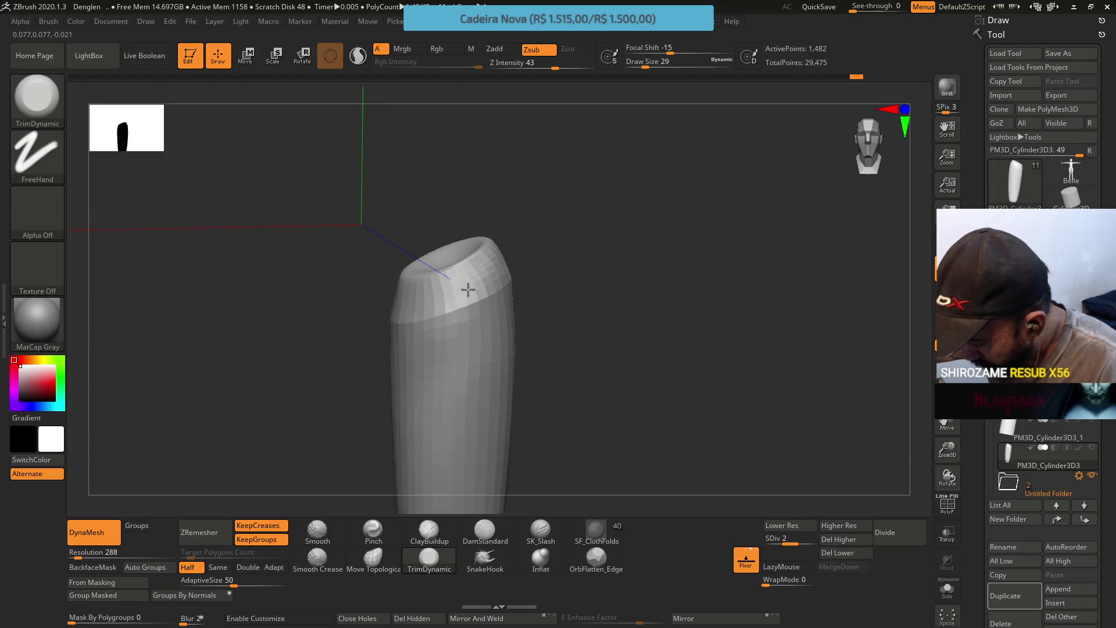
right_click_drag(500, 253, 505, 247)
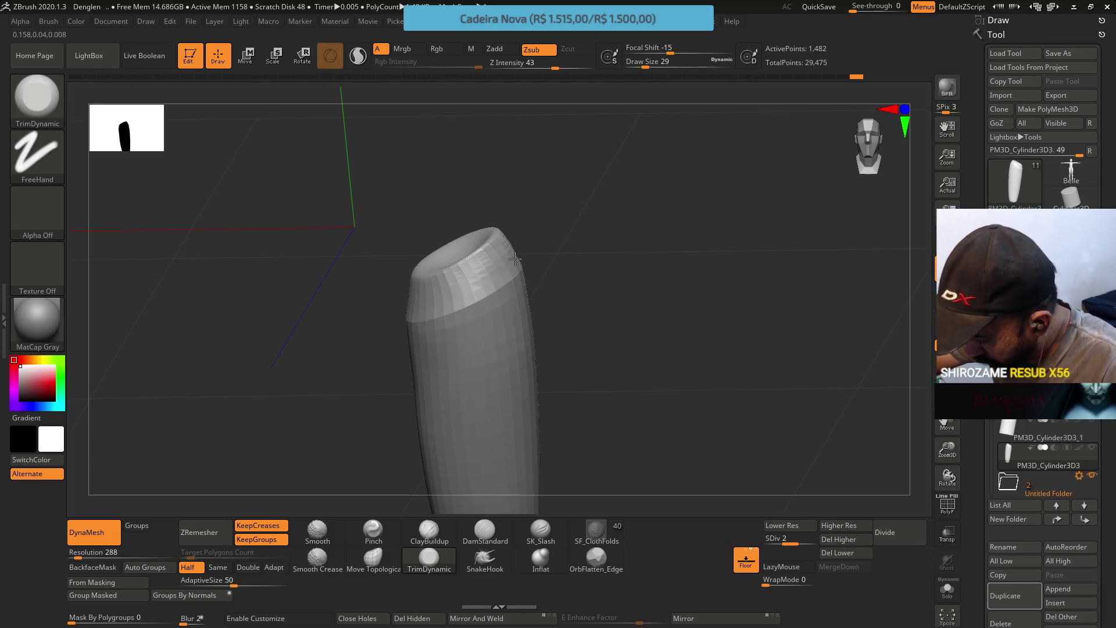
right_click_drag(517, 247, 504, 227)
right_click_drag(506, 266, 473, 217)
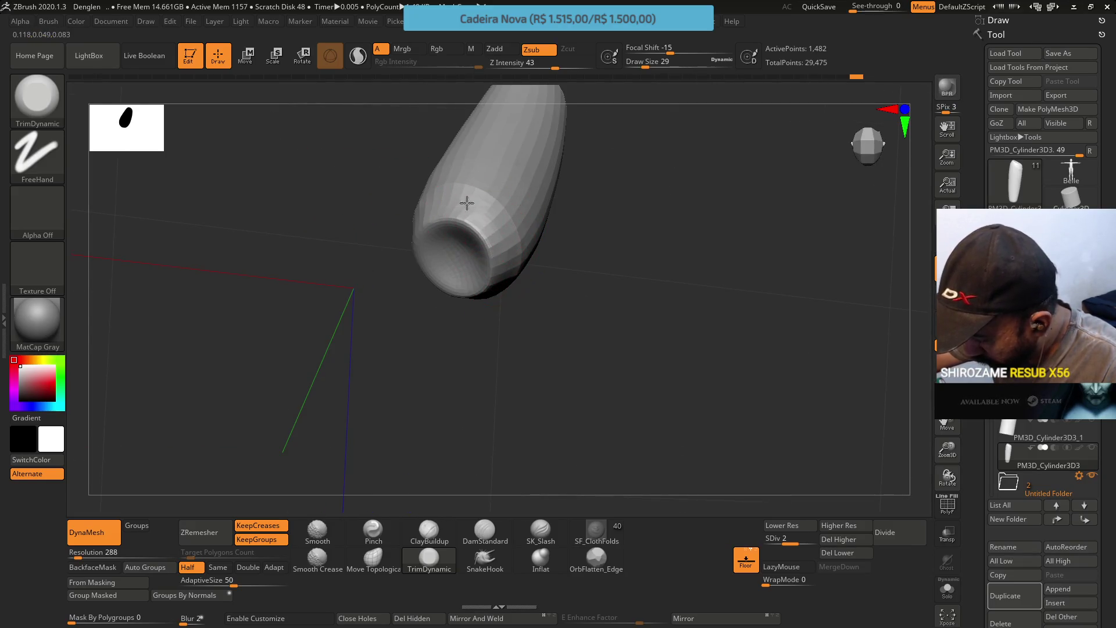
mouse_move(453, 268)
right_mouse_down()
mouse_move(498, 120)
mouse_move(460, 229)
mouse_move(431, 197)
right_mouse_up()
mouse_move(416, 311)
right_mouse_down()
mouse_move(436, 311)
mouse_move(424, 314)
right_mouse_up()
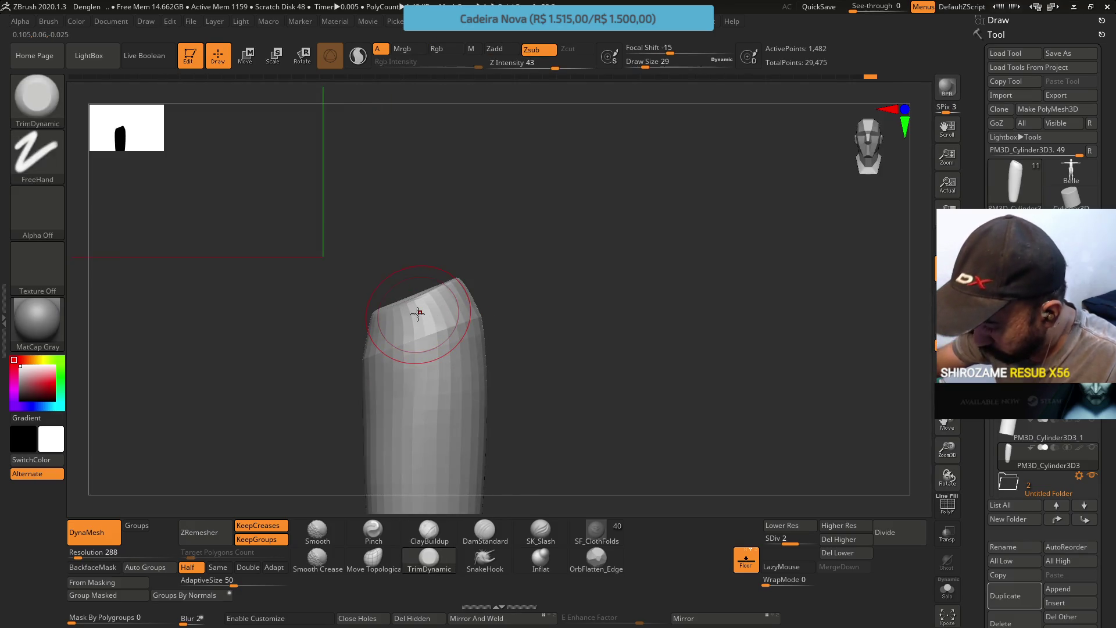
left_click(373, 558)
Drop to the lowest subdivision level and shrink the brush from 29 to 20
right_click_drag(374, 473, 419, 505)
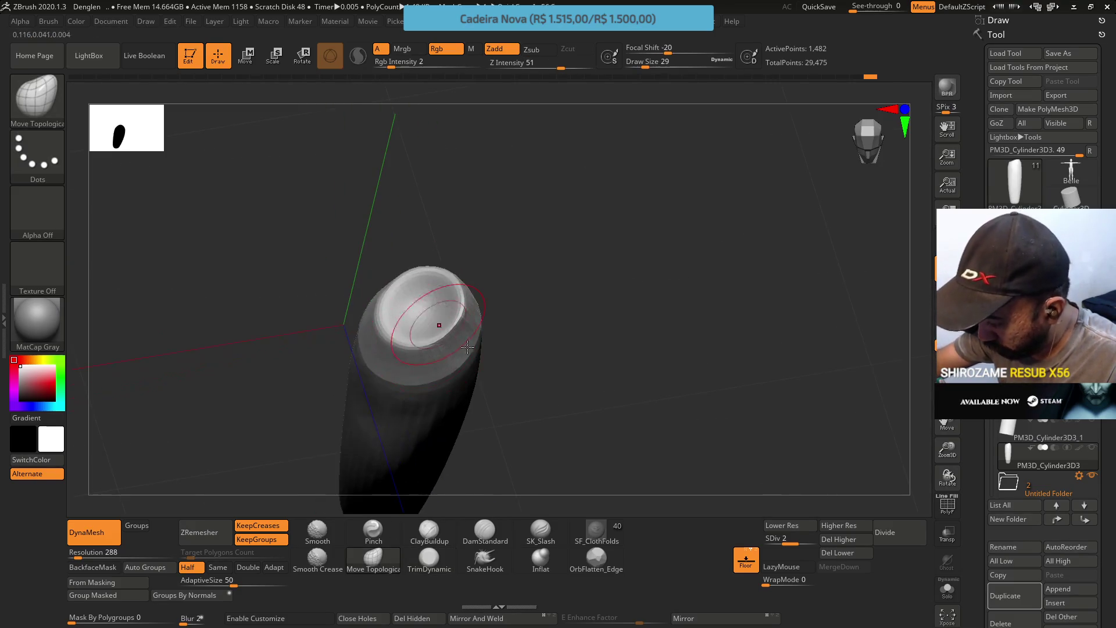
left_click_drag(793, 547, 758, 529)
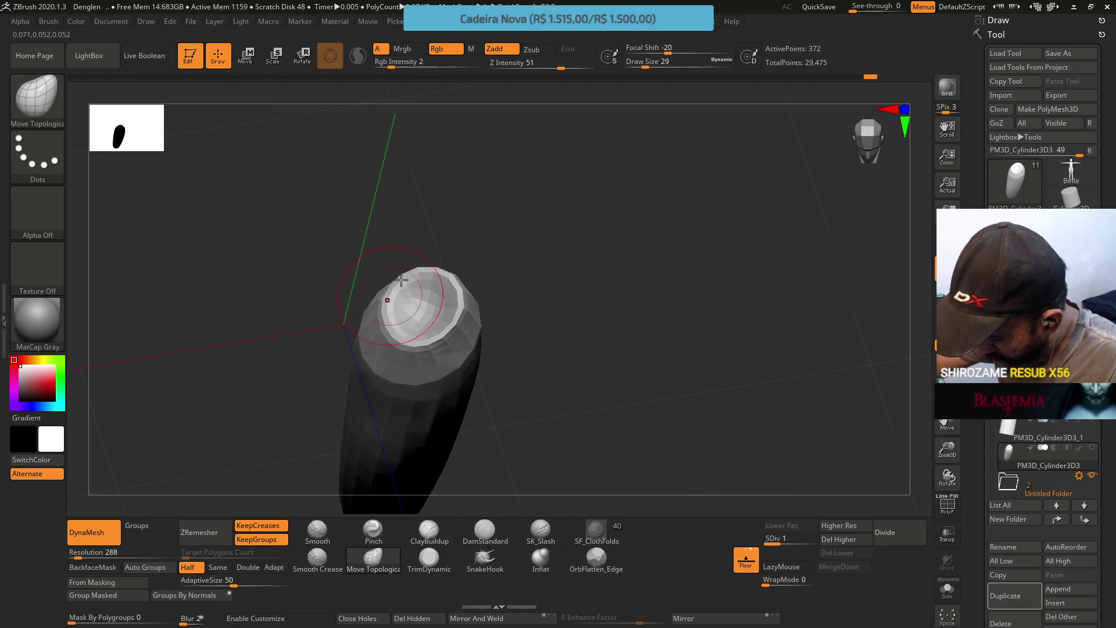
left_click_drag(486, 263, 439, 257, "shift")
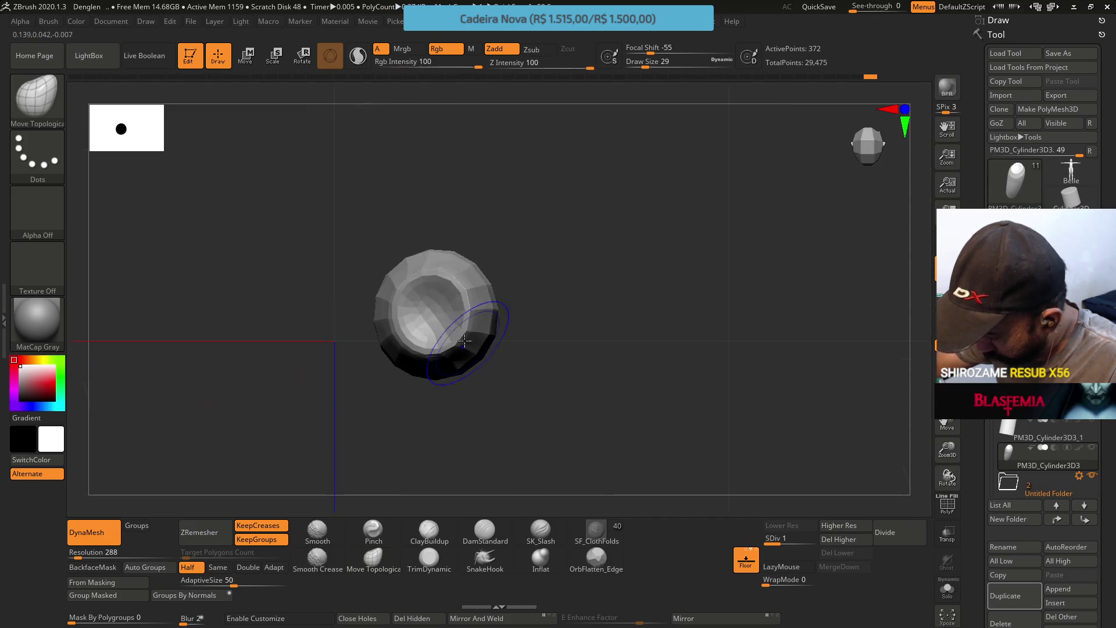
key("s")
left_click_drag(430, 281, 420, 275)
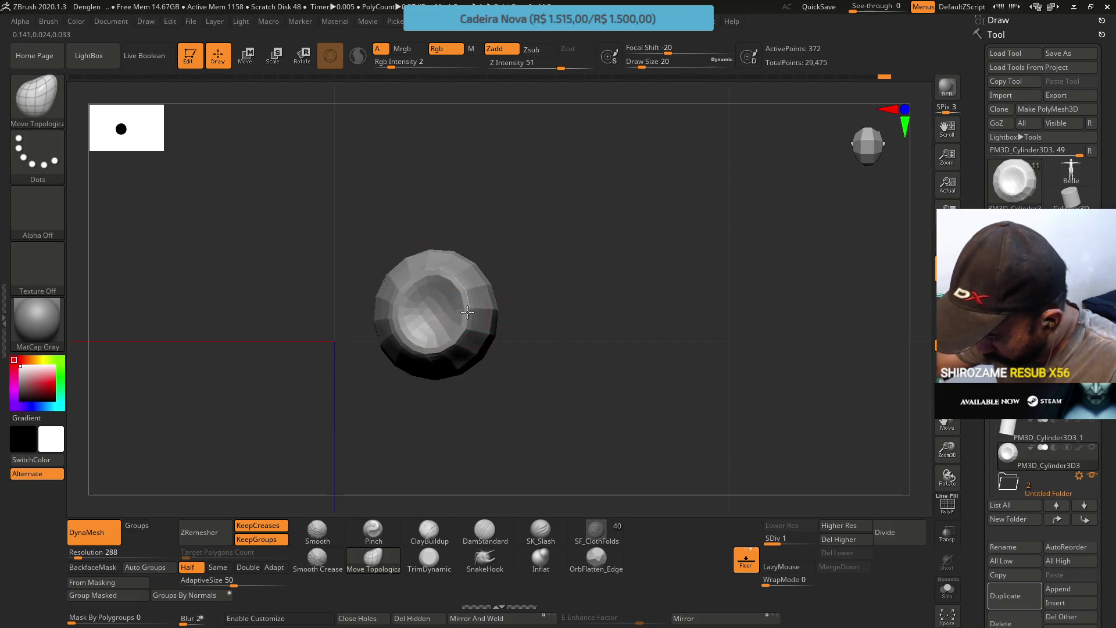
left_click_drag(469, 325, 458, 232)
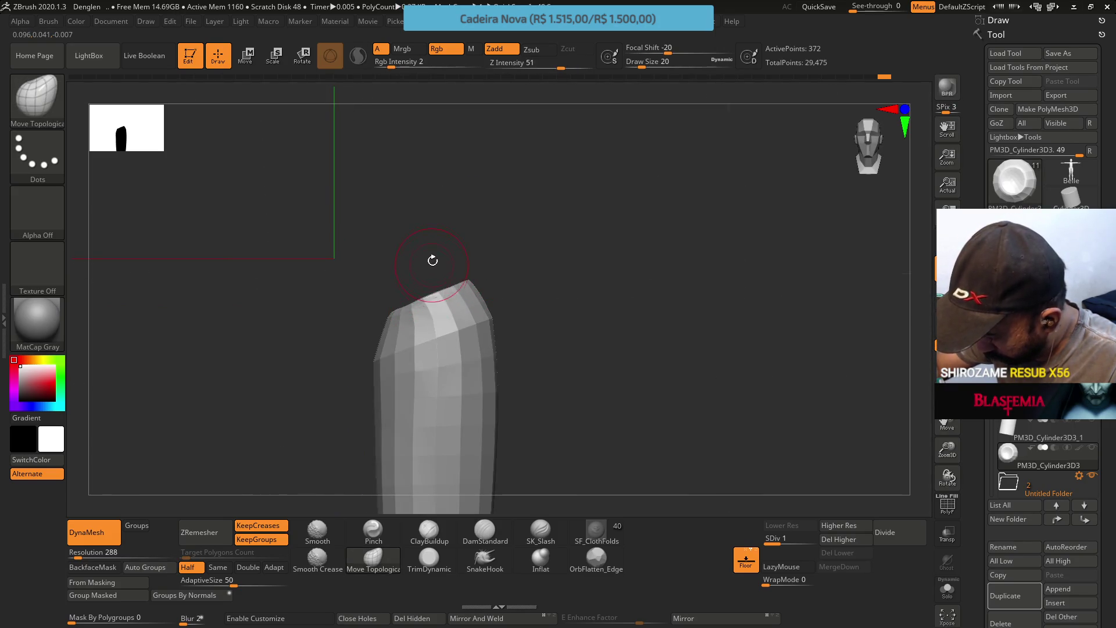
Sculpt the top cap rim with Move Topological at size 12, then resize to 18 and reframe
key("s")
left_click_drag(435, 317, 433, 318)
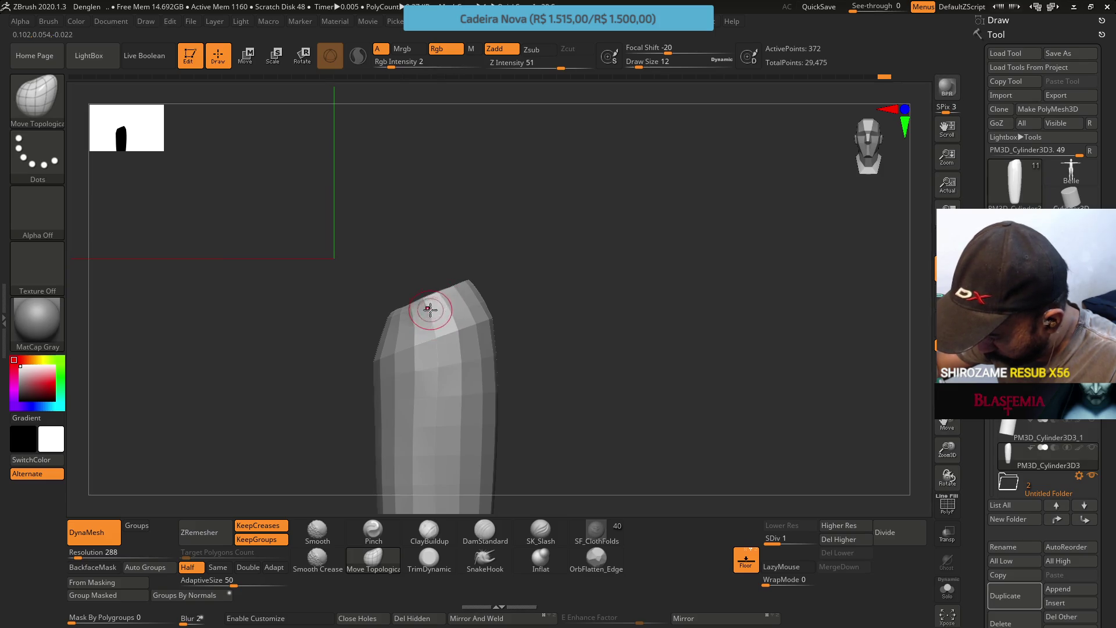
left_click_drag(412, 324, 415, 320)
key("s")
mouse_move(509, 295)
left_mouse_down()
mouse_move(526, 295)
mouse_move(496, 343)
left_mouse_up()
left_click(429, 559)
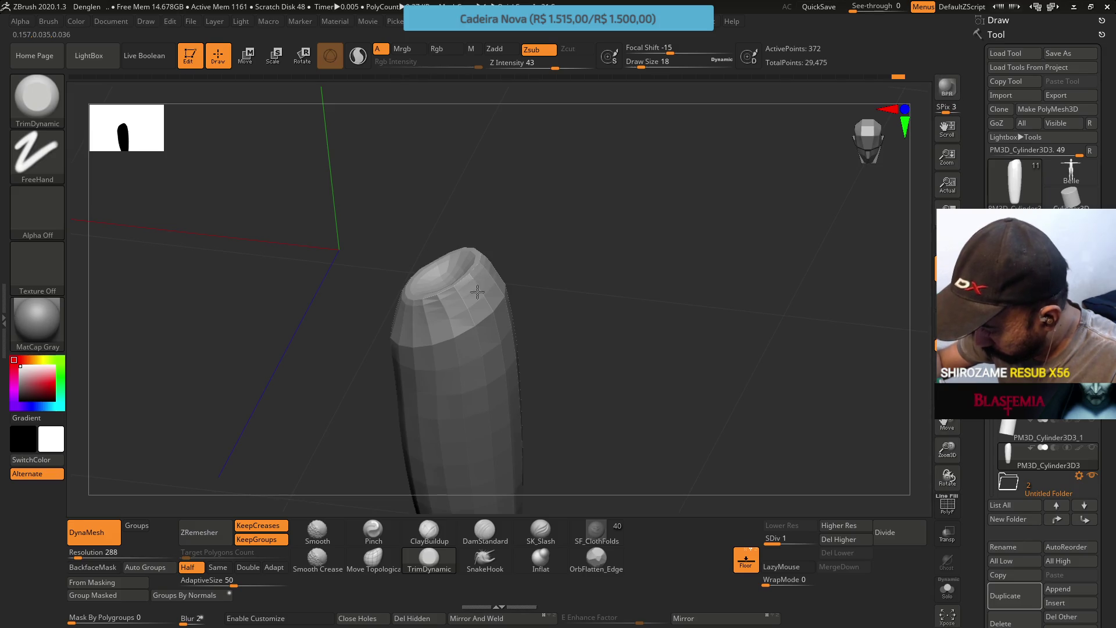
left_click_drag(477, 292, 535, 260, "shift")
mouse_move(528, 387)
left_mouse_down()
mouse_move(546, 343)
mouse_move(548, 282)
mouse_move(545, 312)
left_mouse_up()
left_click(373, 558)
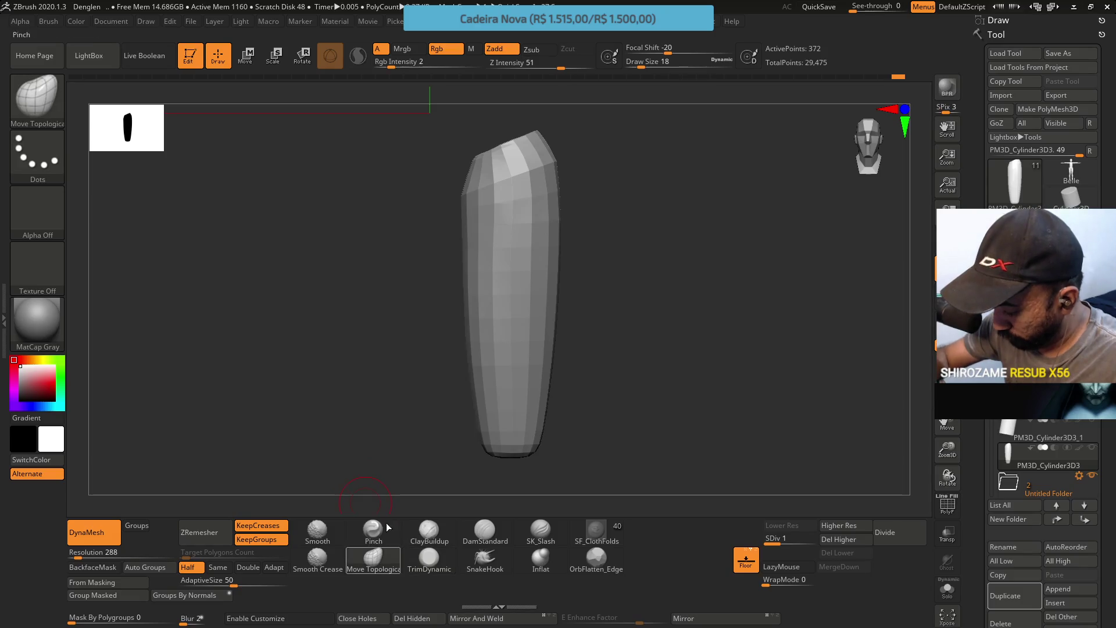
Subdivide to level 2 and build up clay along the middle of the thigh at size 29
left_click(429, 531)
key("ctrl+d")
key("s")
mouse_move(492, 252)
left_mouse_down()
mouse_move(486, 316)
mouse_move(485, 201)
mouse_move(507, 335)
mouse_move(475, 274)
mouse_move(493, 250)
left_mouse_up()
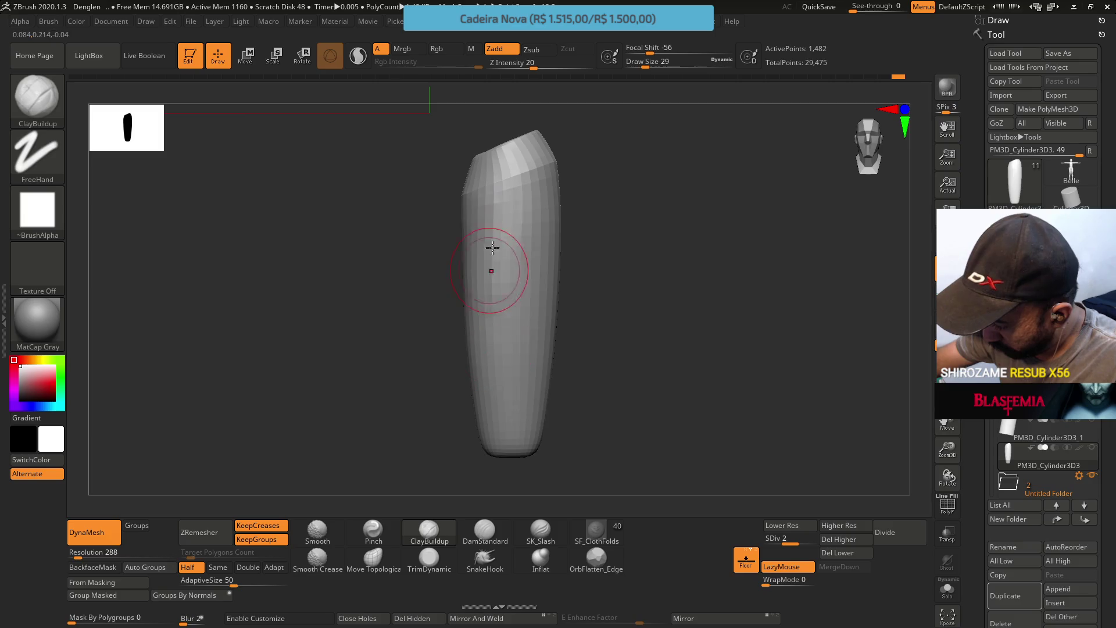
mouse_move(511, 459)
left_mouse_down()
mouse_move(532, 295)
mouse_move(521, 357)
left_mouse_up()
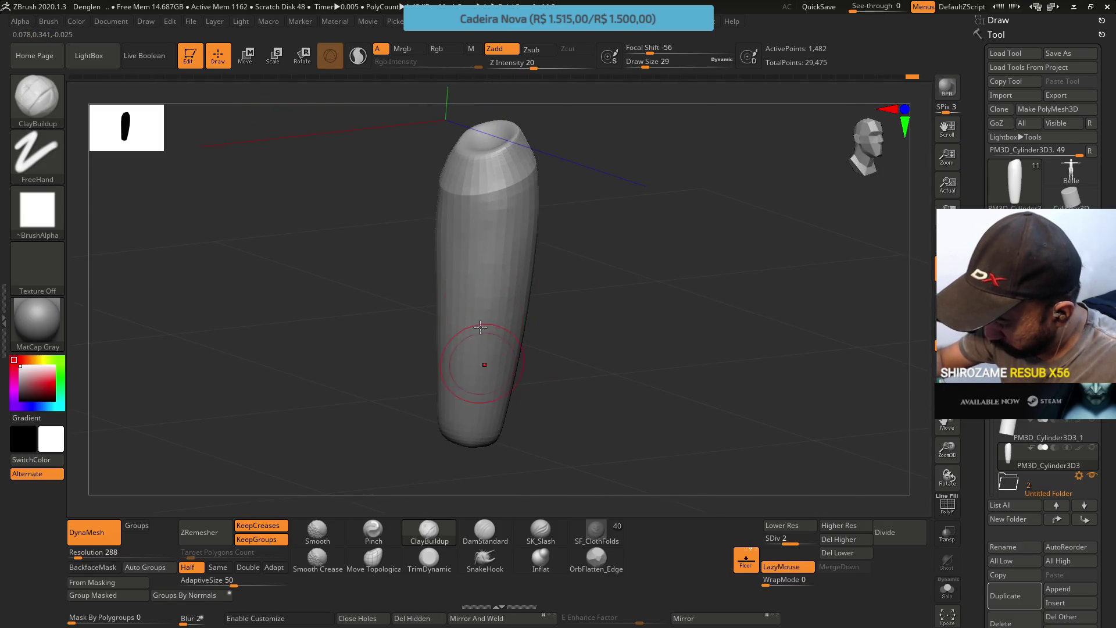
At subdivision level 1, trim the upper side flatter and compare with the browser reference
left_click_drag(778, 542, 707, 532)
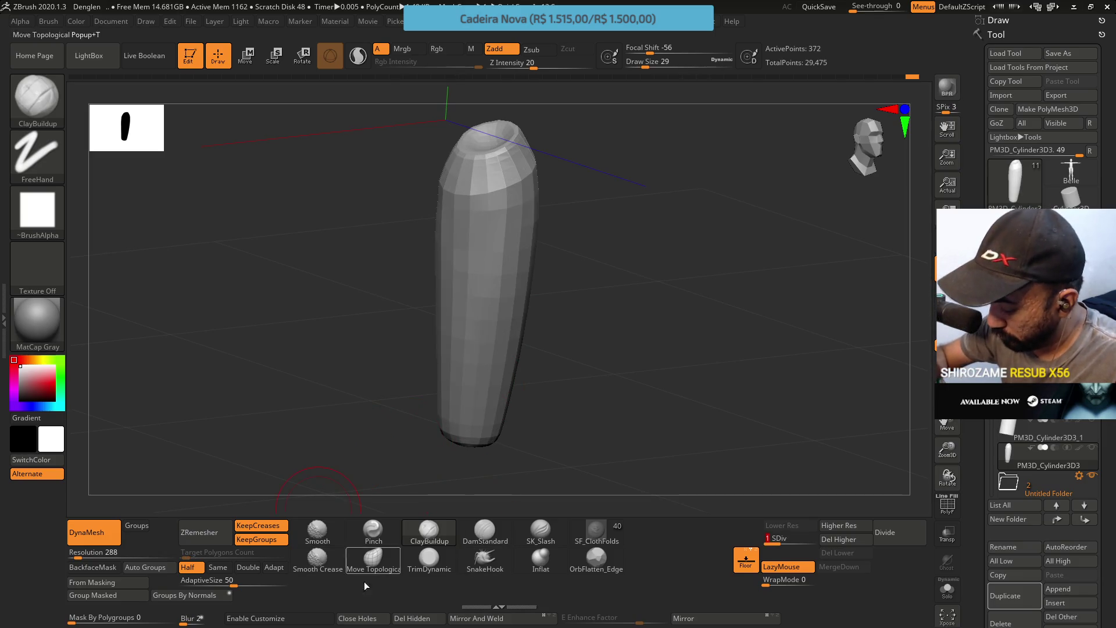
left_click(429, 558)
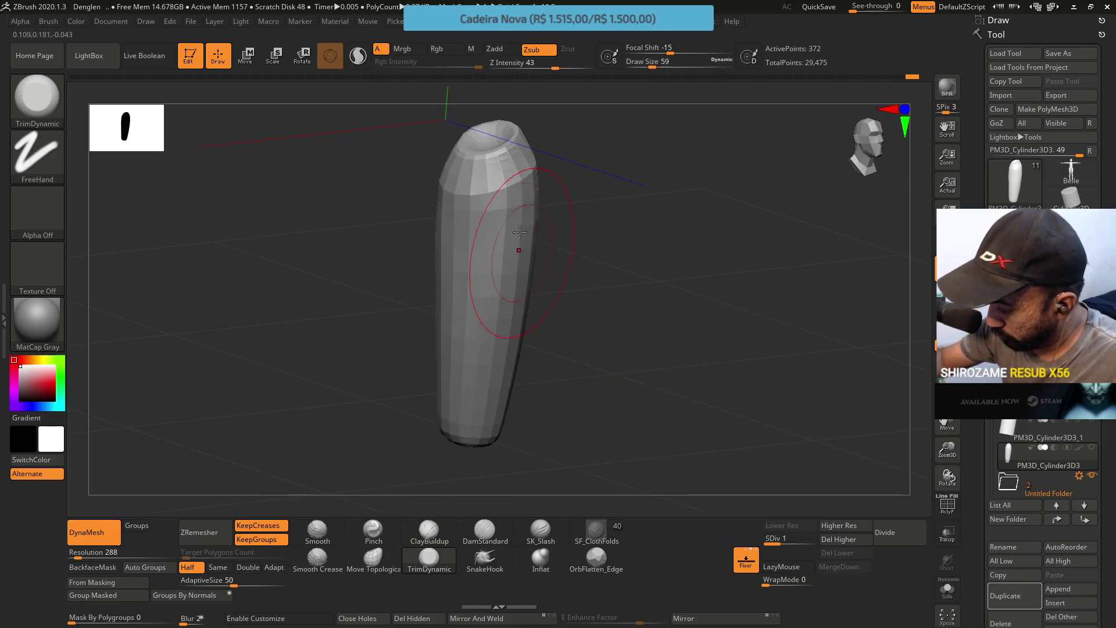
left_click_drag(520, 232, 500, 271)
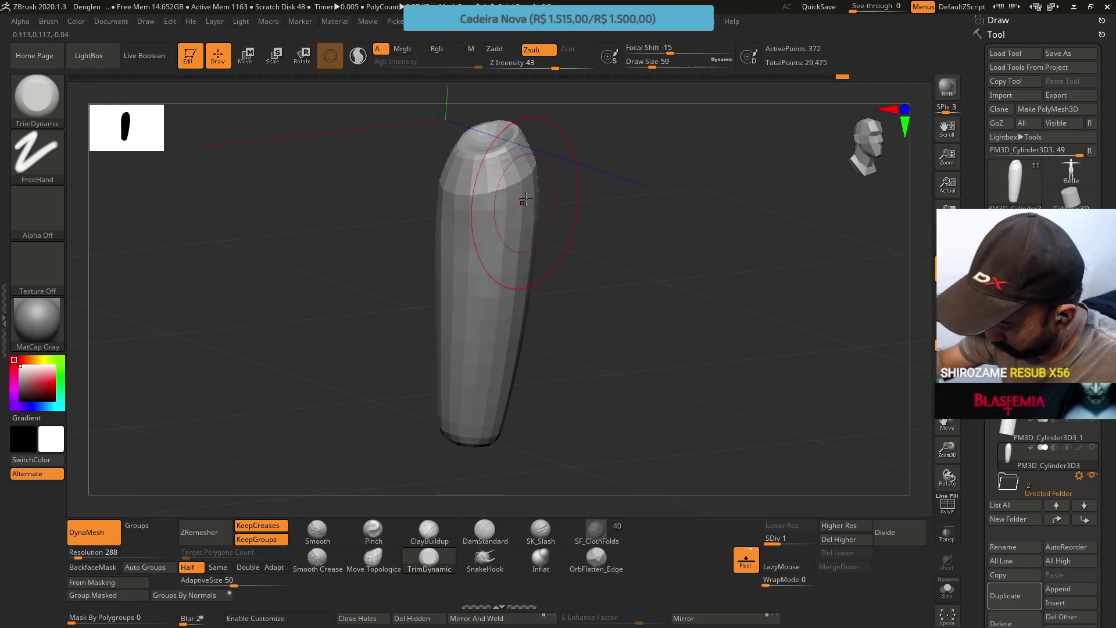
left_click_drag(510, 273, 512, 296)
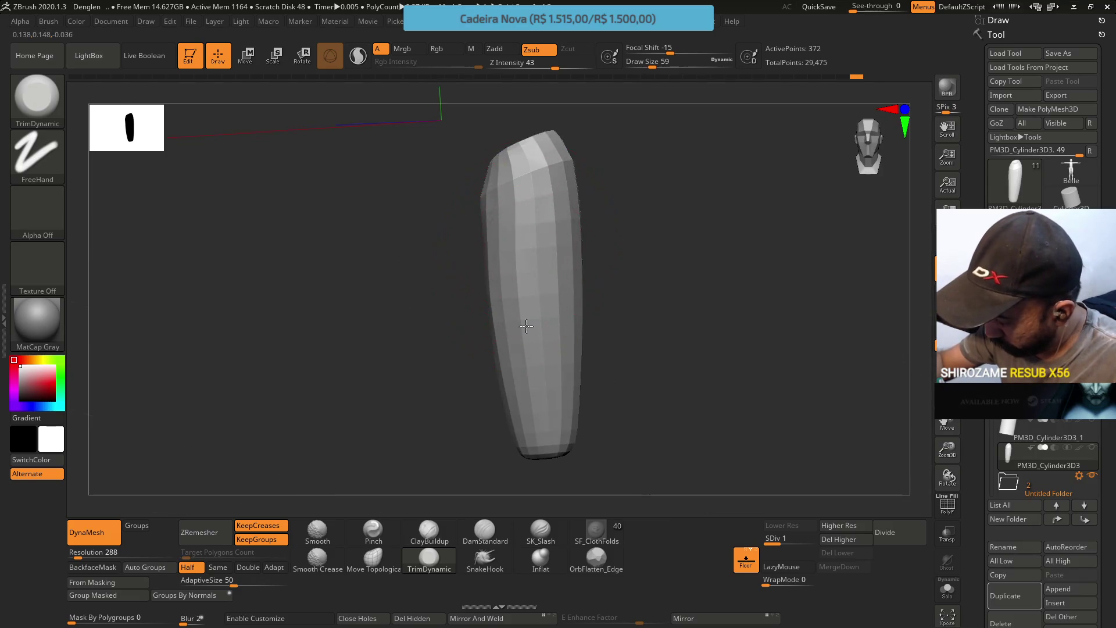
mouse_move(601, 378)
left_mouse_down()
mouse_move(593, 334)
mouse_move(577, 356)
left_mouse_up()
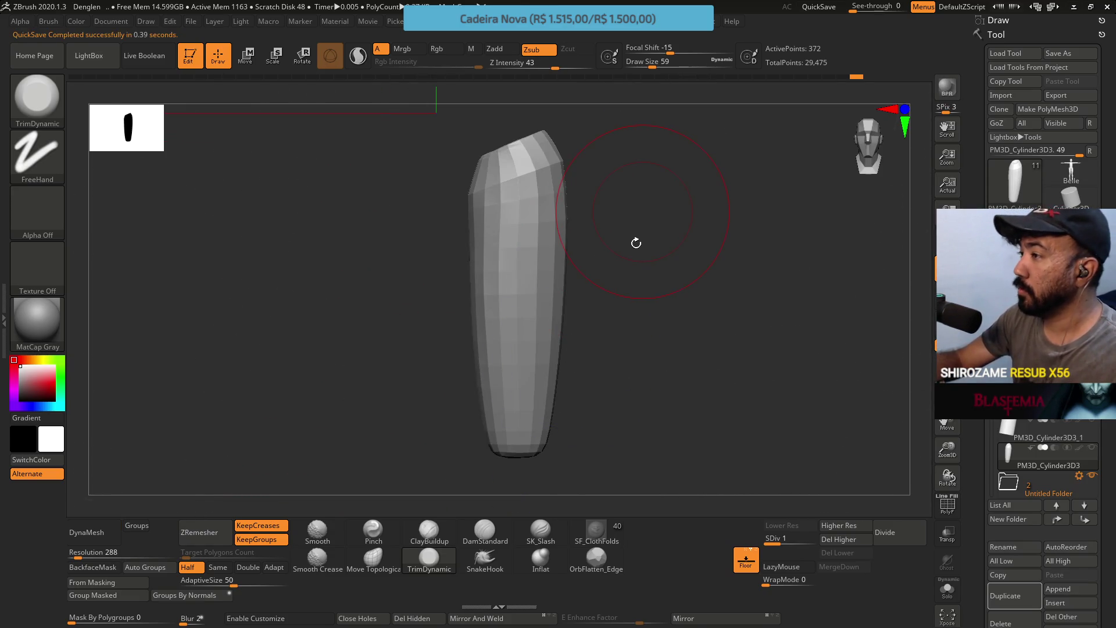
key("alt+Tab")
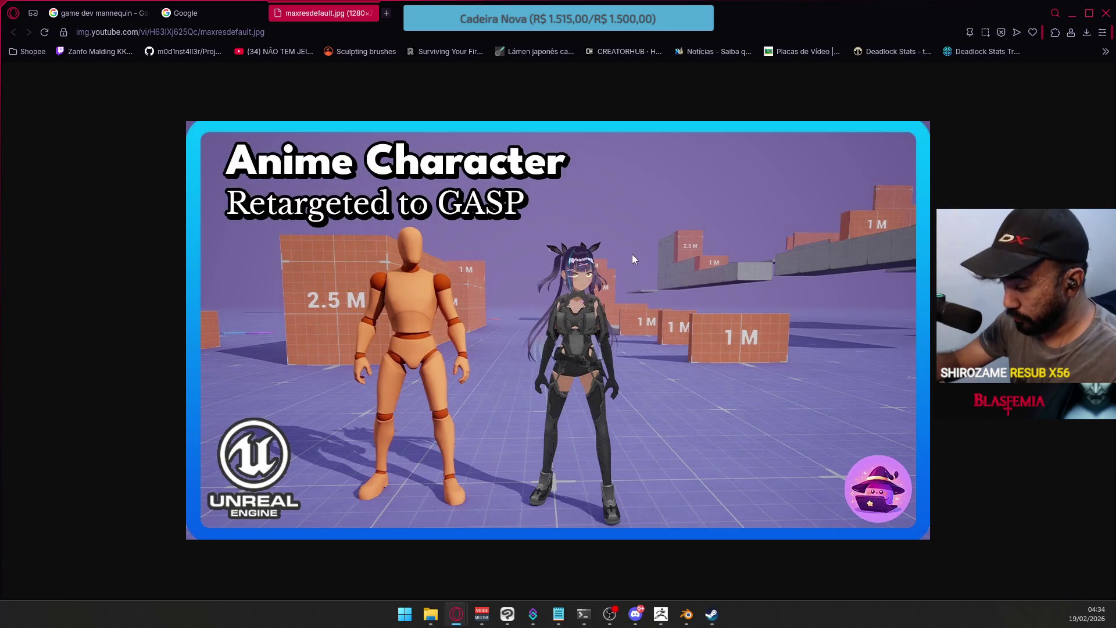
key("alt+Tab")
mouse_move(631, 228)
left_mouse_down()
mouse_move(584, 322)
mouse_move(587, 291)
mouse_move(585, 306)
left_mouse_up()
left_click(373, 532)
Set the Pinch brush to draw size 20, facing the rounded bottom end
key("s")
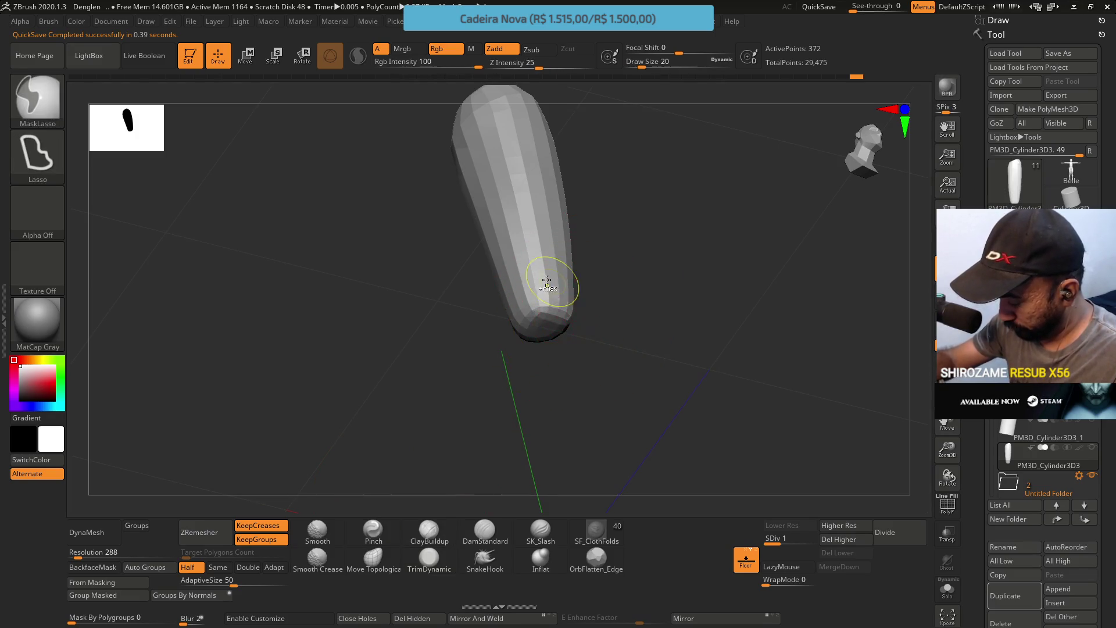
right_click_drag(549, 282, 548, 336, "ctrl")
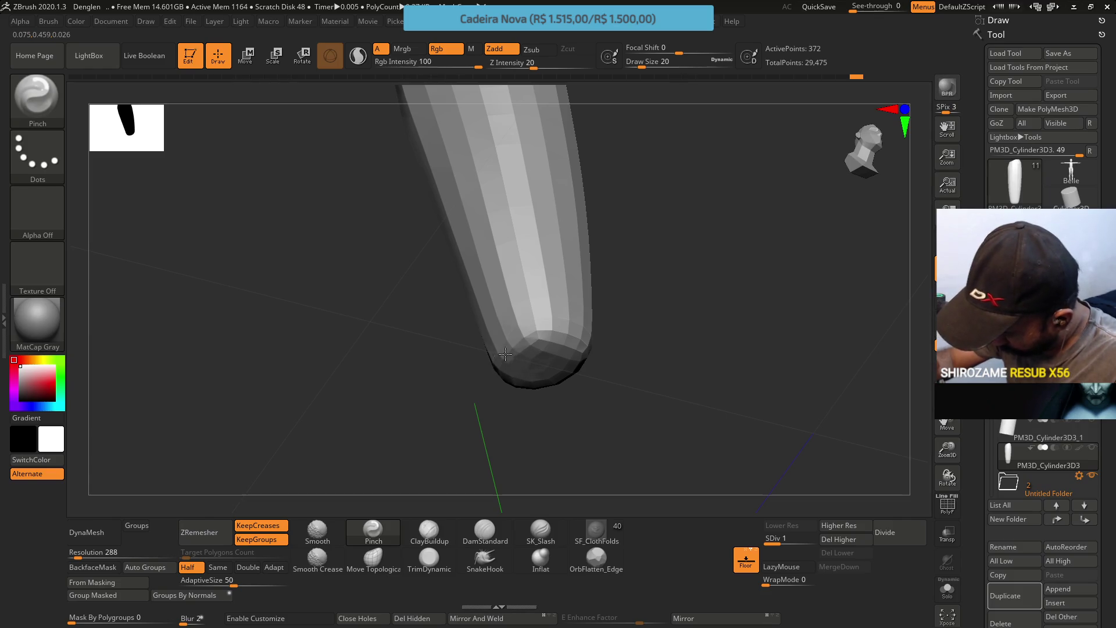
mouse_move(549, 329)
right_mouse_down()
mouse_move(622, 269)
mouse_move(546, 276)
right_mouse_up()
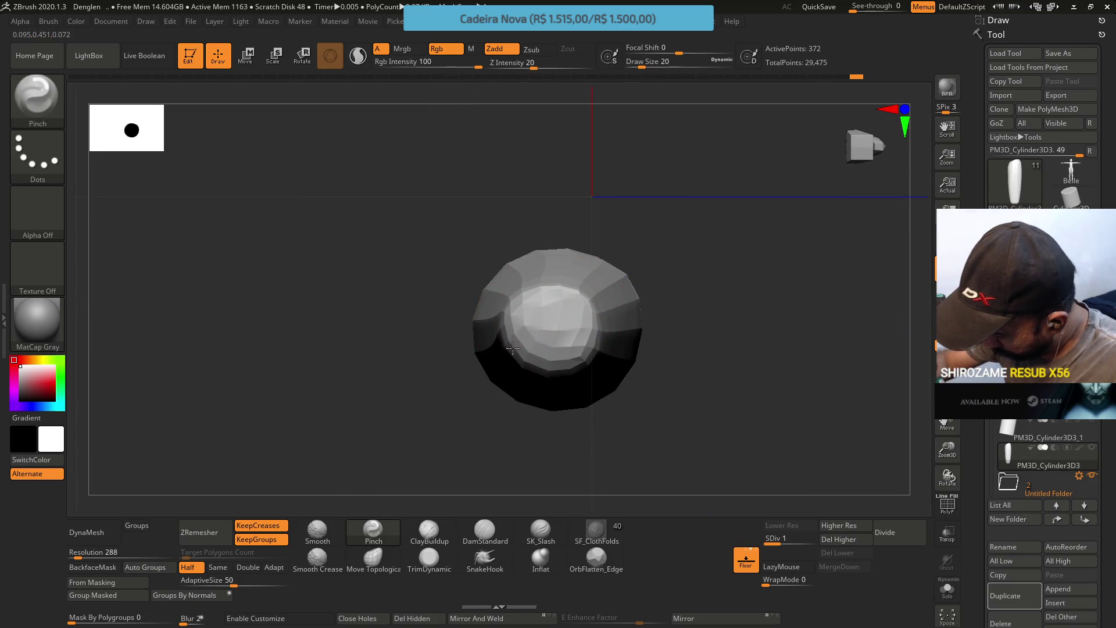
mouse_move(596, 318)
right_mouse_down()
mouse_move(568, 335)
mouse_move(581, 219)
mouse_move(568, 254)
mouse_move(435, 420)
mouse_move(410, 491)
right_mouse_up()
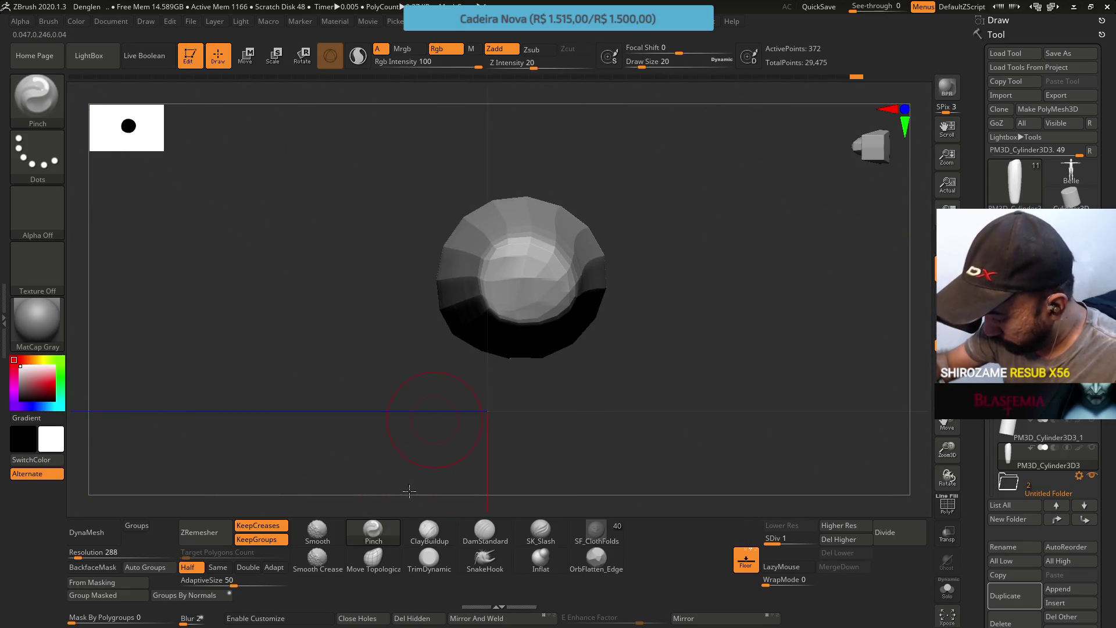
With Move Topological, pull the bottom tip down-left and even out its shape
left_click(373, 558)
left_click_drag(542, 273, 493, 319)
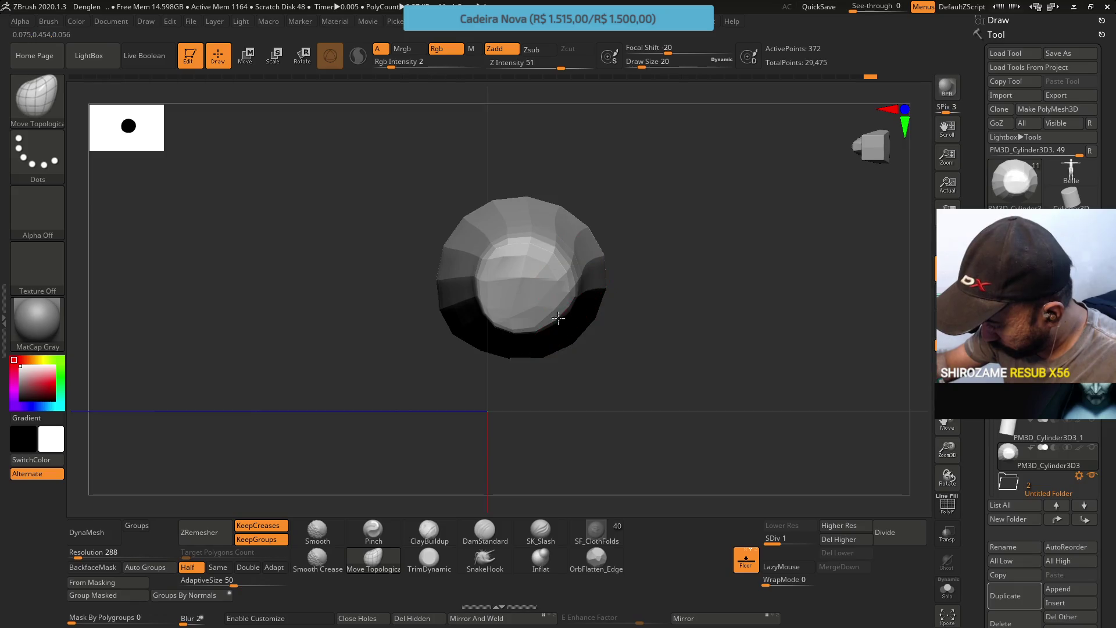
mouse_move(556, 255)
left_mouse_down()
mouse_move(528, 237)
mouse_move(499, 252)
mouse_move(523, 244)
mouse_move(512, 235)
mouse_move(551, 245)
mouse_move(514, 236)
left_mouse_up()
mouse_move(564, 280)
left_mouse_down()
mouse_move(595, 324)
mouse_move(558, 349)
mouse_move(551, 385)
mouse_move(448, 505)
left_mouse_up()
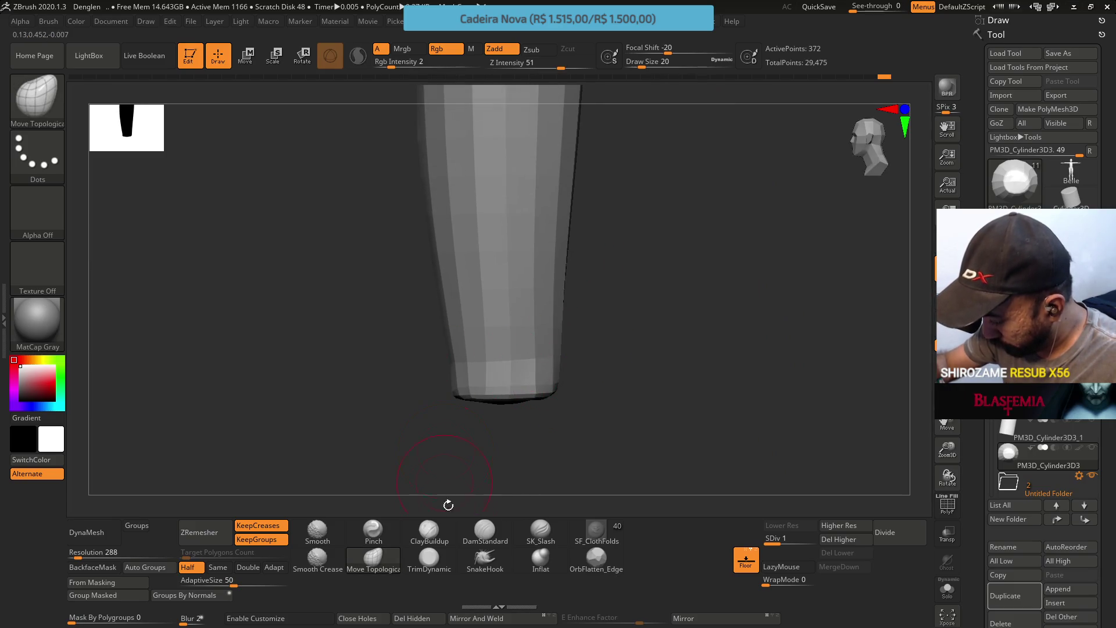
Select ClayBuildup and orbit around to check the lower end
left_click(437, 532)
mouse_move(715, 480)
left_mouse_down()
mouse_move(459, 342)
mouse_move(479, 319)
left_mouse_up()
mouse_move(443, 380)
left_mouse_down()
mouse_move(383, 349)
mouse_move(277, 324)
mouse_move(440, 330)
mouse_move(429, 346)
left_mouse_up()
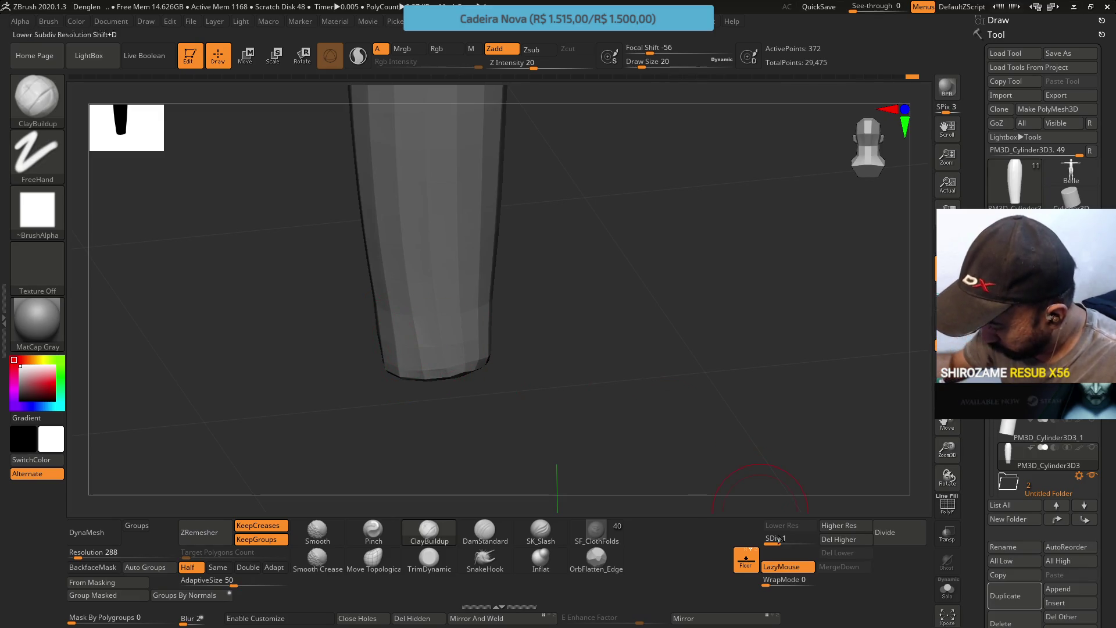
Step up to subdivision level 2 and build up clay around the cylinder's lower end
key("d")
mouse_move(523, 291)
left_mouse_down()
mouse_move(439, 272)
mouse_move(438, 327)
mouse_move(393, 361)
left_mouse_up()
left_click_drag(474, 348, 385, 315)
mouse_move(465, 319)
right_mouse_down()
mouse_move(481, 331)
mouse_move(470, 239)
right_mouse_up()
left_click_drag(474, 337, 501, 346)
right_click_drag(466, 347, 461, 319)
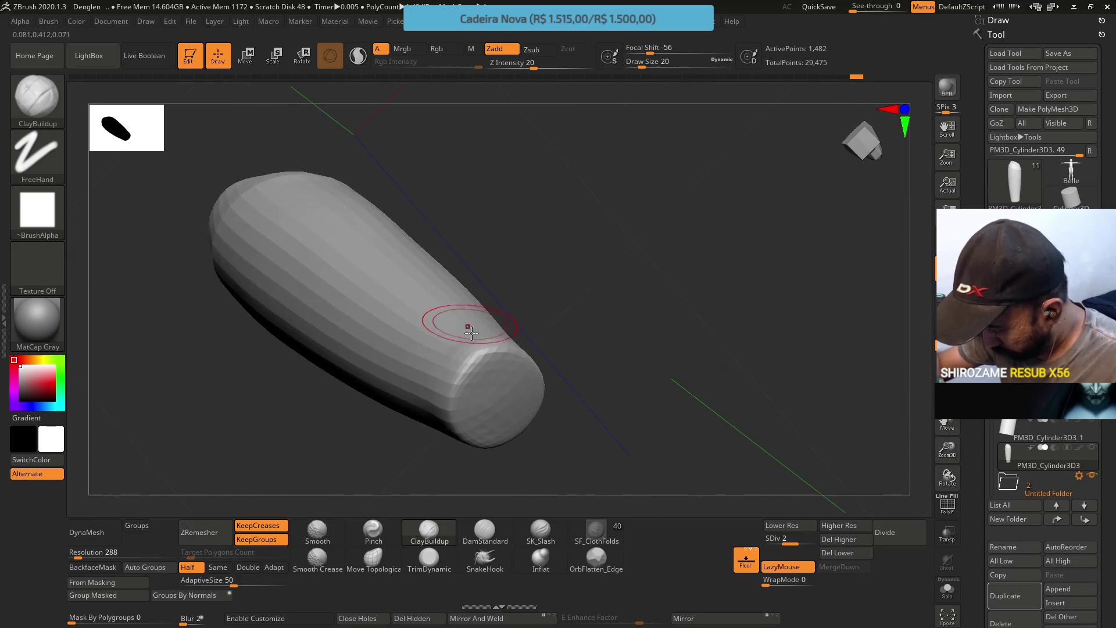
left_click_drag(451, 347, 439, 348)
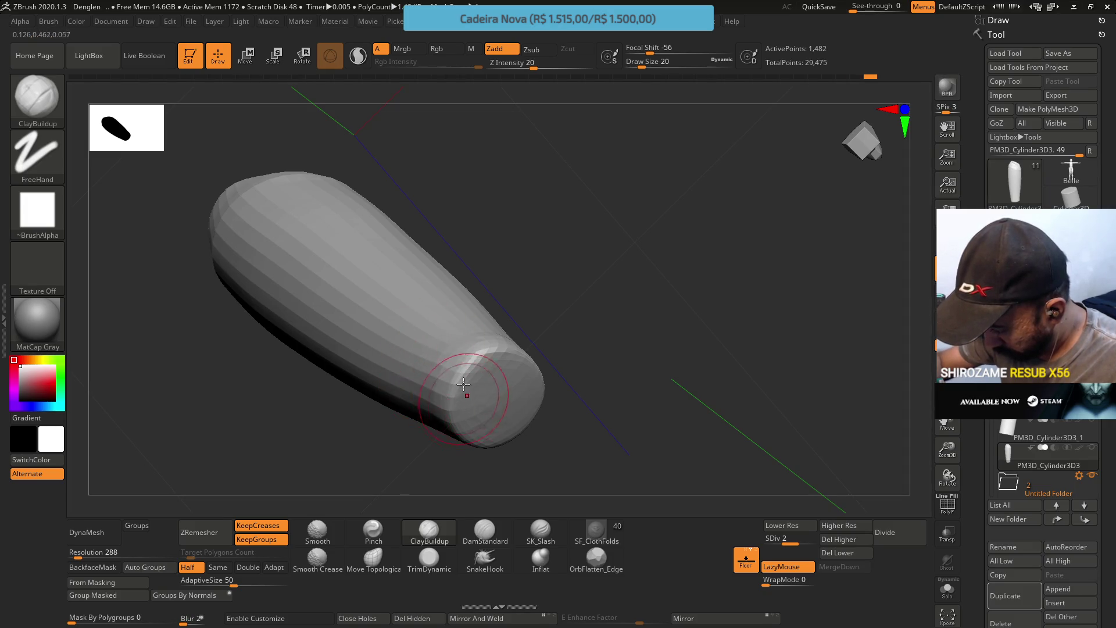
right_click_drag(463, 385, 445, 421)
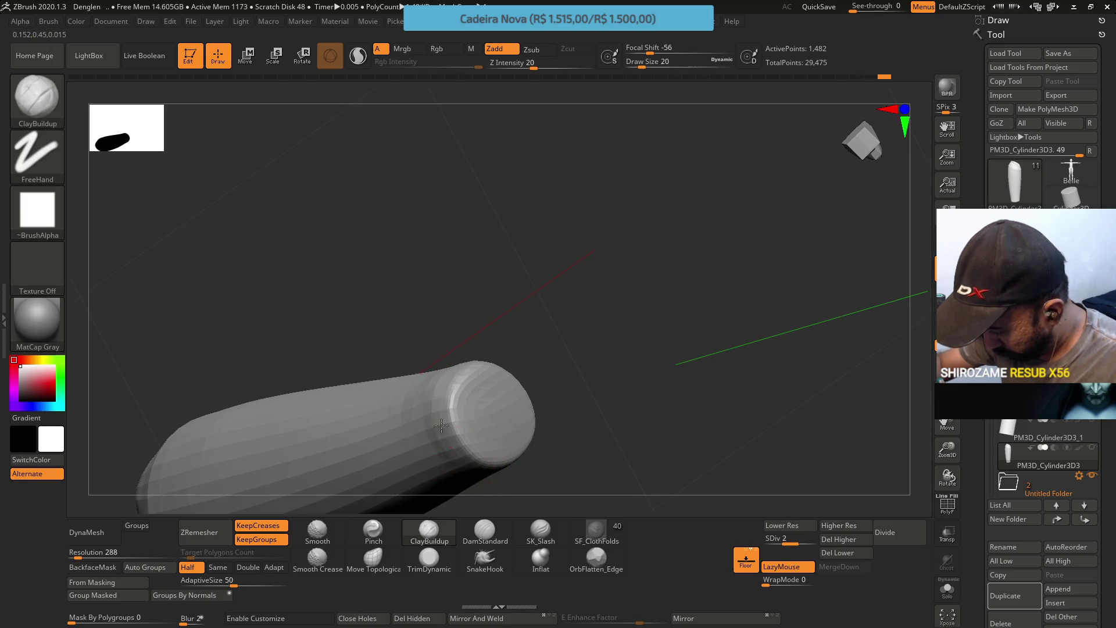
Select the trim brush and inspect the cylinder's end from several angles
left_click(442, 560)
mouse_move(453, 401)
right_mouse_down()
mouse_move(496, 340)
mouse_move(487, 312)
right_mouse_up()
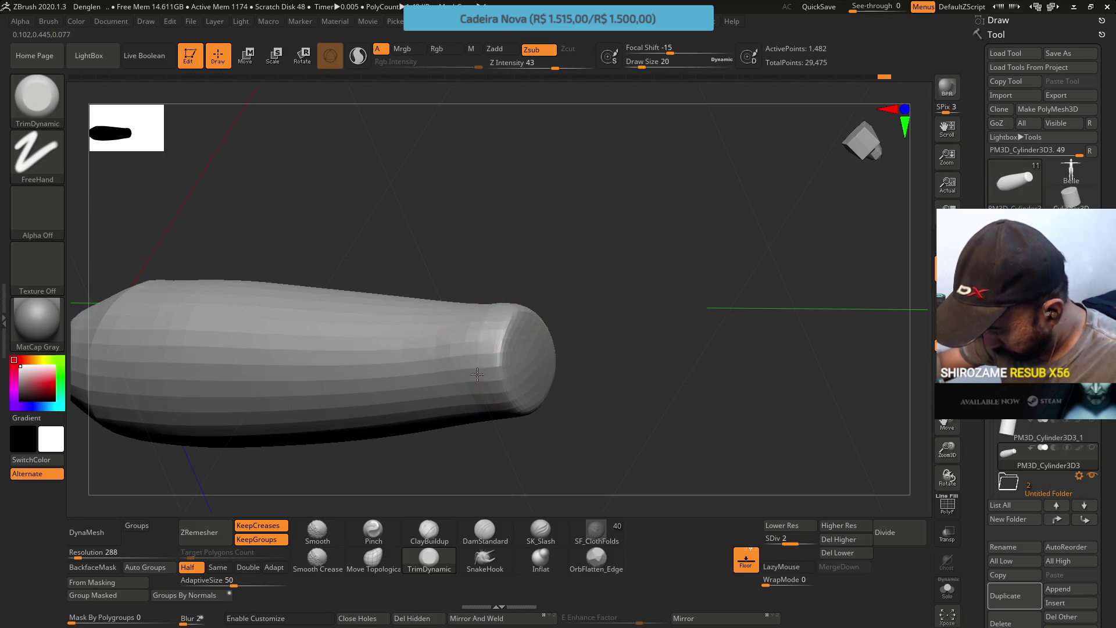
mouse_move(498, 333)
right_mouse_down()
mouse_move(492, 379)
mouse_move(533, 424)
mouse_move(575, 434)
mouse_move(558, 381)
right_mouse_up()
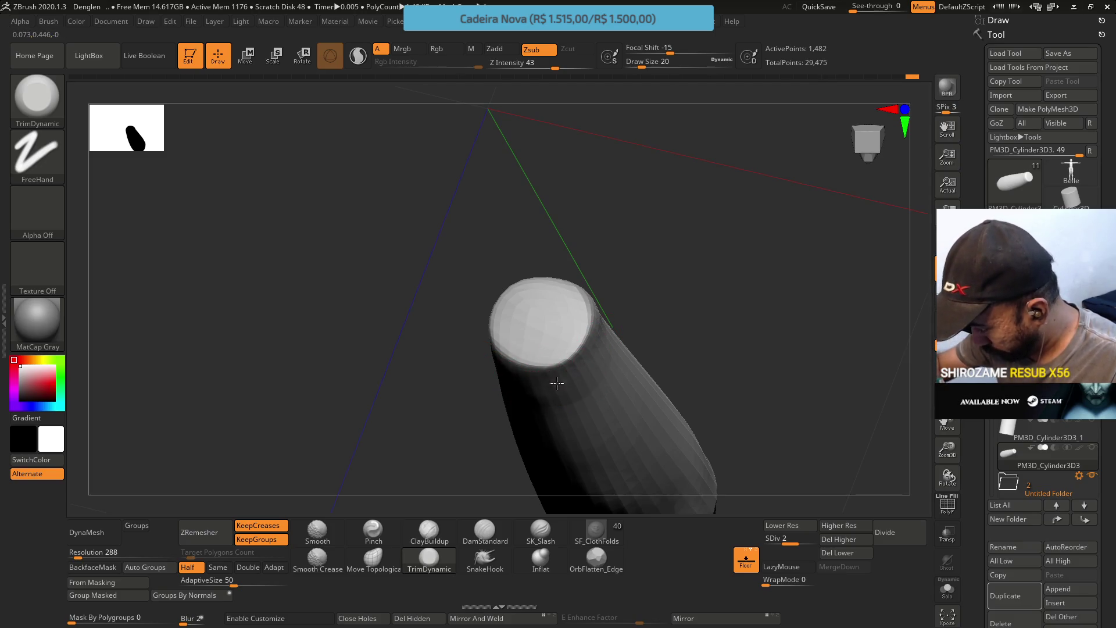
right_click_drag(625, 323, 599, 349)
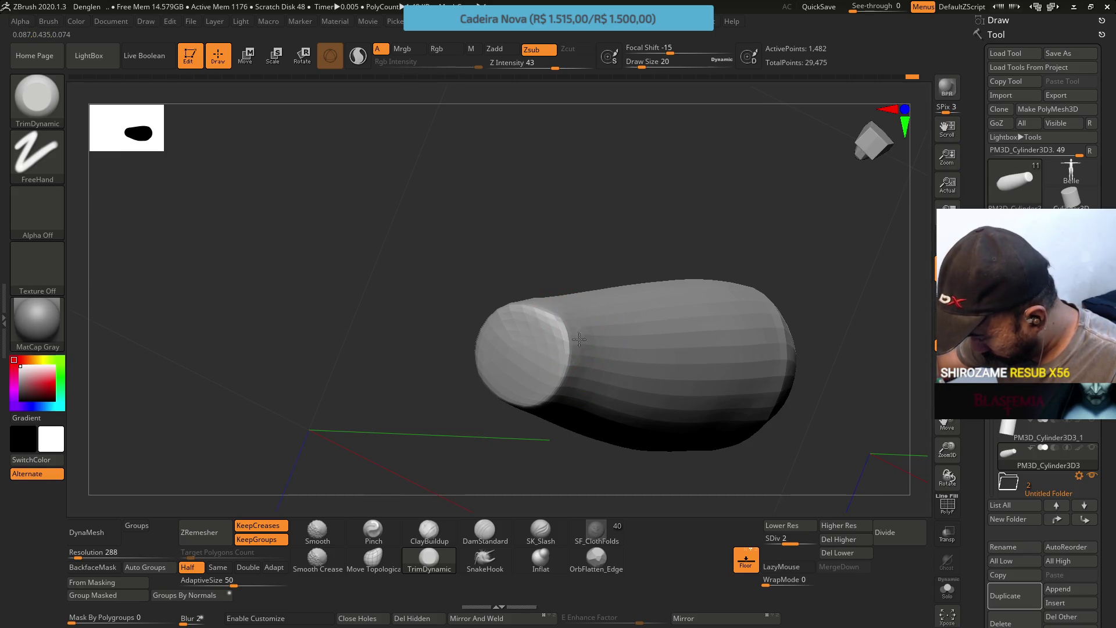
right_click_drag(532, 340, 549, 324)
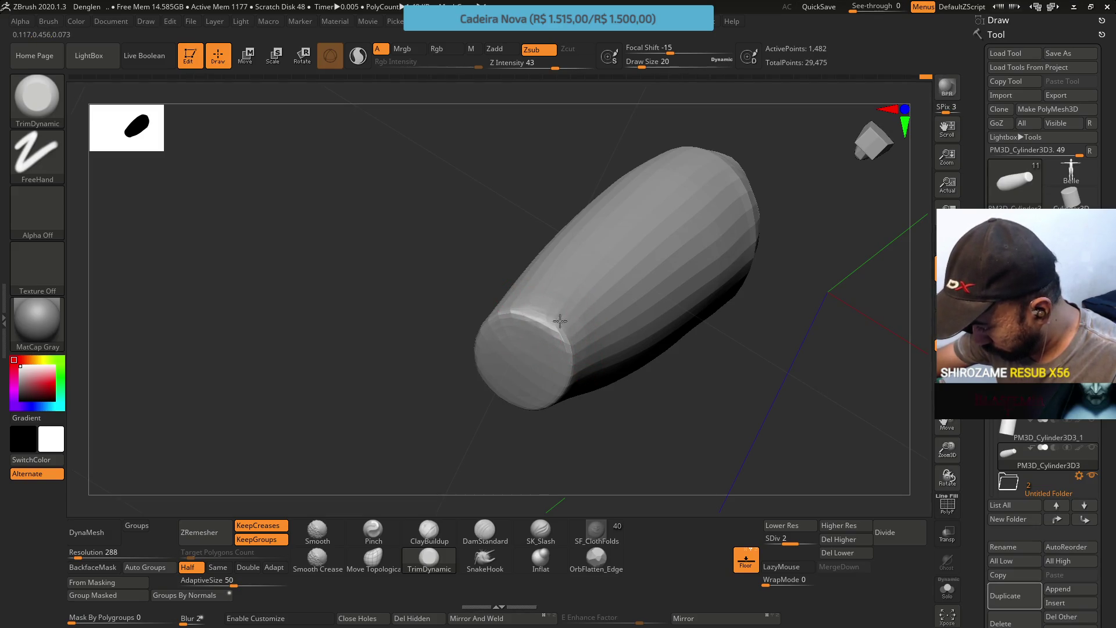
right_click_drag(552, 305, 491, 249)
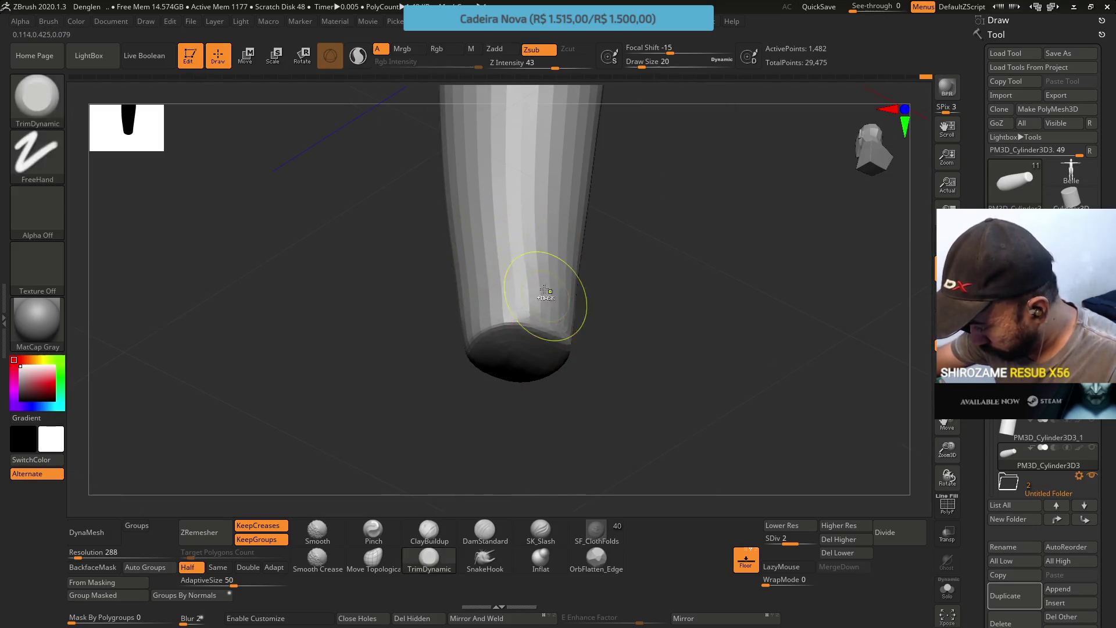
right_click_drag(529, 286, 547, 316)
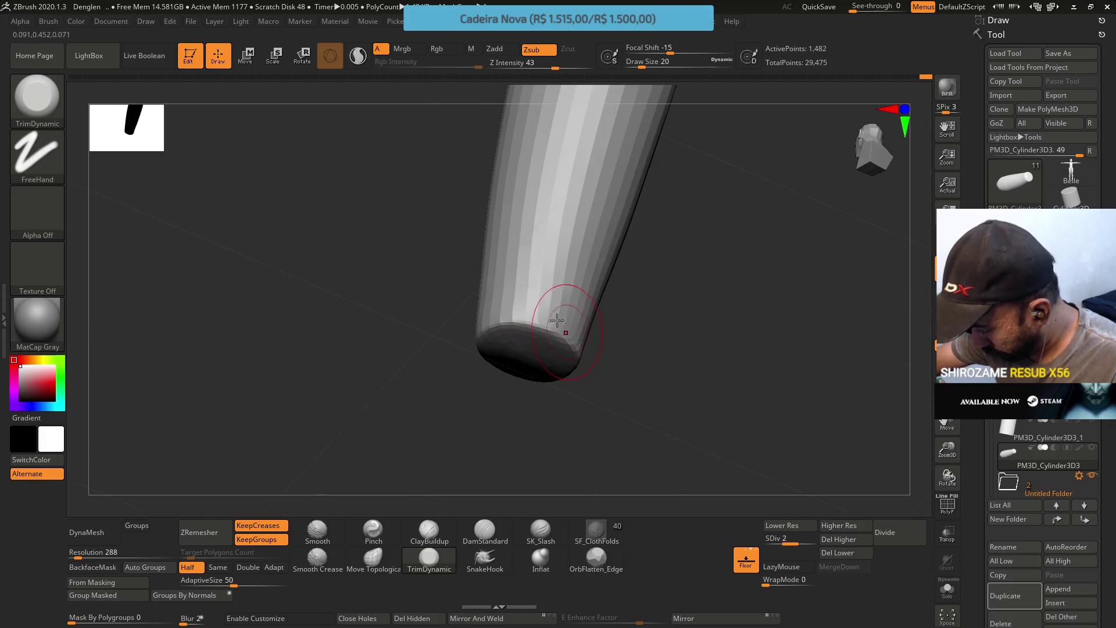
Select Pinch at draw size 11 and turn the cylinder's end toward the view
left_click(373, 530)
key("s")
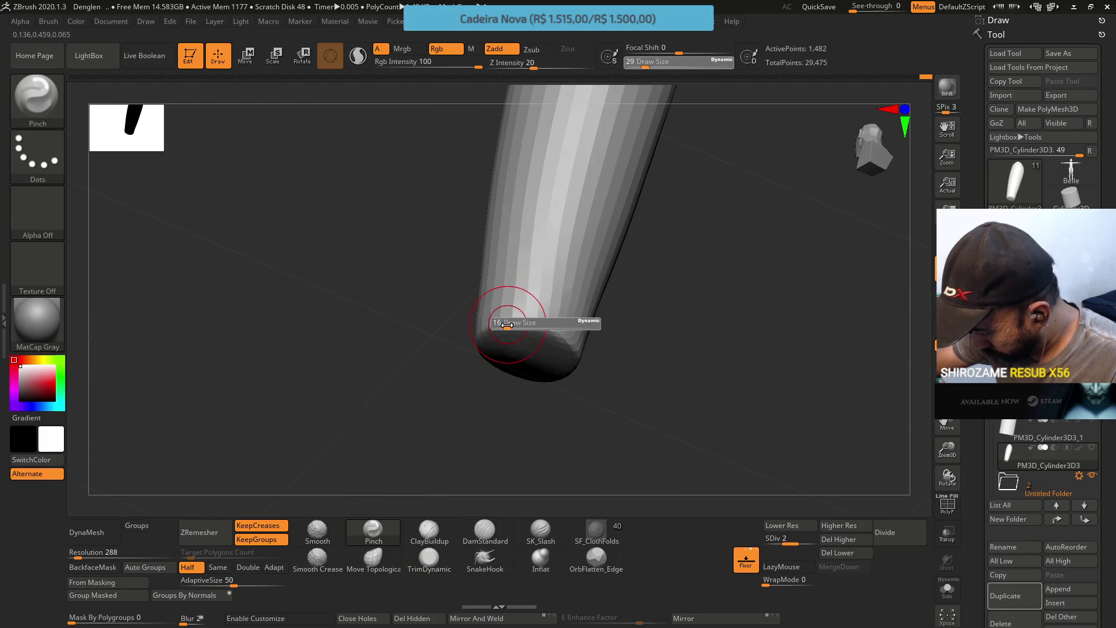
left_click_drag(507, 325, 503, 325)
right_click_drag(505, 317, 494, 278)
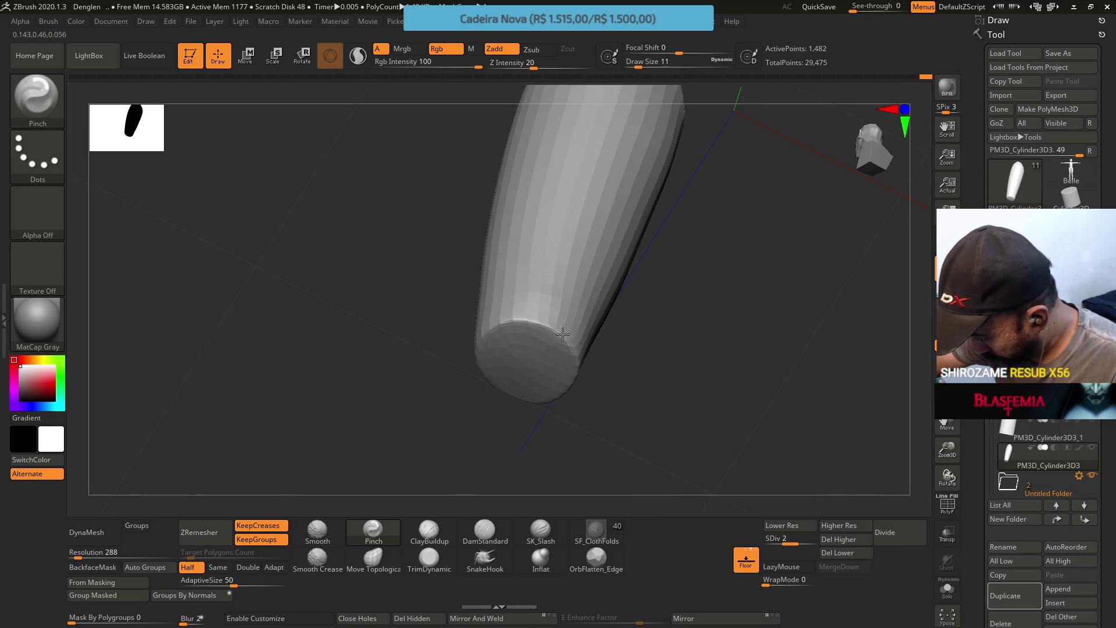
right_click_drag(537, 338, 568, 348)
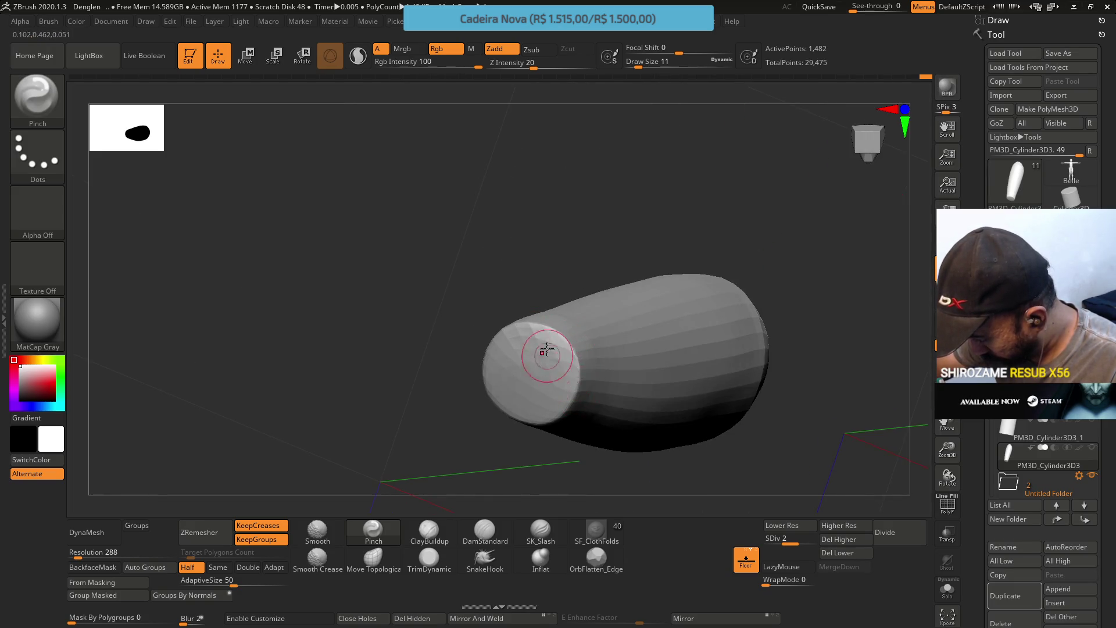
right_click_drag(536, 348, 529, 361)
mouse_move(539, 415)
right_mouse_down()
mouse_move(516, 374)
mouse_move(419, 465)
right_mouse_up()
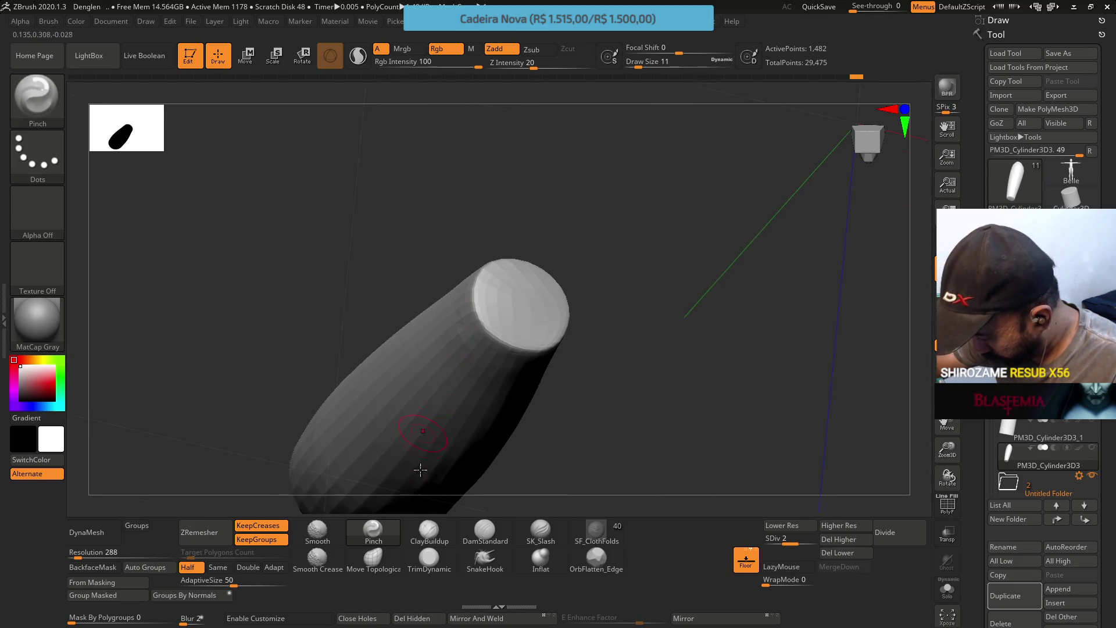
Select ClayBuildup at draw size 16 and drop the mesh to subdivision level 1
key("b")
key("c")
key("b")
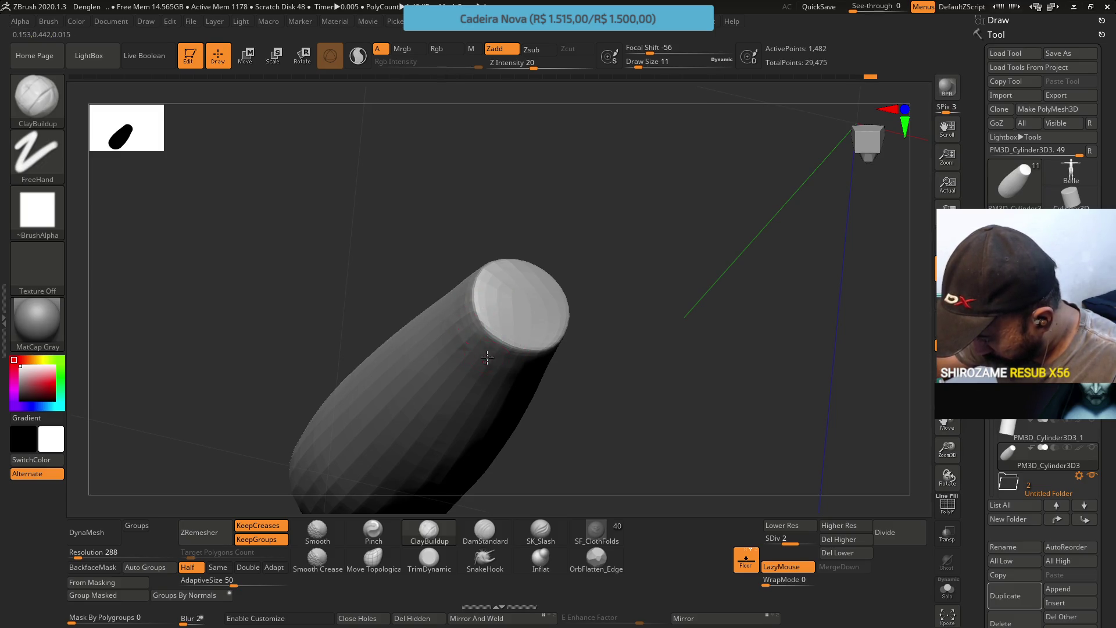
right_click_drag(487, 357, 526, 331)
key("s")
left_click(523, 365)
left_click_drag(783, 540, 766, 540)
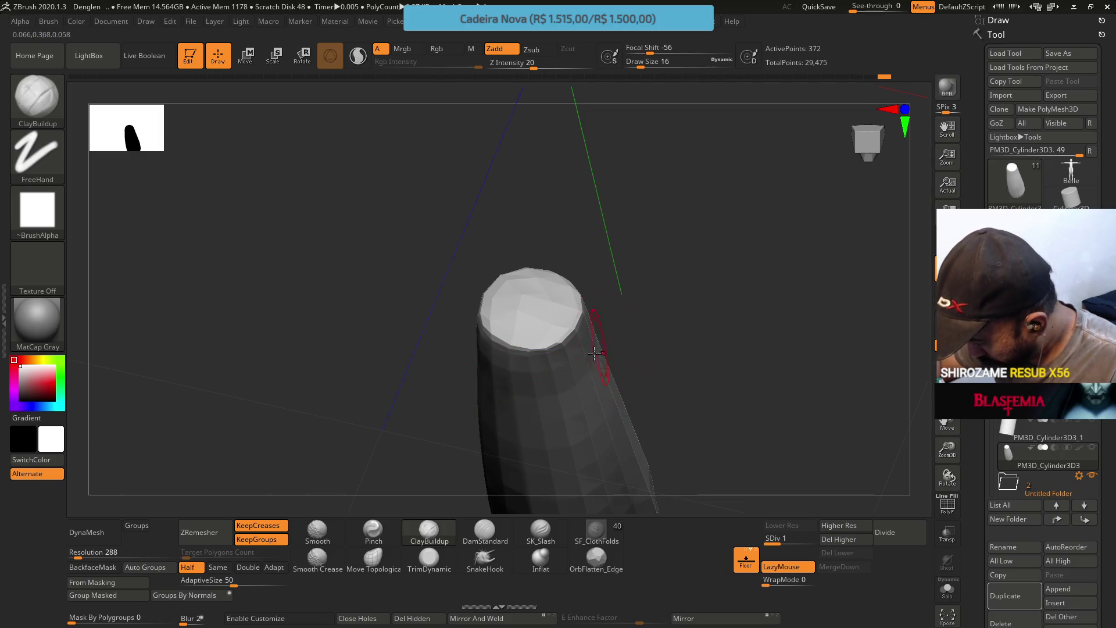
Switch to Move Topological (B-M-T) and inspect the bottom cap, framing the whole model
mouse_move(594, 353)
right_mouse_down()
mouse_move(602, 341)
mouse_move(605, 401)
mouse_move(601, 242)
mouse_move(602, 368)
mouse_move(597, 337)
mouse_move(593, 370)
right_mouse_up()
key("b")
key("m")
key("t")
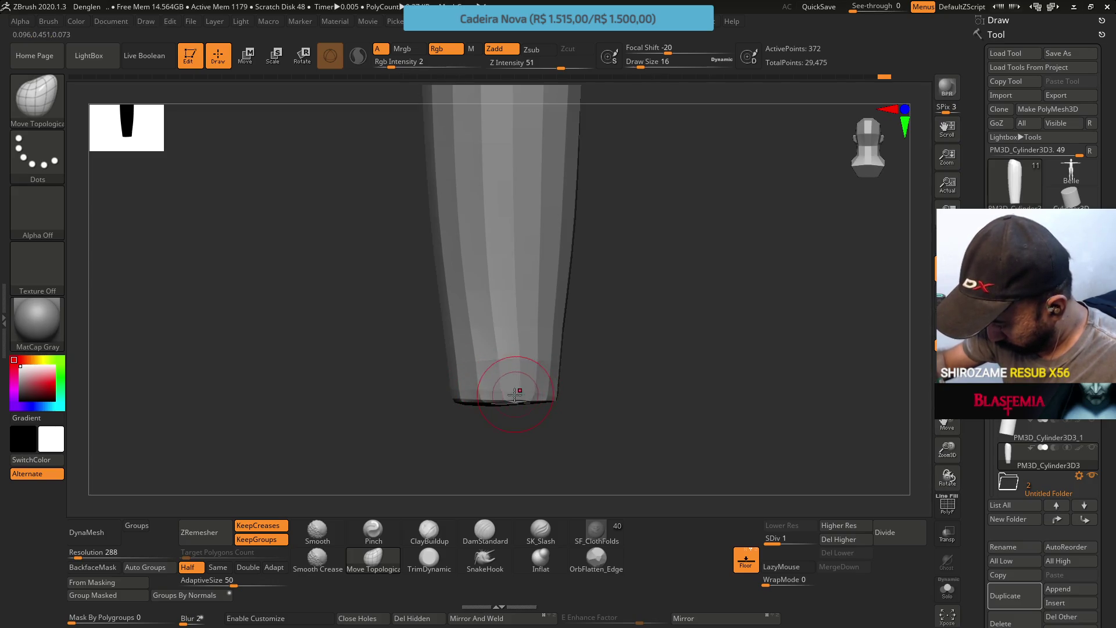
mouse_move(504, 385)
right_mouse_down()
mouse_move(583, 326)
mouse_move(608, 344)
mouse_move(610, 314)
right_mouse_up()
right_click_drag(515, 405, 522, 391)
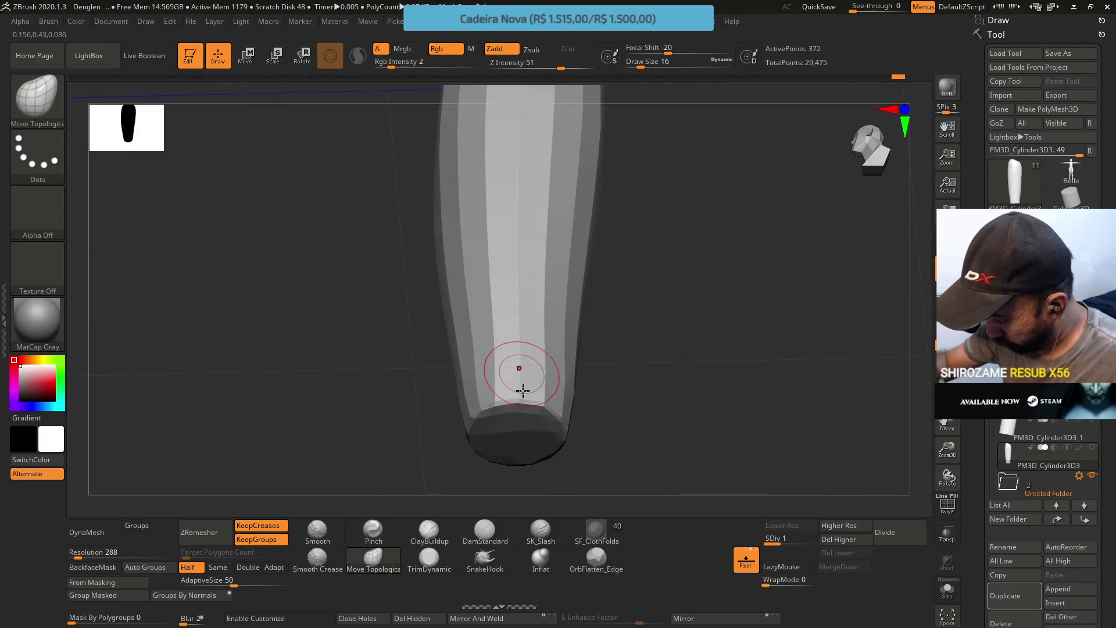
mouse_move(523, 447)
right_mouse_down()
mouse_move(531, 332)
mouse_move(515, 403)
mouse_move(558, 349)
mouse_move(597, 323)
mouse_move(585, 354)
mouse_move(598, 361)
mouse_move(650, 331)
mouse_move(601, 341)
mouse_move(595, 309)
mouse_move(594, 372)
mouse_move(455, 333)
mouse_move(486, 297)
mouse_move(454, 341)
mouse_move(511, 354)
right_mouse_up()
key("f")
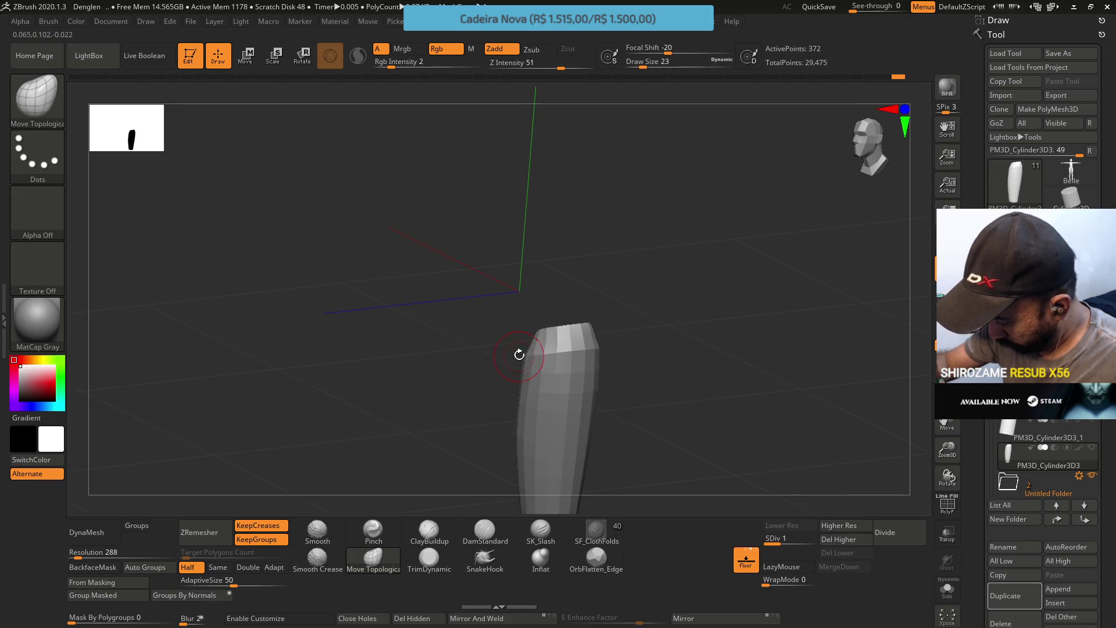
Set the brush to draw size 37 with the thigh upright and centred in view
mouse_move(500, 293)
right_mouse_down()
mouse_move(530, 347)
mouse_move(576, 391)
mouse_move(558, 424)
mouse_move(517, 315)
right_mouse_up()
right_click_drag(528, 386, 528, 236, "alt")
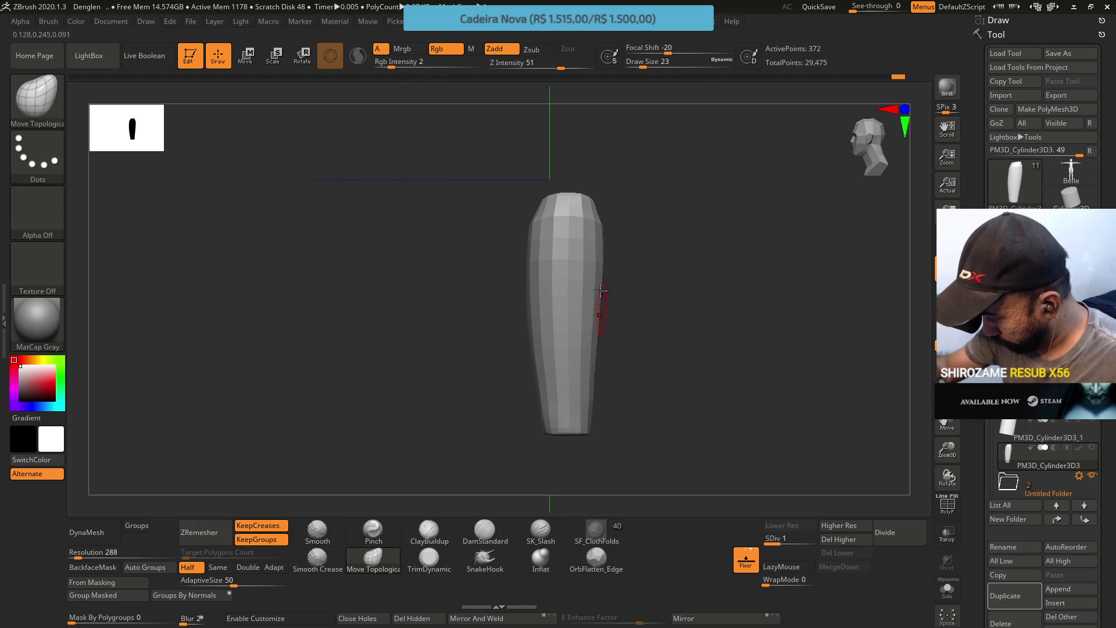
key("s")
left_click_drag(614, 384, 596, 390)
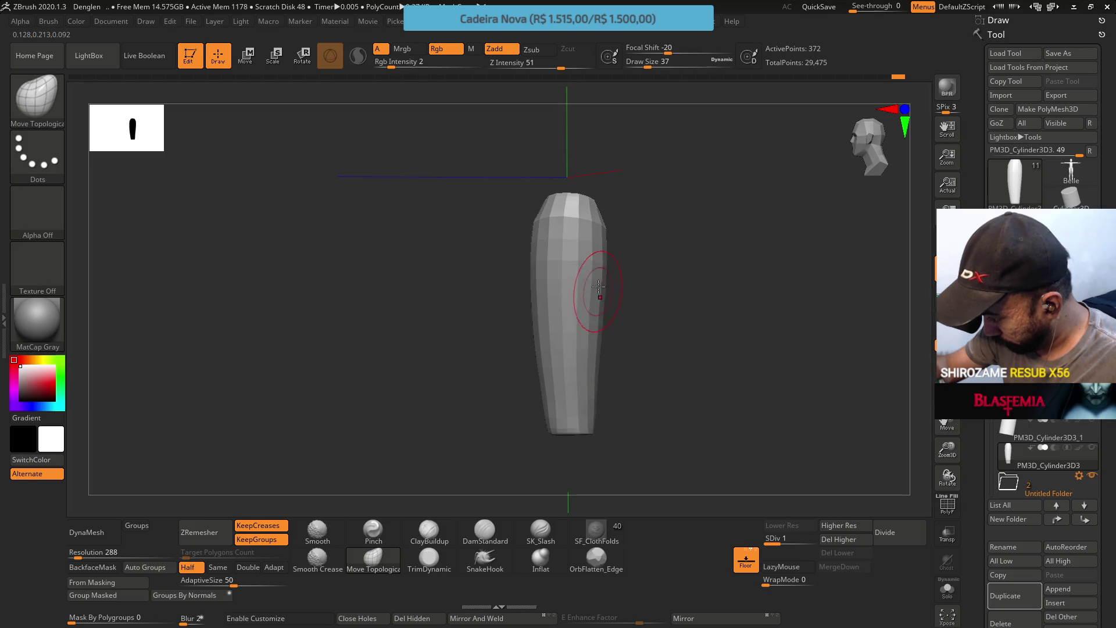
left_click_drag(604, 267, 624, 259)
mouse_move(604, 168)
left_mouse_down()
mouse_move(594, 250)
mouse_move(631, 250)
mouse_move(673, 229)
mouse_move(581, 260)
mouse_move(505, 241)
mouse_move(599, 242)
mouse_move(598, 229)
mouse_move(579, 280)
mouse_move(573, 261)
mouse_move(526, 256)
mouse_move(510, 276)
mouse_move(593, 259)
mouse_move(583, 250)
left_mouse_up()
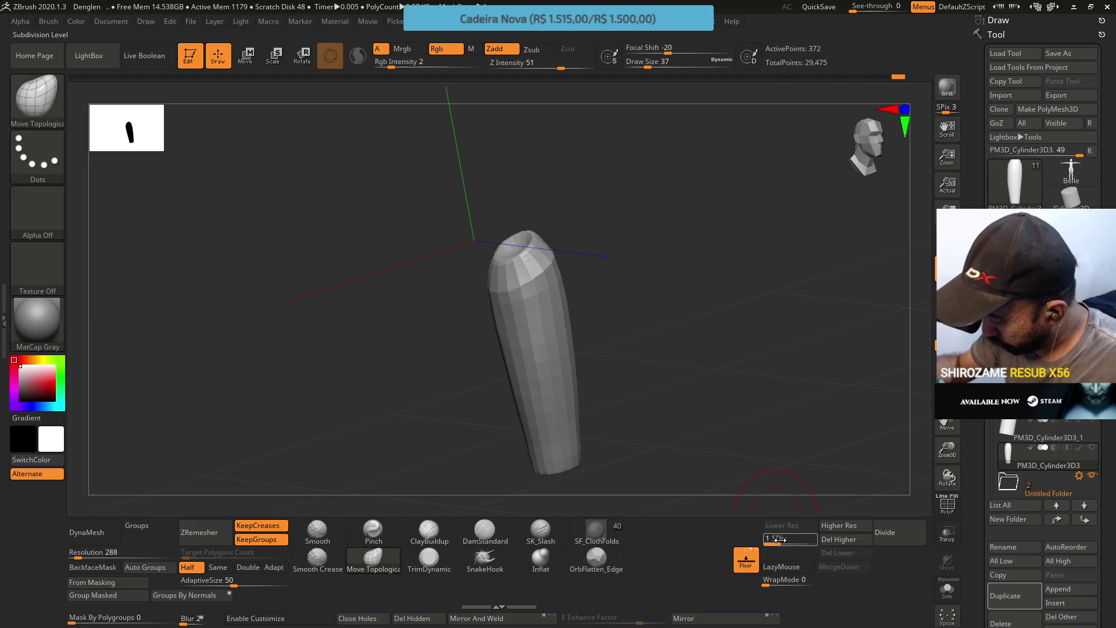
Raise the thigh to subdivision level 3, viewed in three-quarter
key("d")
mouse_move(713, 384)
left_mouse_down()
mouse_move(638, 332)
mouse_move(618, 302)
left_mouse_up()
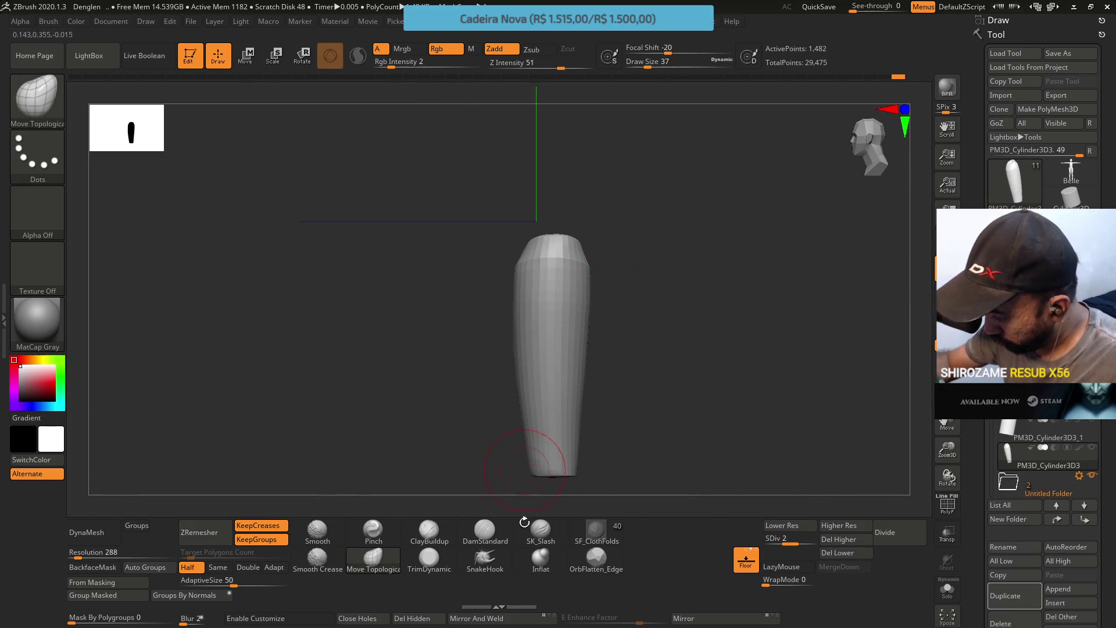
key("d")
mouse_move(556, 278)
right_mouse_down()
mouse_move(608, 304)
mouse_move(639, 286)
mouse_move(640, 321)
mouse_move(612, 336)
right_mouse_up()
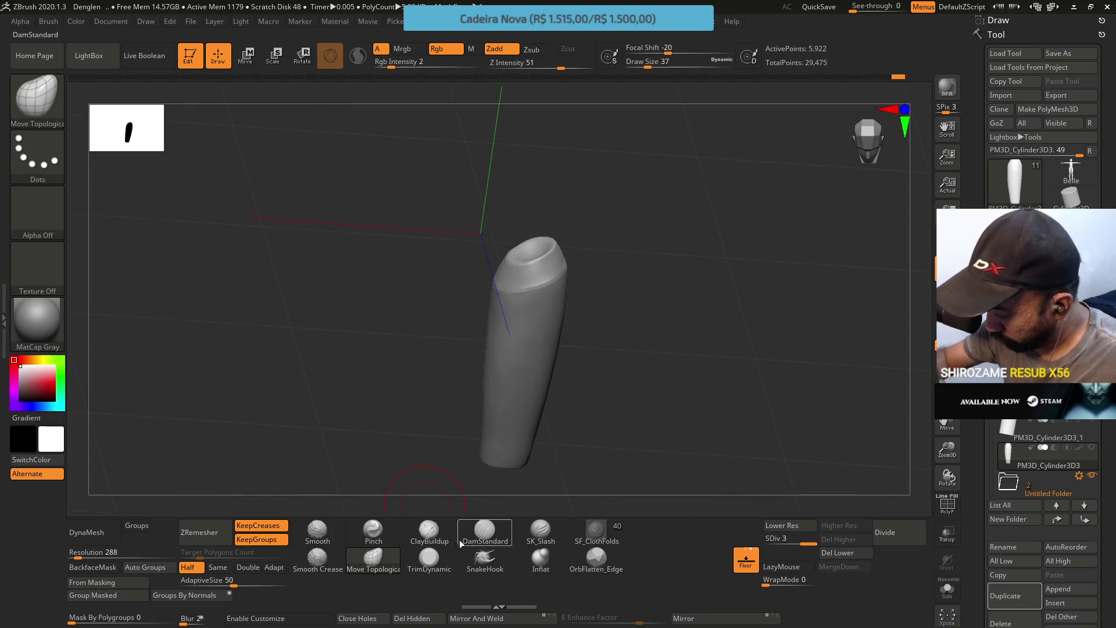
Choose DamStandard, then TrimDynamic, zoomed in on the thigh's top
key("ctrl")
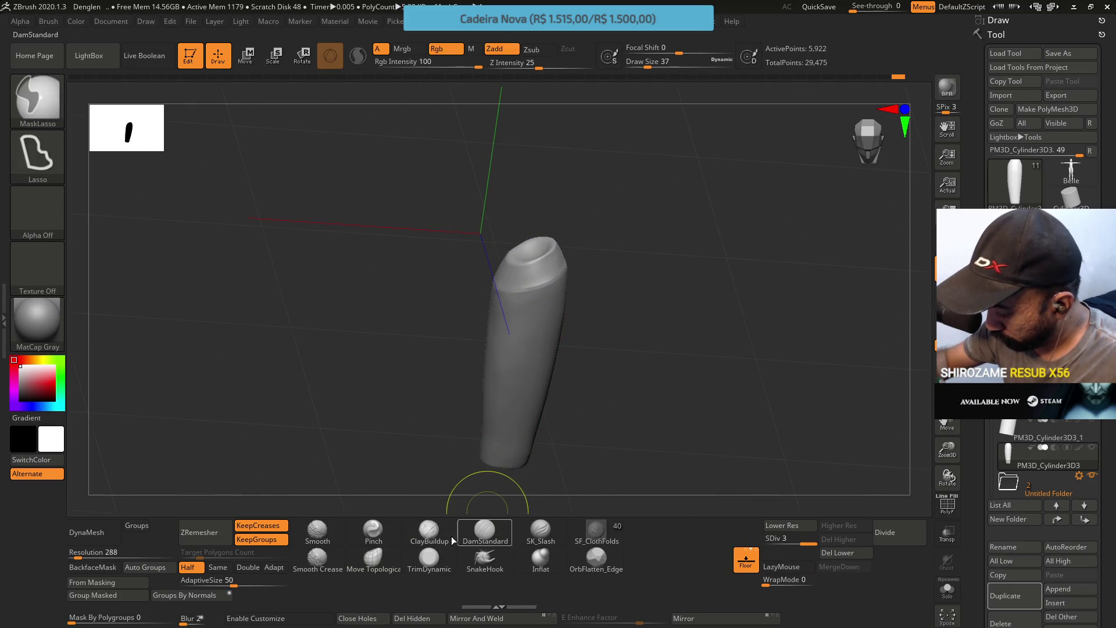
left_click(452, 538)
right_click_drag(461, 341, 520, 375, "ctrl")
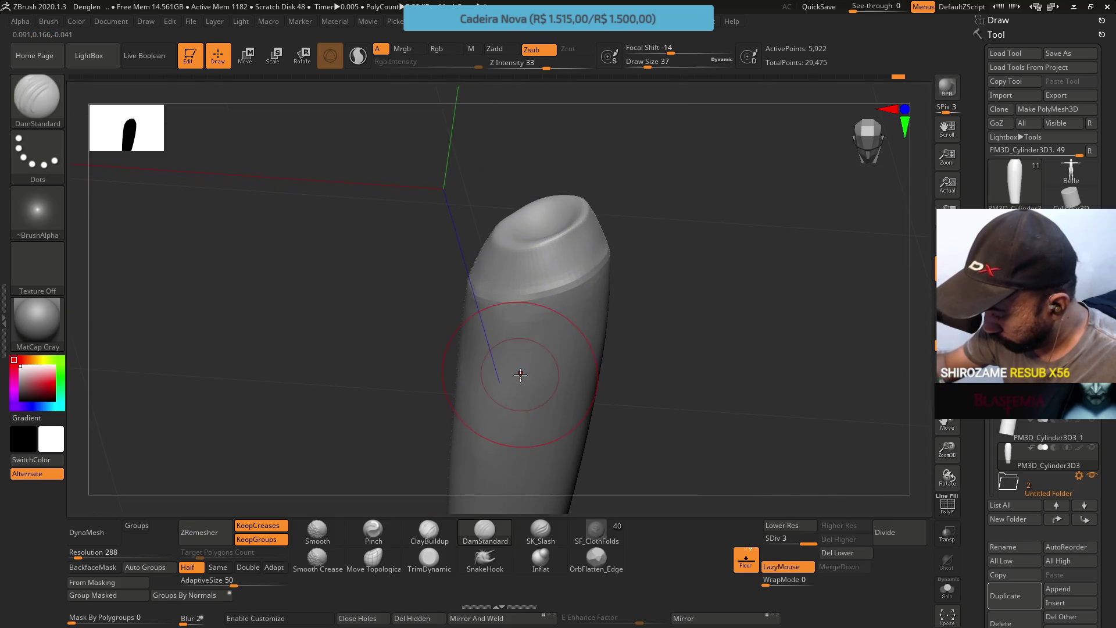
left_click(429, 558)
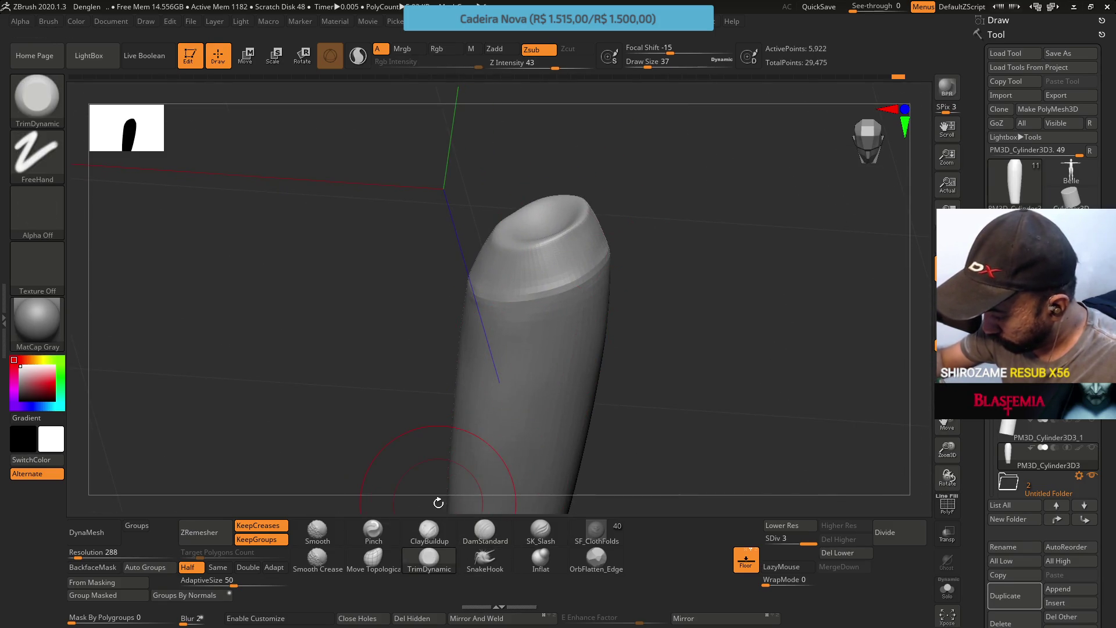
key("ctrl")
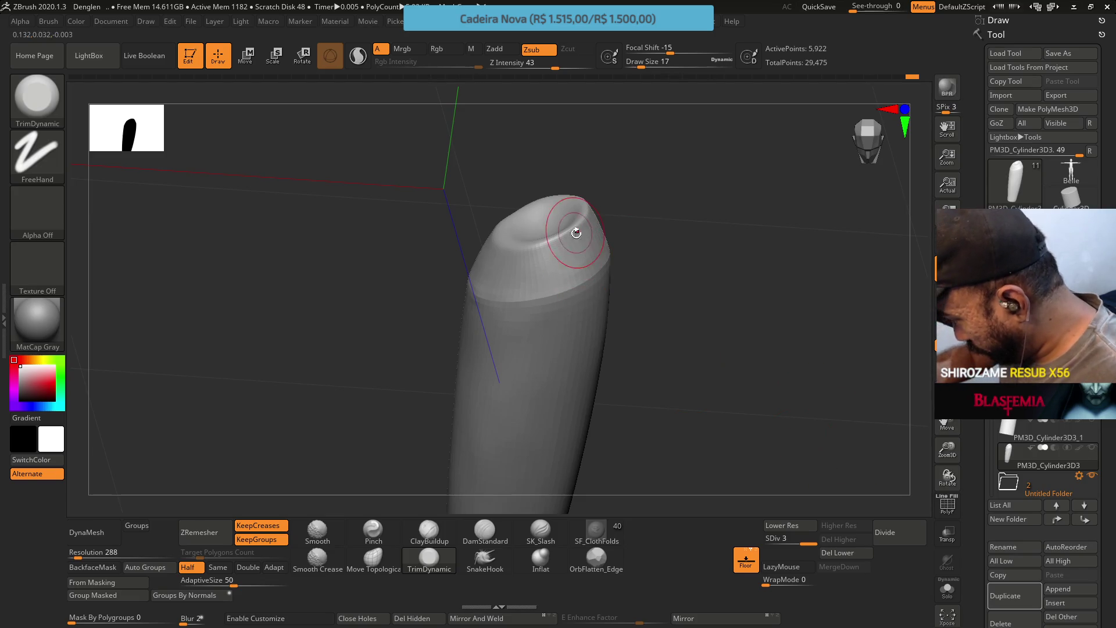
Trim around the hollow top cap while rotating, then drop to subdivision level 2
left_click_drag(568, 269, 423, 223)
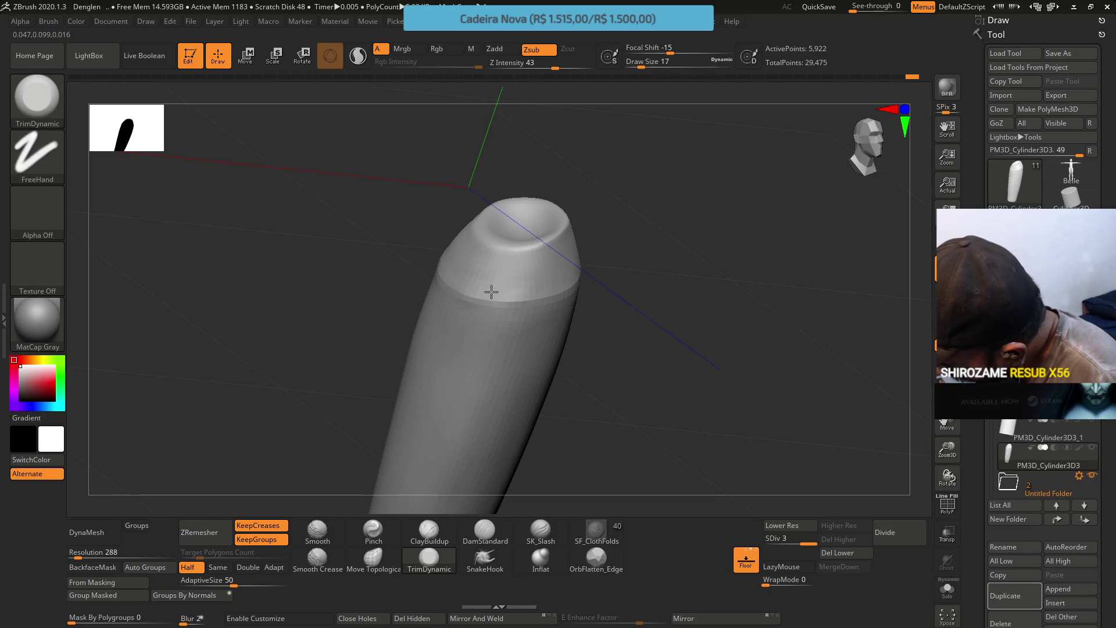
left_click_drag(434, 262, 409, 213)
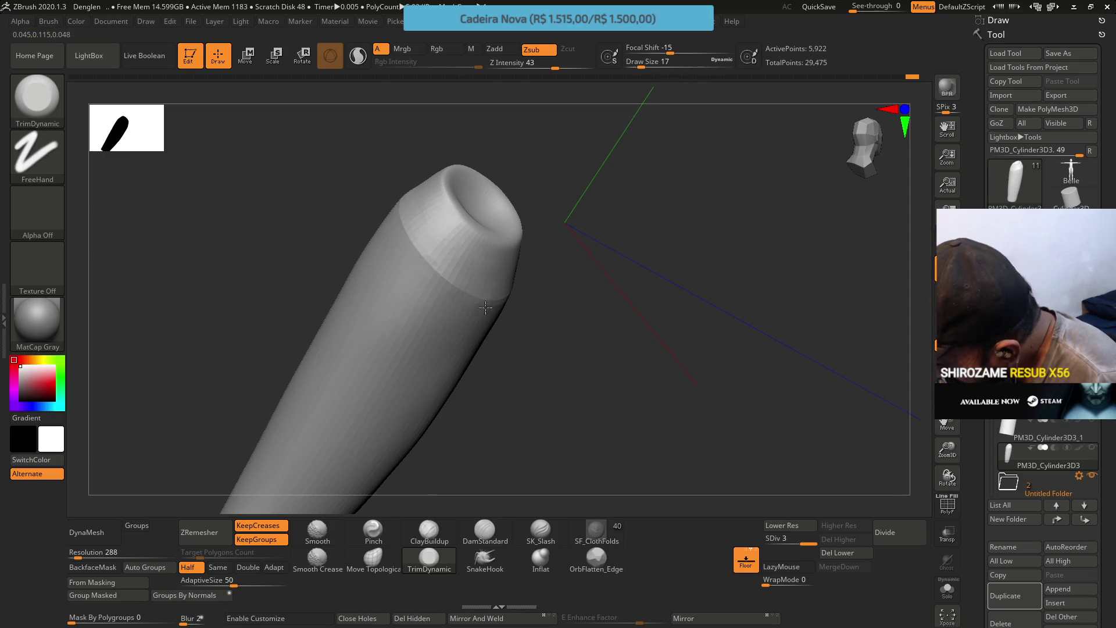
right_click_drag(485, 306, 511, 294)
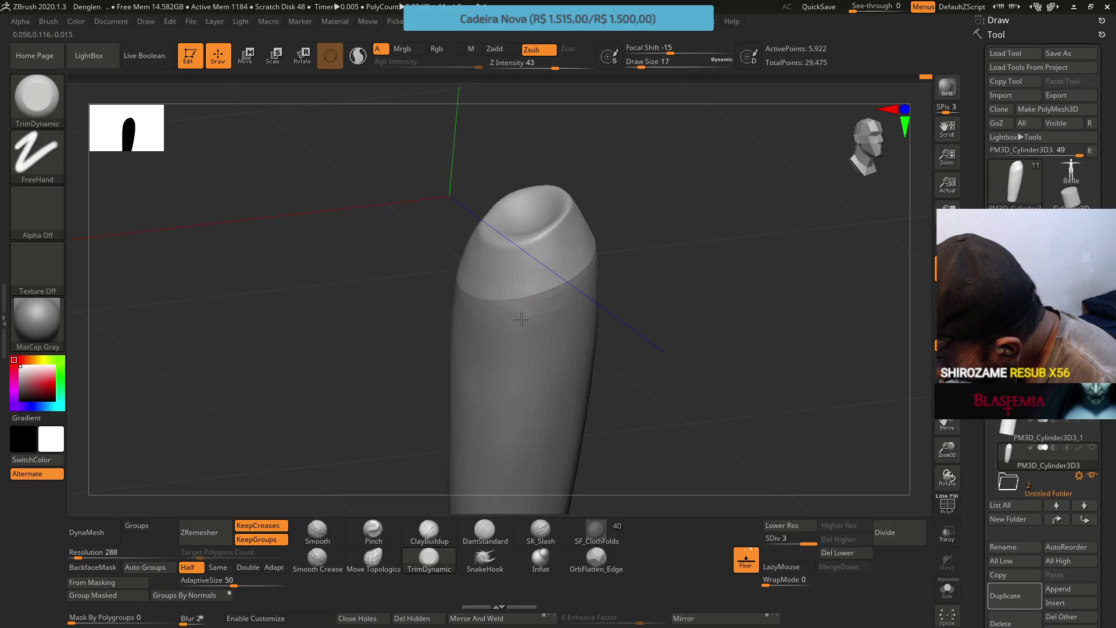
right_click_drag(545, 320, 598, 287)
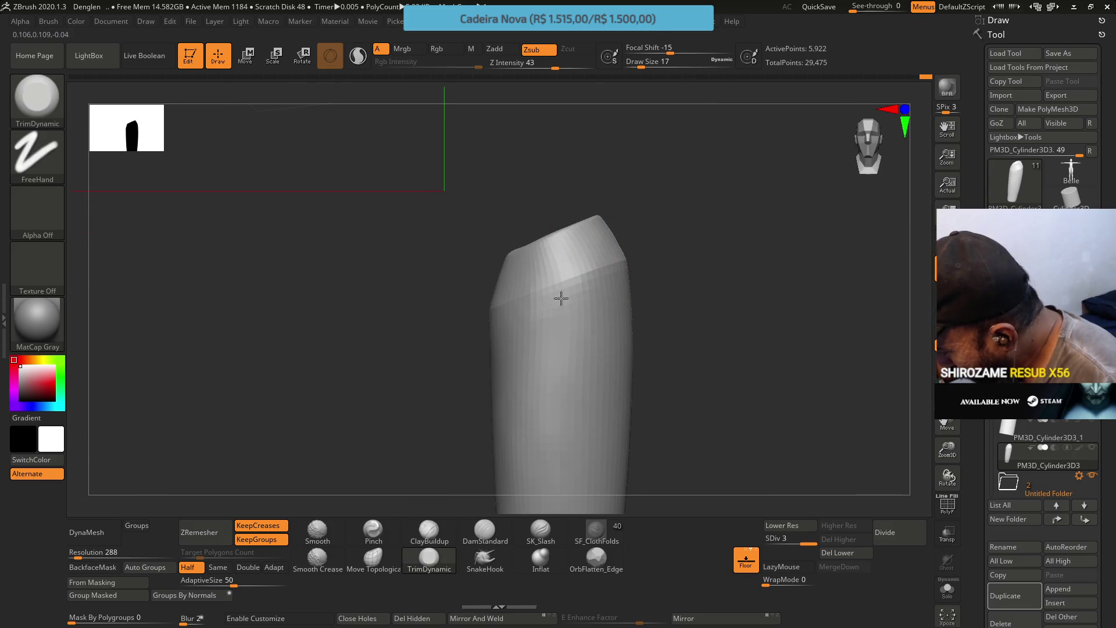
right_click_drag(633, 269, 635, 183, "ctrl")
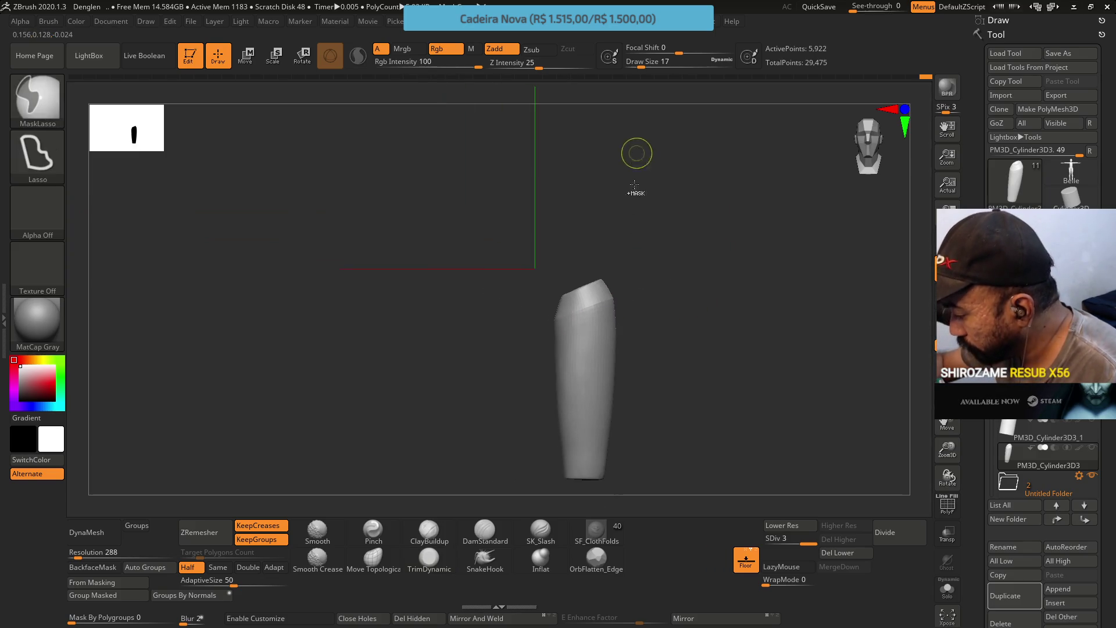
right_click_drag(636, 296, 625, 361)
left_click_drag(807, 541, 793, 542)
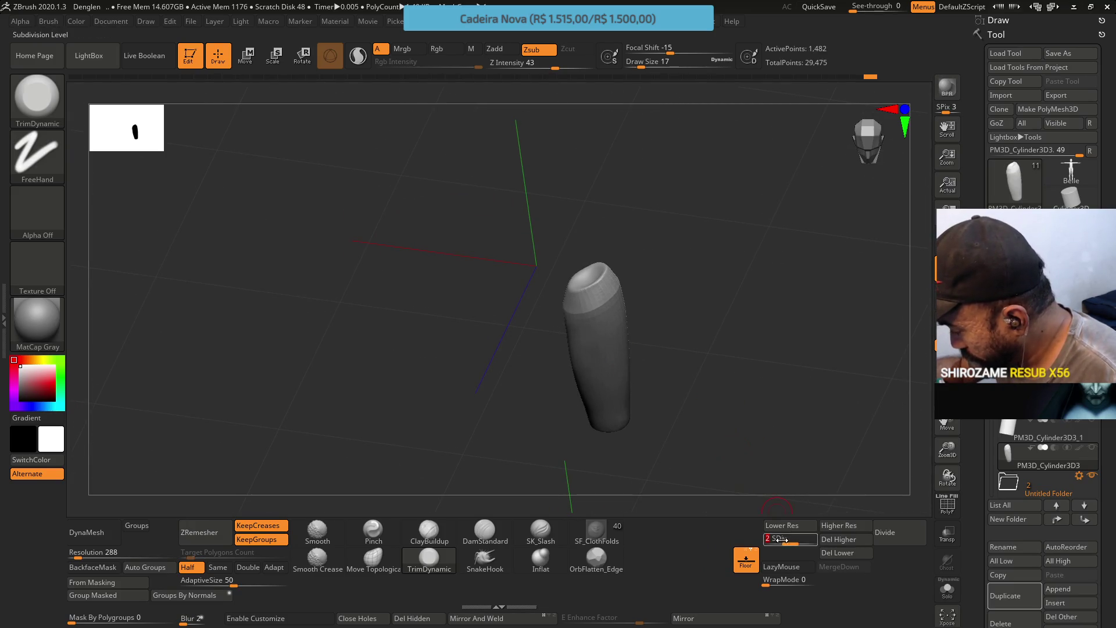
Drop to subdivision level 1 and select ClayBuildup at draw size 41
left_click(790, 525)
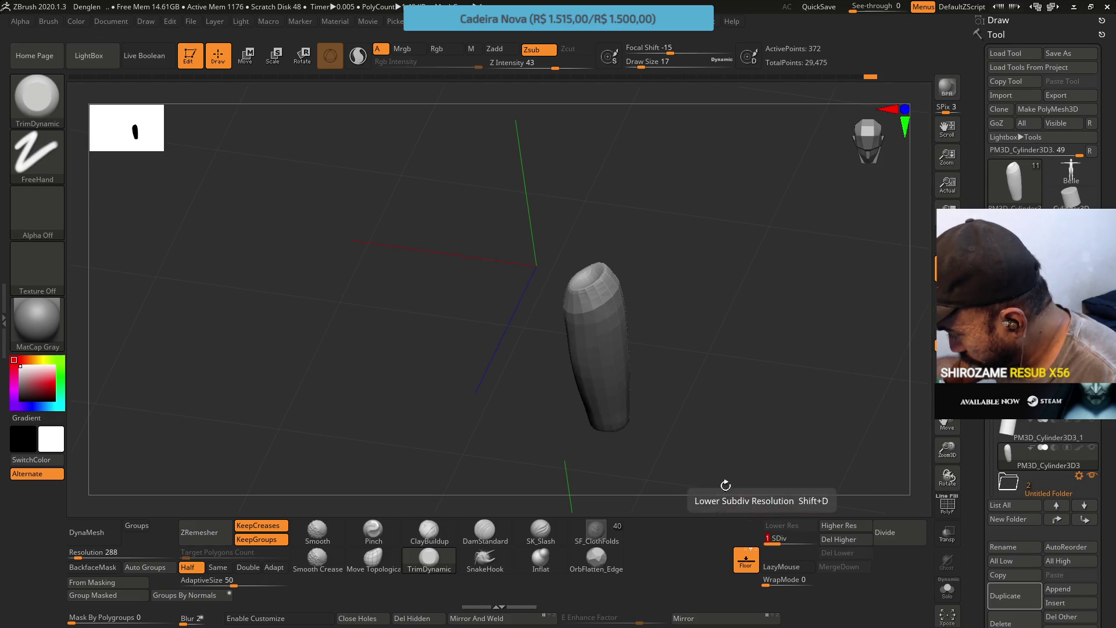
left_click(429, 529)
key("s")
left_click_drag(636, 362, 637, 362)
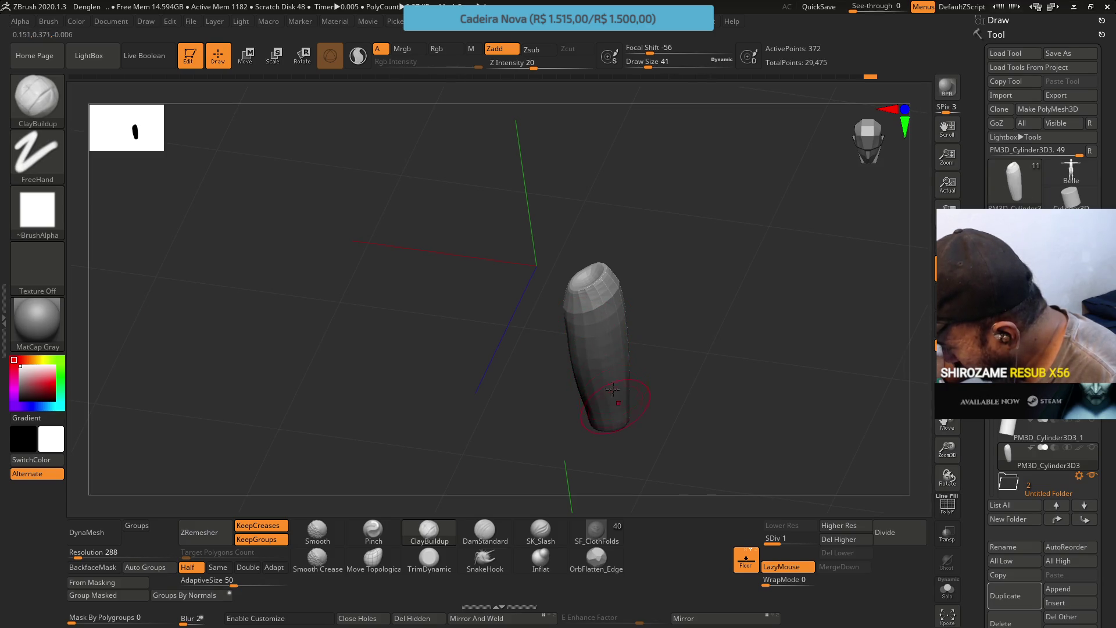
Return to subdivision level 2 and select TrimDynamic with the thigh upright
key("d")
mouse_move(693, 417)
left_mouse_down()
mouse_move(657, 336)
mouse_move(511, 466)
left_mouse_up()
left_click(429, 558)
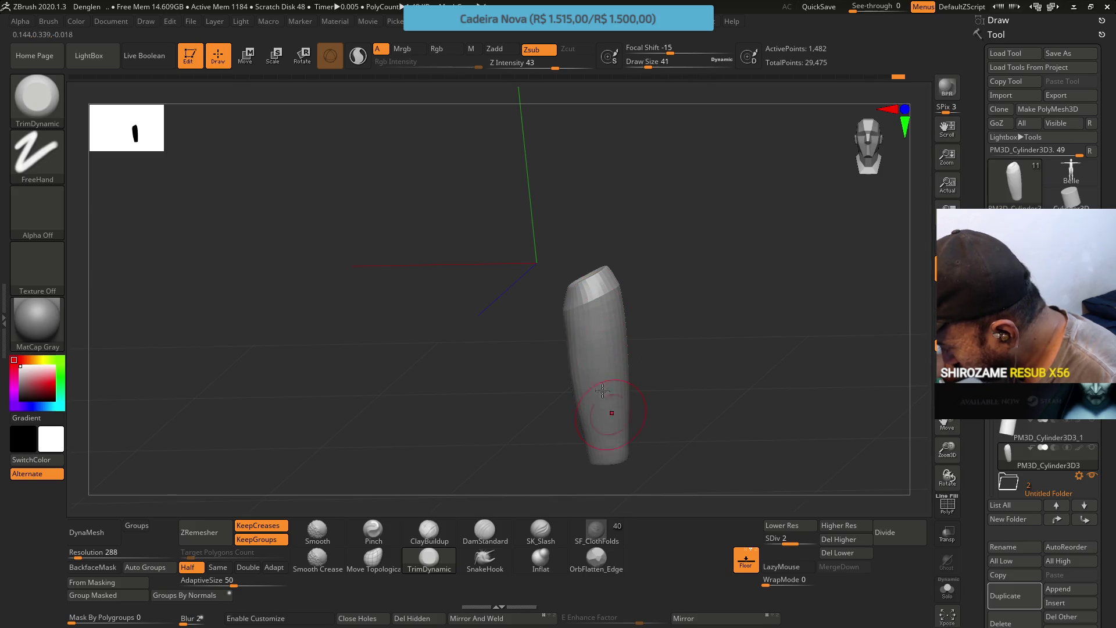
left_click_drag(586, 417, 606, 319)
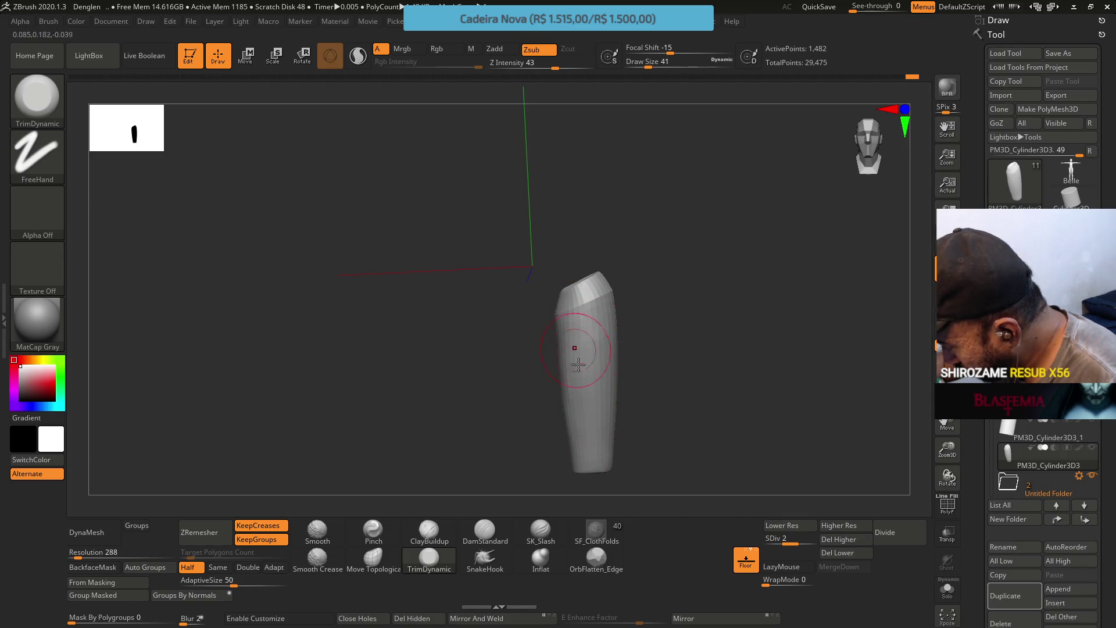
right_click_drag(578, 364, 580, 337)
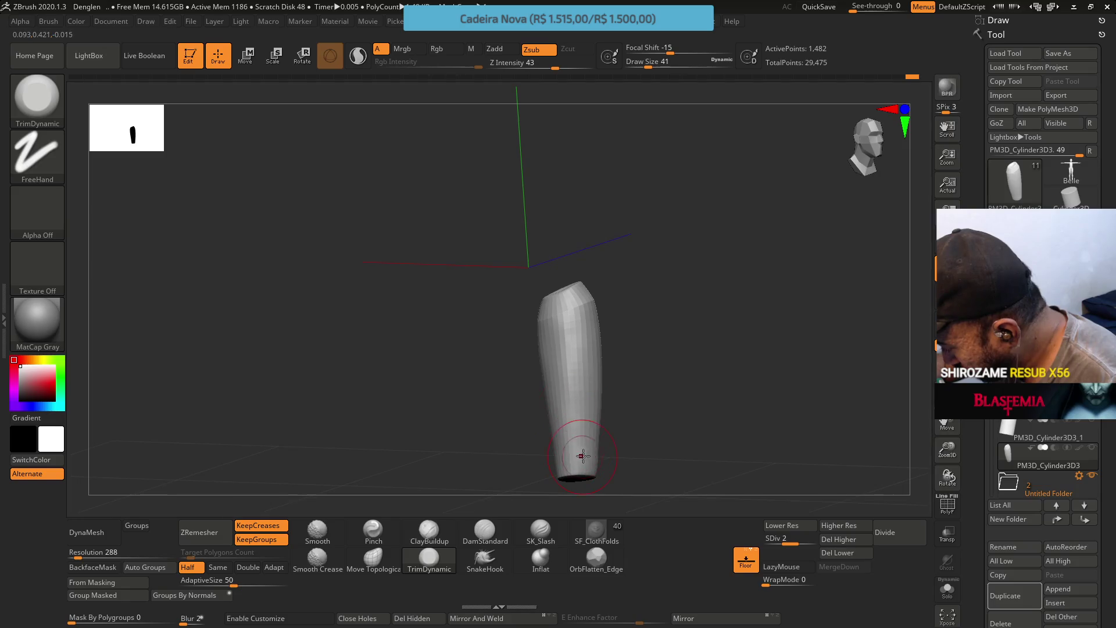
Trim a flat band around the thigh's top edge, undoing one stroke
left_click_drag(590, 306, 563, 324)
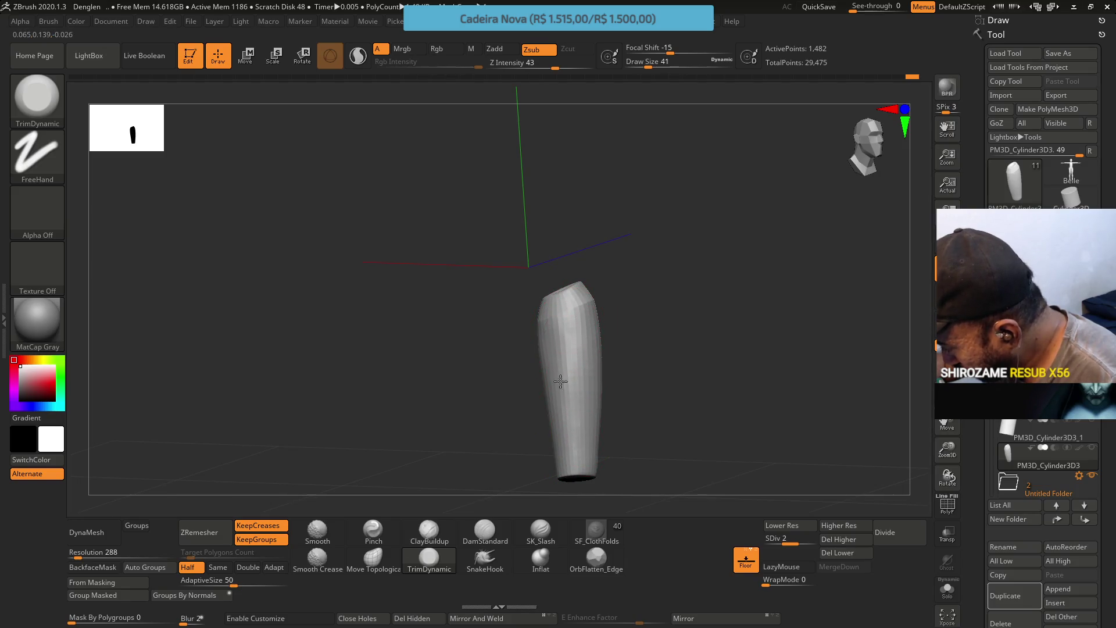
mouse_move(568, 391)
right_mouse_down()
mouse_move(604, 346)
mouse_move(612, 310)
right_mouse_up()
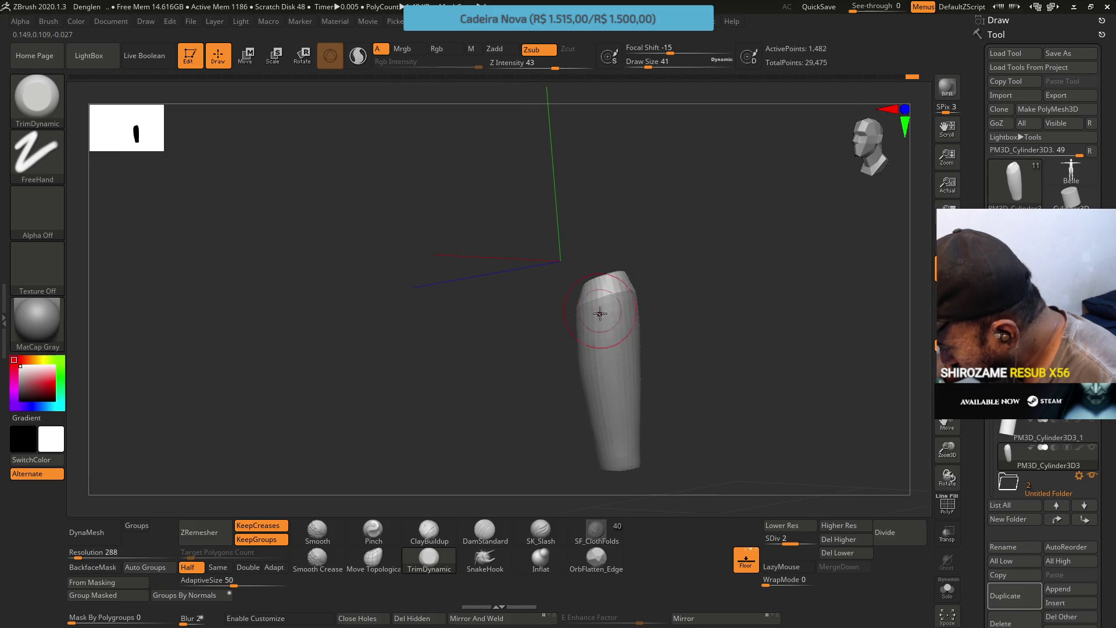
left_click_drag(599, 328, 600, 360)
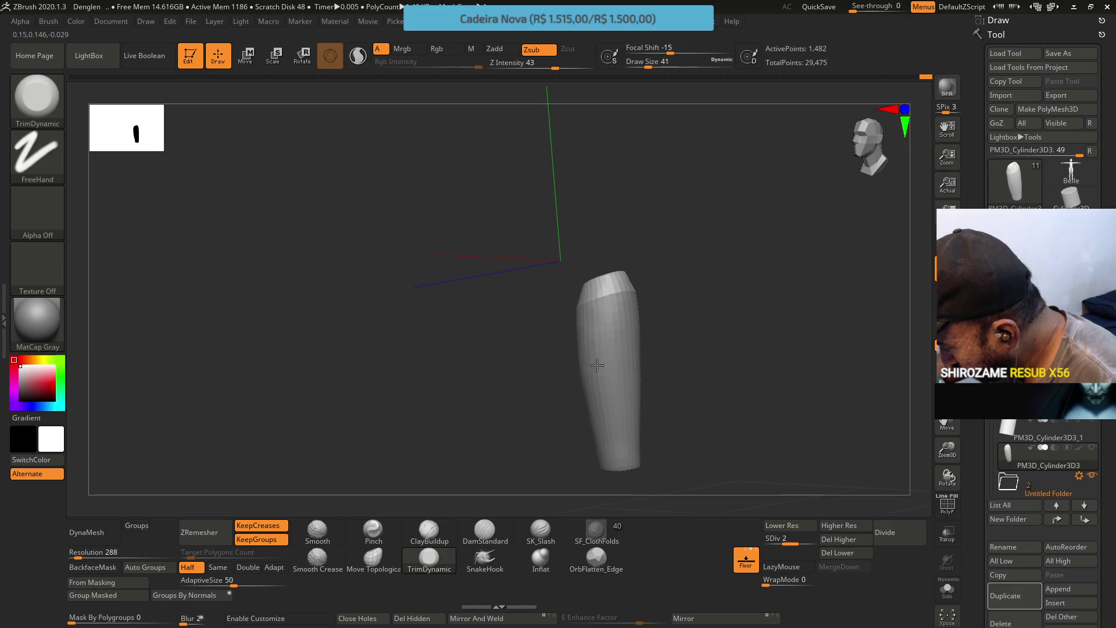
key("ctrl+z")
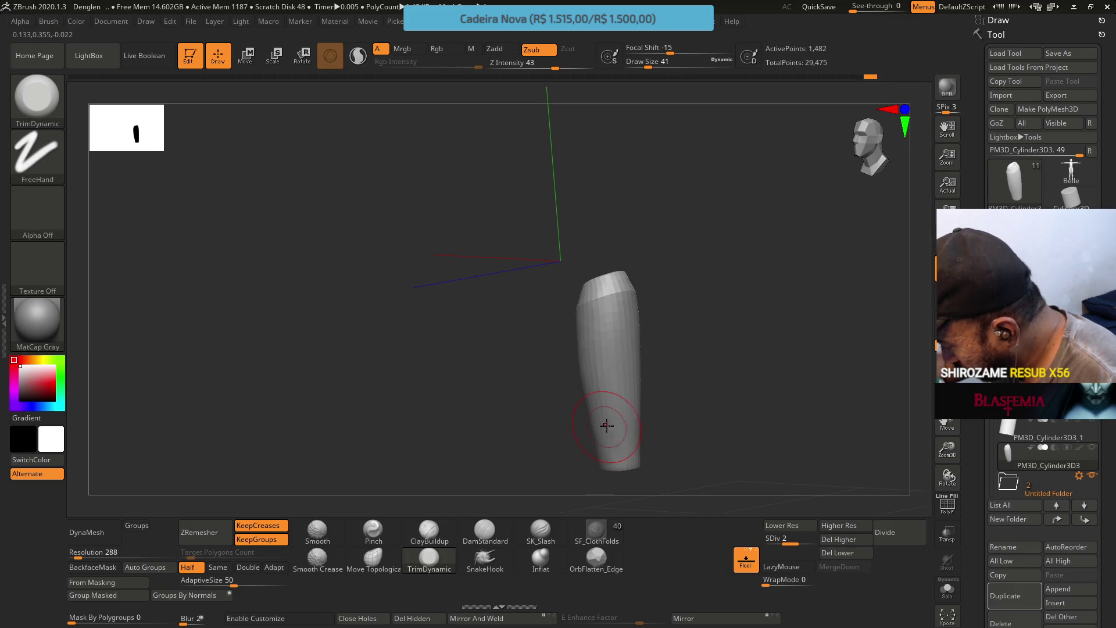
right_click_drag(624, 351, 645, 343)
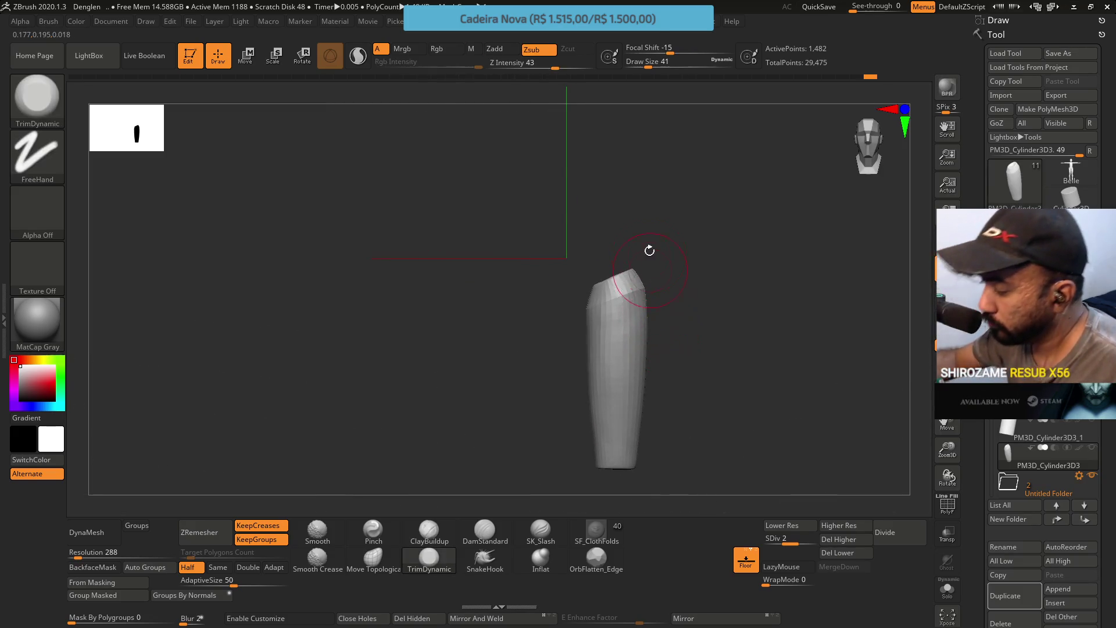
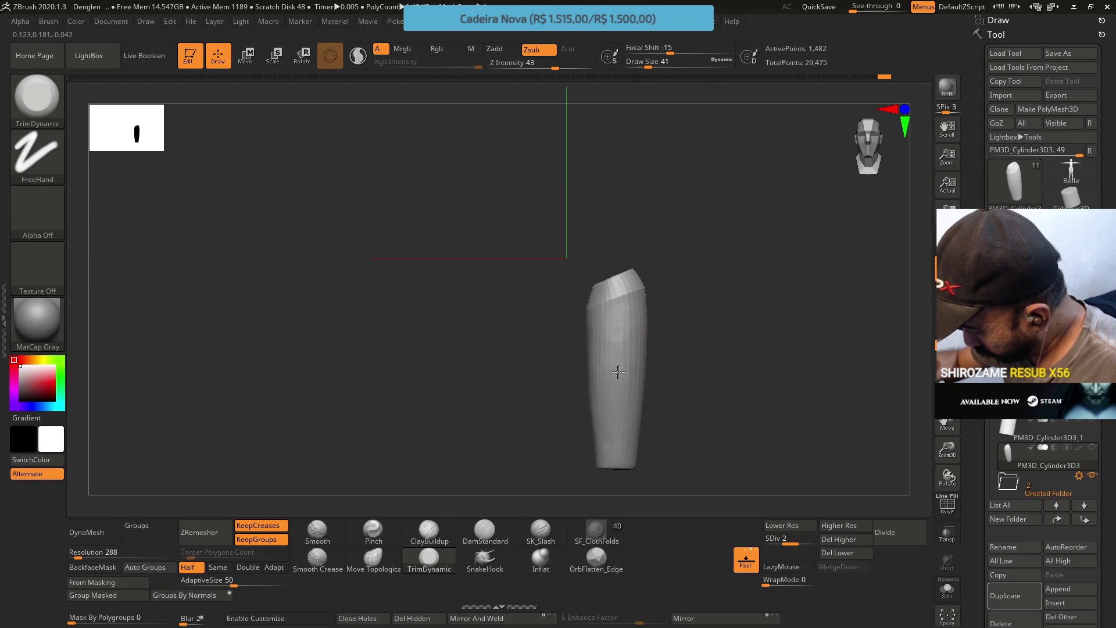
Orbit around the isolated shin cylinder, then turn Solo off to show the pelvis and both legs
mouse_move(606, 473)
left_mouse_down()
mouse_move(640, 430)
mouse_move(647, 386)
mouse_move(619, 383)
mouse_move(690, 391)
left_mouse_up()
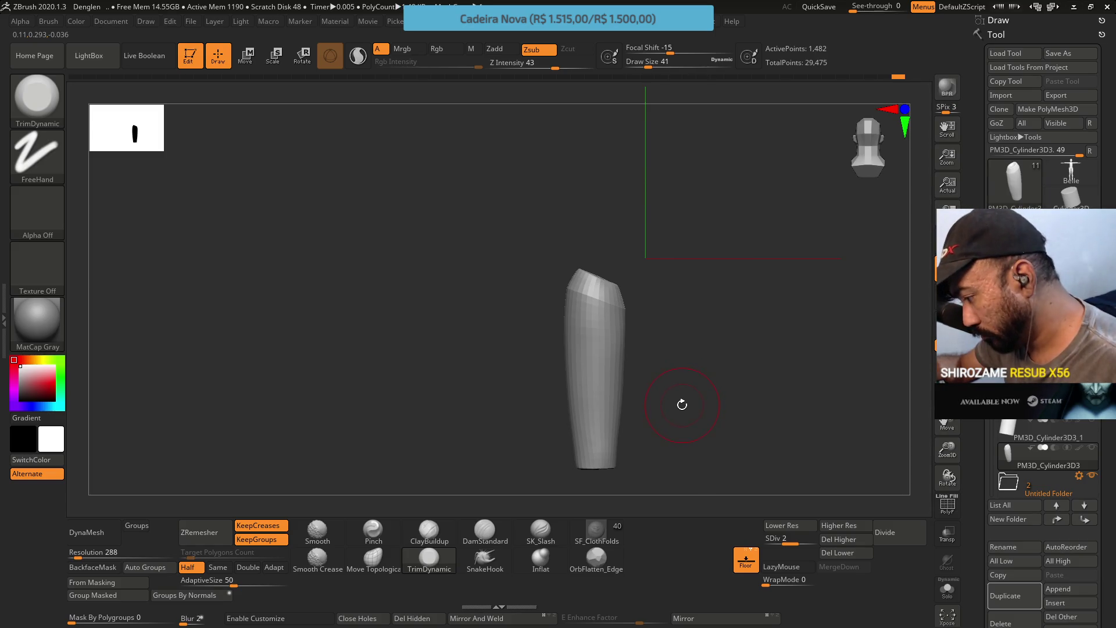
mouse_move(672, 366)
left_mouse_down()
mouse_move(705, 386)
mouse_move(689, 376)
mouse_move(755, 366)
mouse_move(737, 368)
left_mouse_up()
right_click(737, 322)
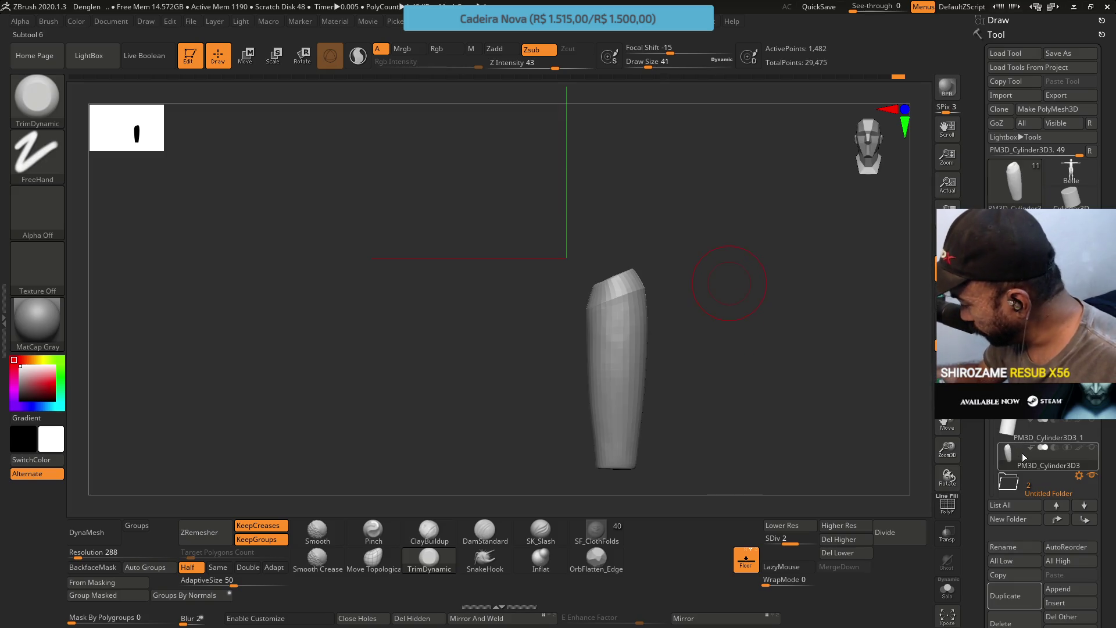
left_click(1017, 454, "shift")
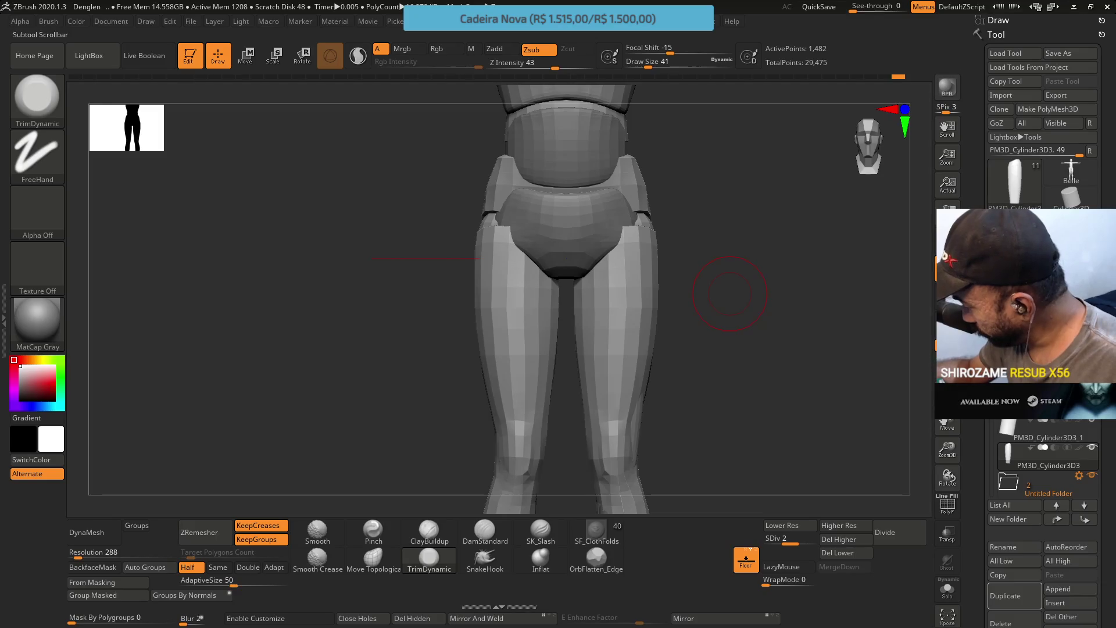
Hide the thighs and other leg, then enlarge the shin cylinder slightly overall
left_click(727, 291, "ctrl+shift")
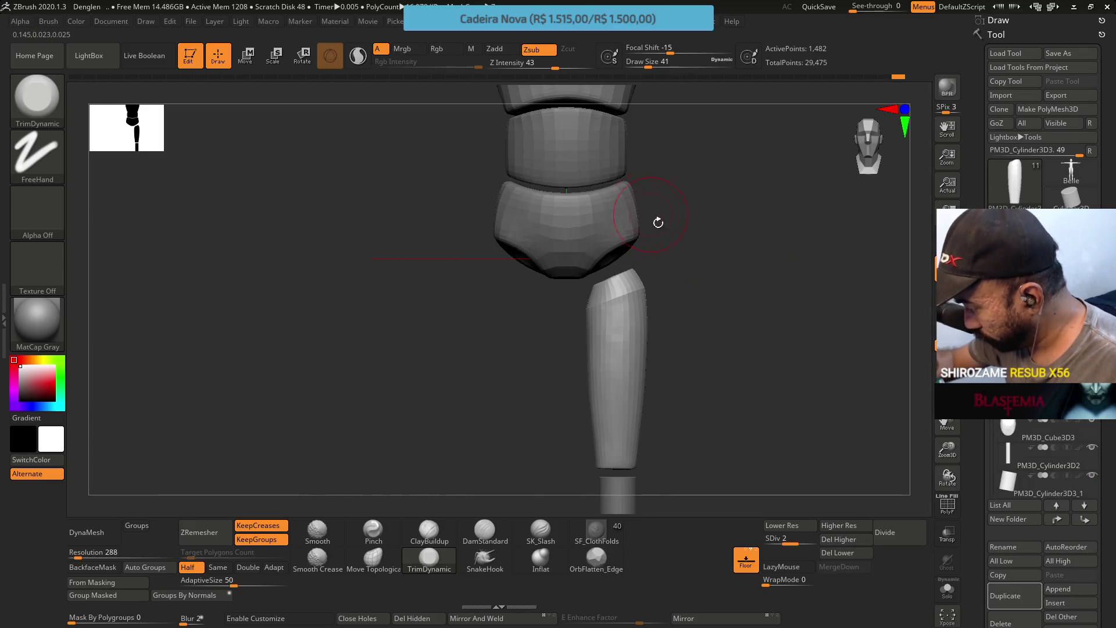
mouse_move(685, 316)
right_mouse_down("ctrl")
mouse_move(700, 238)
mouse_move(698, 269)
right_mouse_up("ctrl")
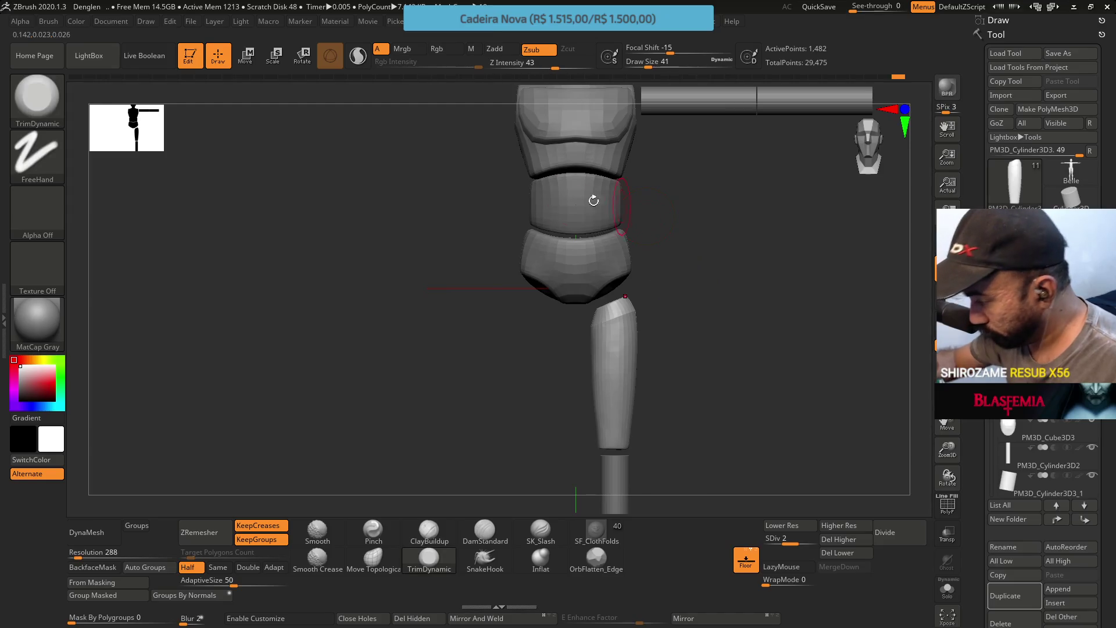
left_click(256, 48)
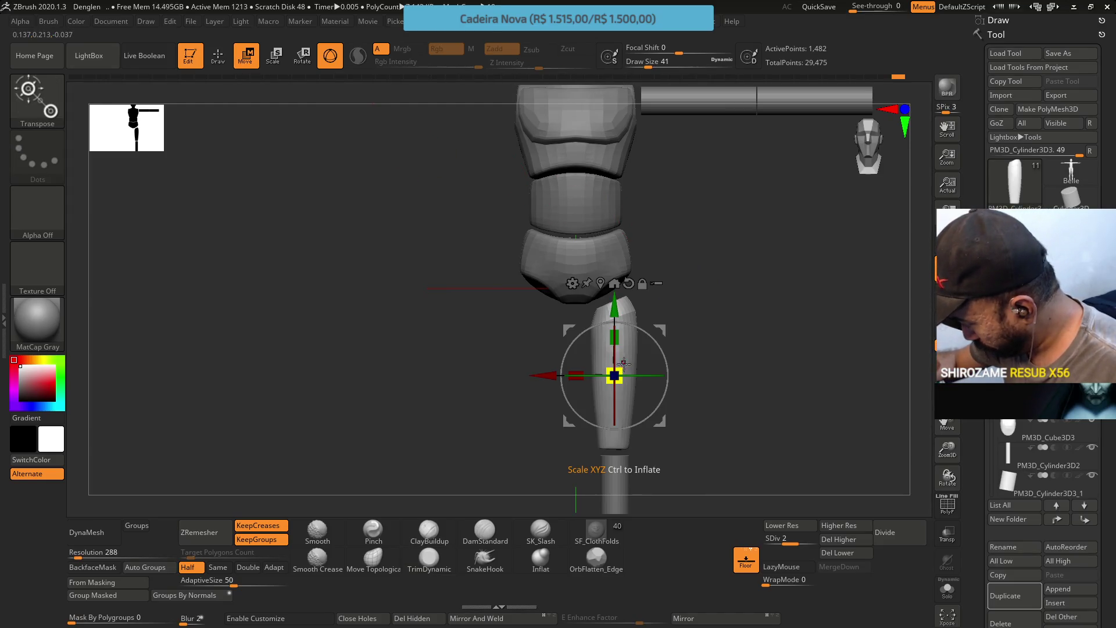
left_click_drag(623, 365, 667, 330)
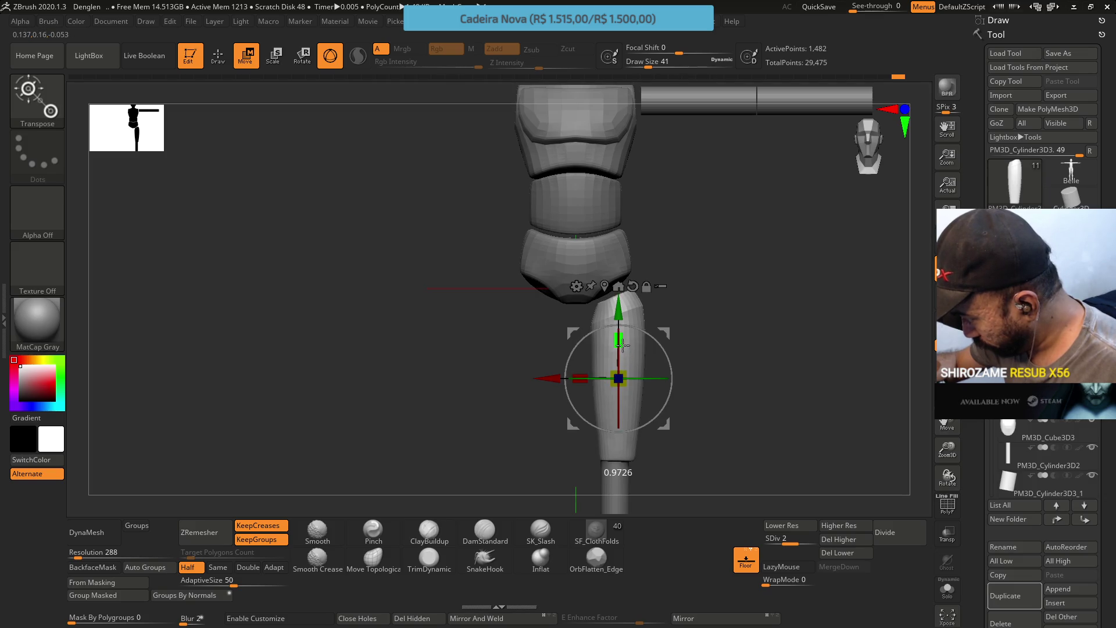
Shorten the shin cylinder along its length and check it from the side
left_click_drag(618, 307, 618, 303)
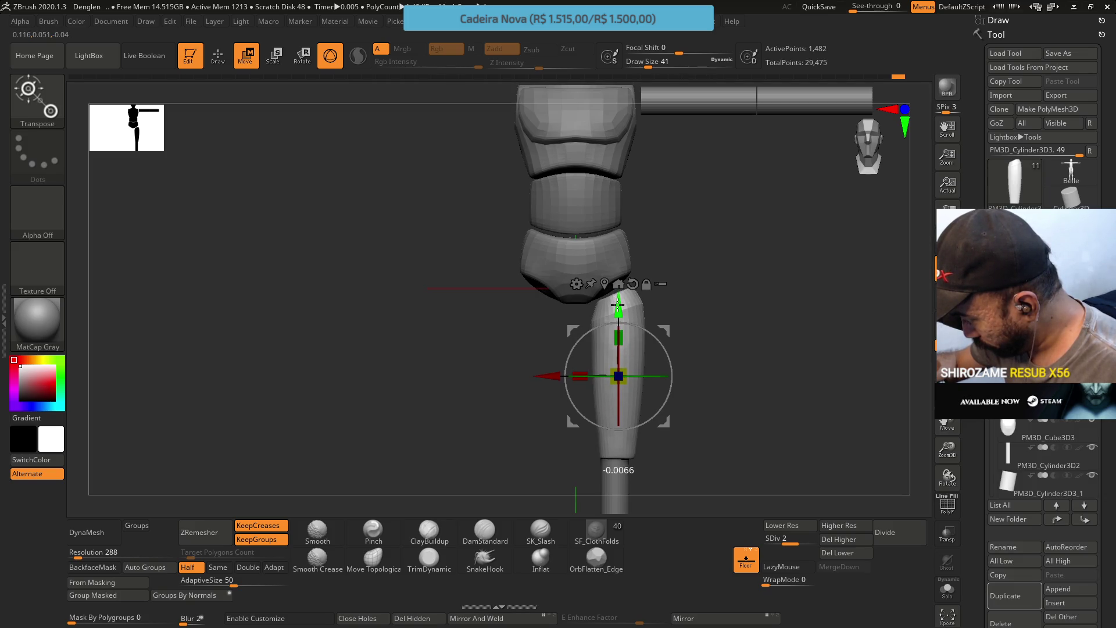
left_click_drag(621, 342, 618, 305)
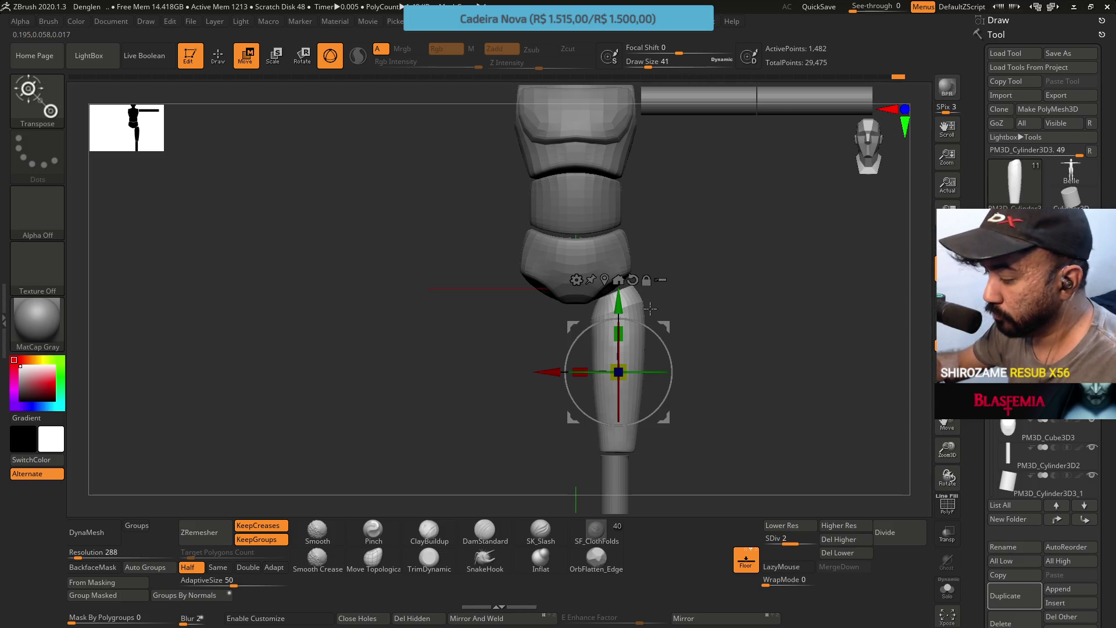
mouse_move(694, 263)
left_mouse_down()
mouse_move(675, 270)
mouse_move(680, 258)
mouse_move(651, 254)
left_mouse_up()
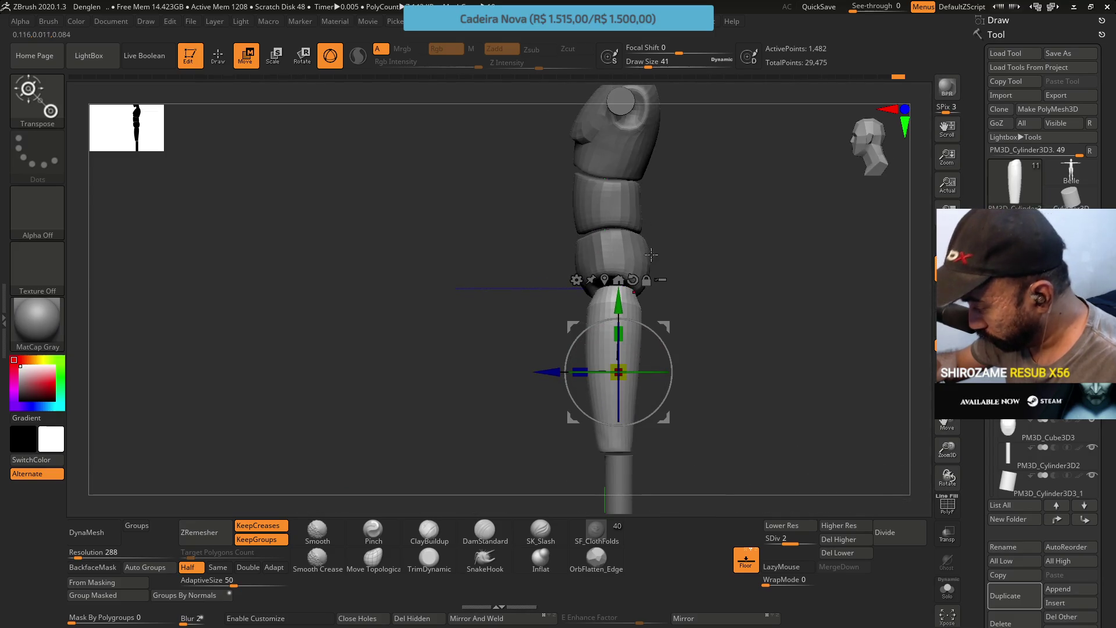
left_click(375, 561)
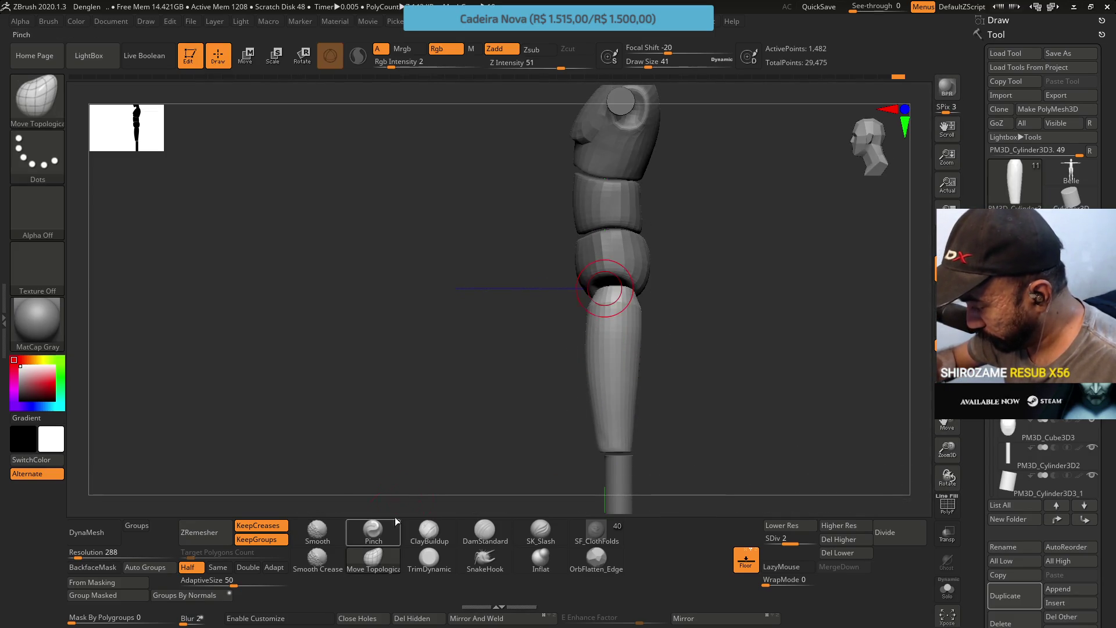
In front view, shorten the shin cylinder further with the gizmo's Y-scale handle
left_click_drag(678, 310, 675, 265, "shift")
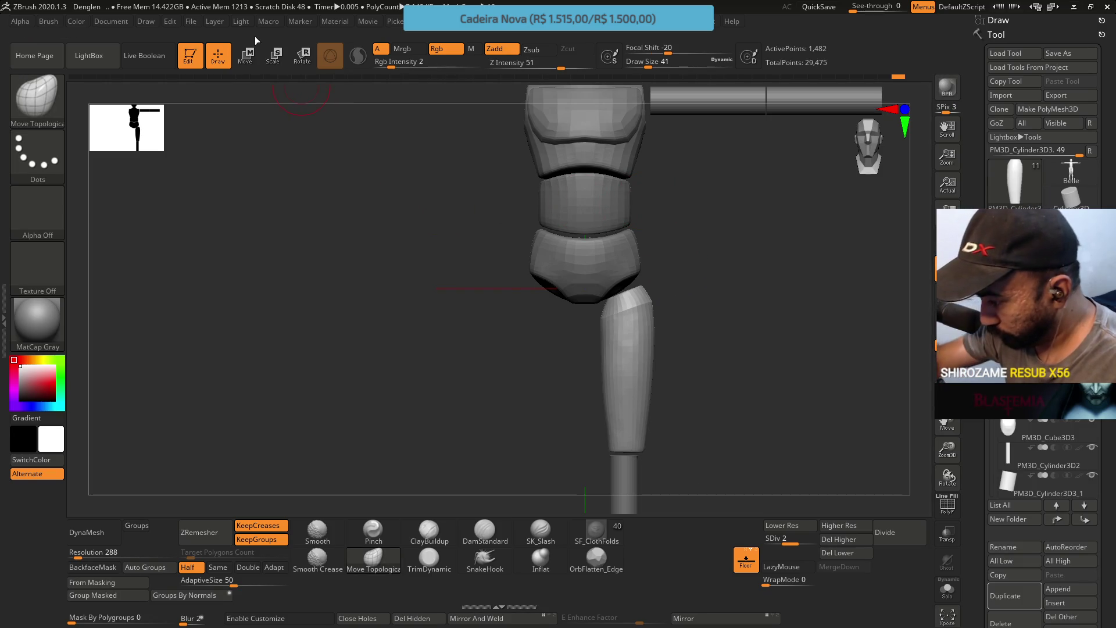
left_click(246, 56)
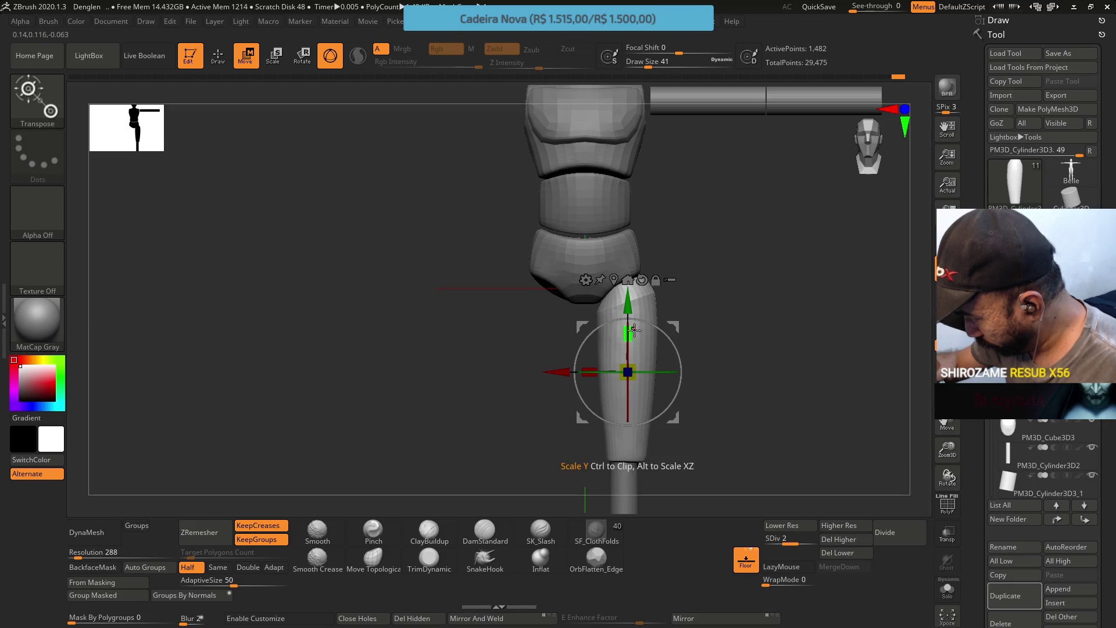
left_click_drag(630, 332, 634, 338)
left_click_drag(635, 340, 631, 337)
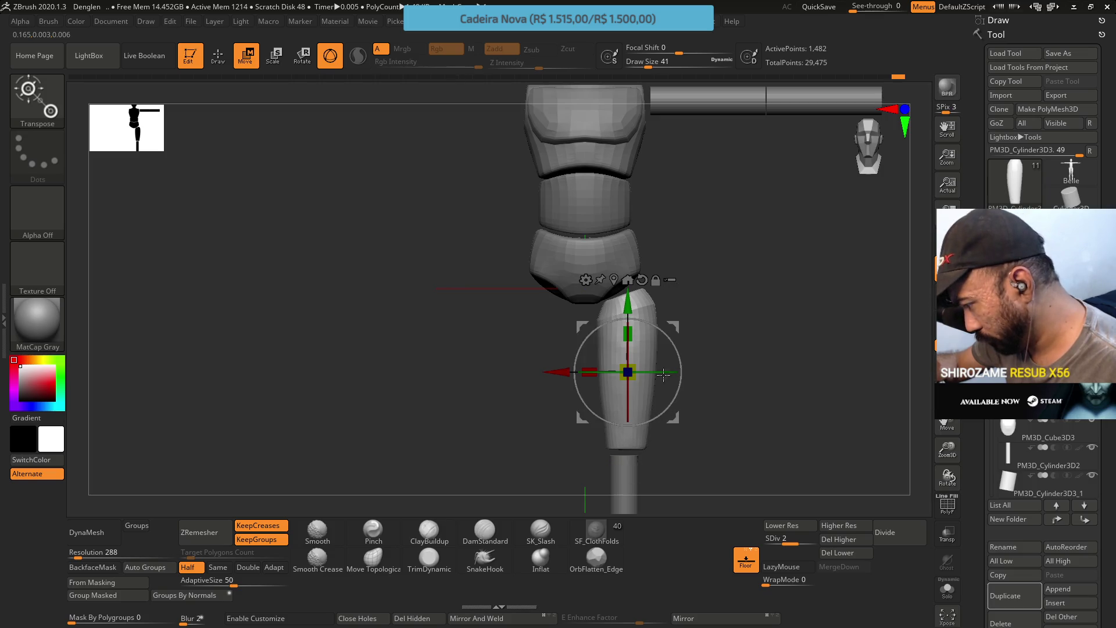
left_click(381, 568)
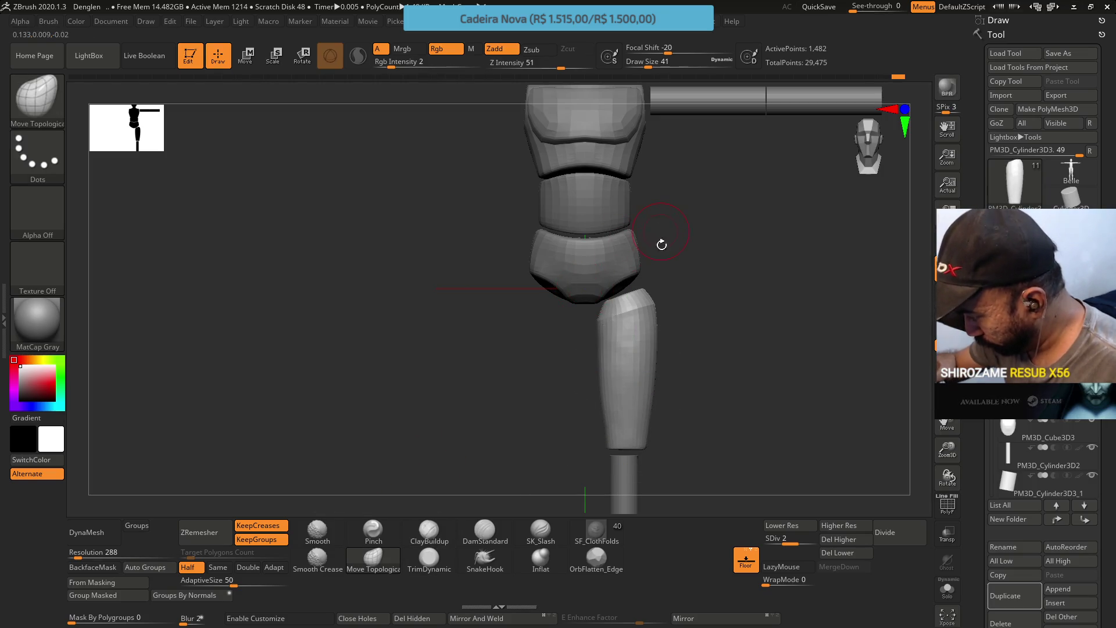
Nudge the shin slightly left, then compare it against the mannequin reference image
key("w")
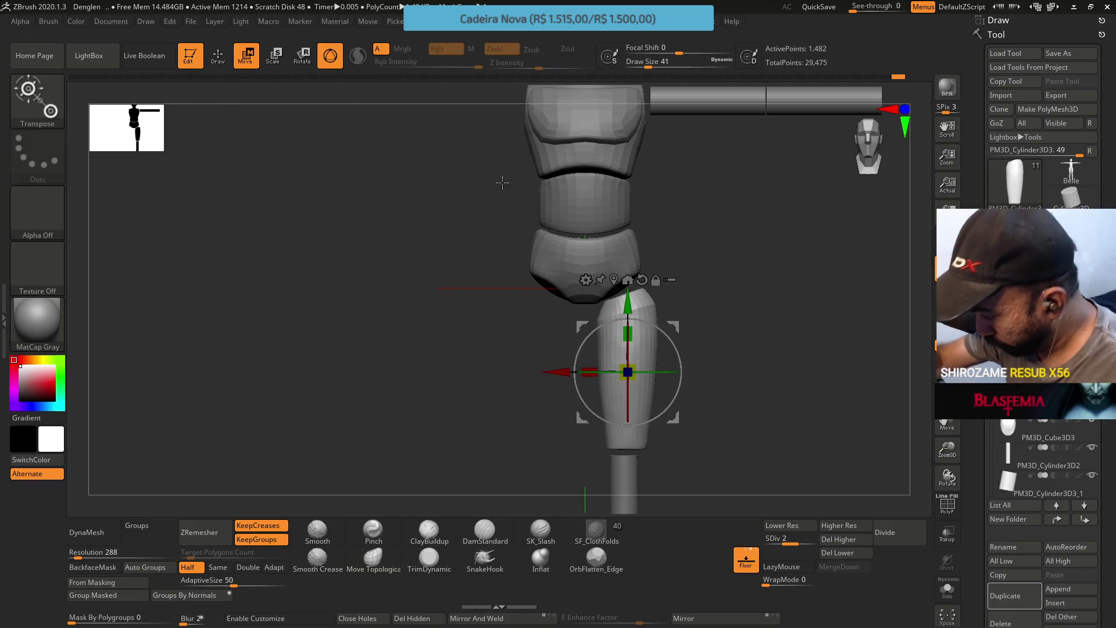
left_click_drag(675, 330, 670, 325)
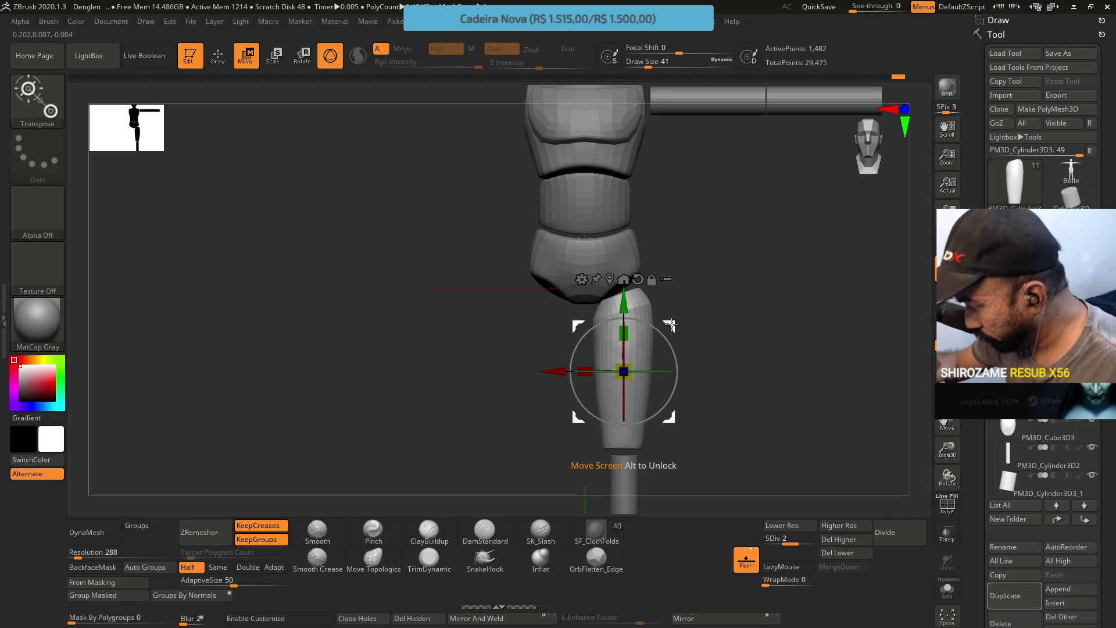
key("alt+Tab")
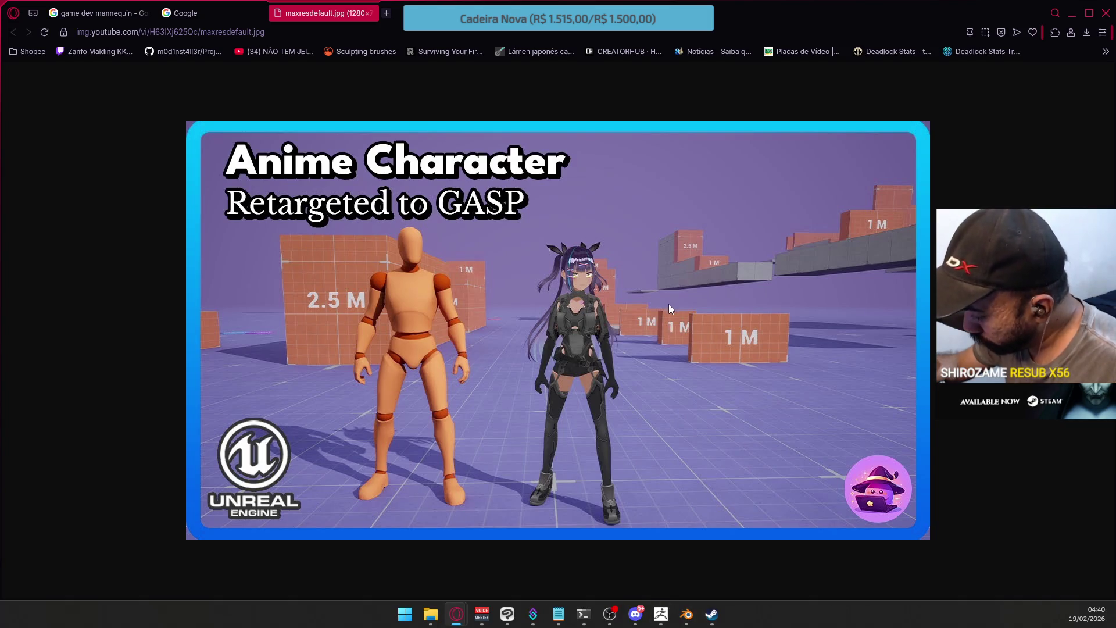
key("alt+Tab")
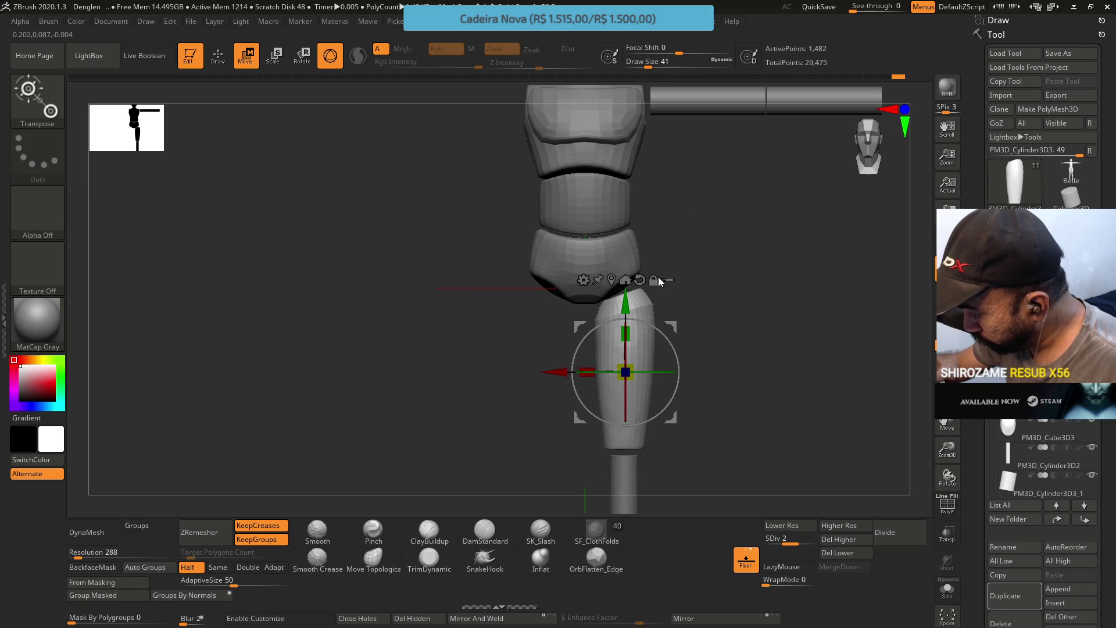
left_click(374, 559)
Drop the shin to SDiv 1, lasso-mask its knee end, and shrink the brush from 71 to 51
key("shift+d")
key("s")
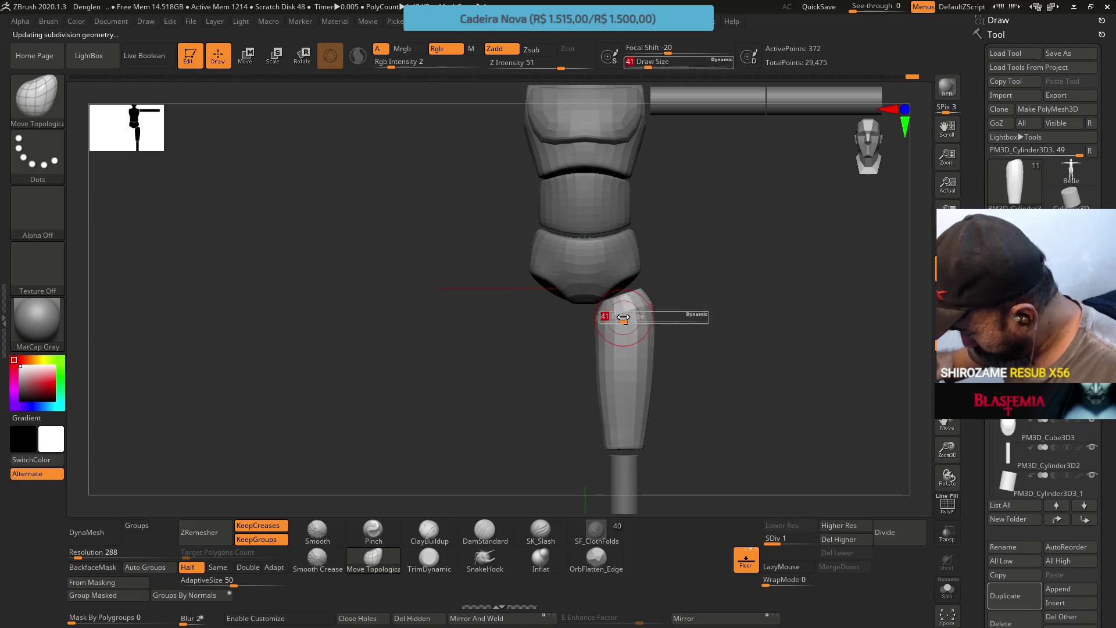
key("ctrl")
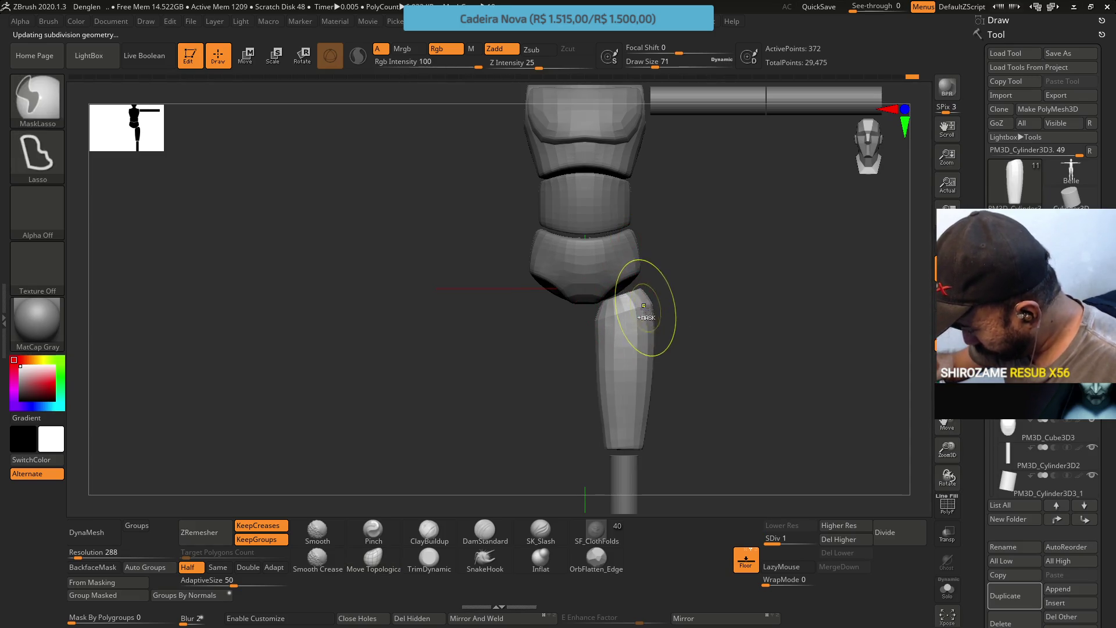
left_click_drag(644, 307, 682, 199)
key("space")
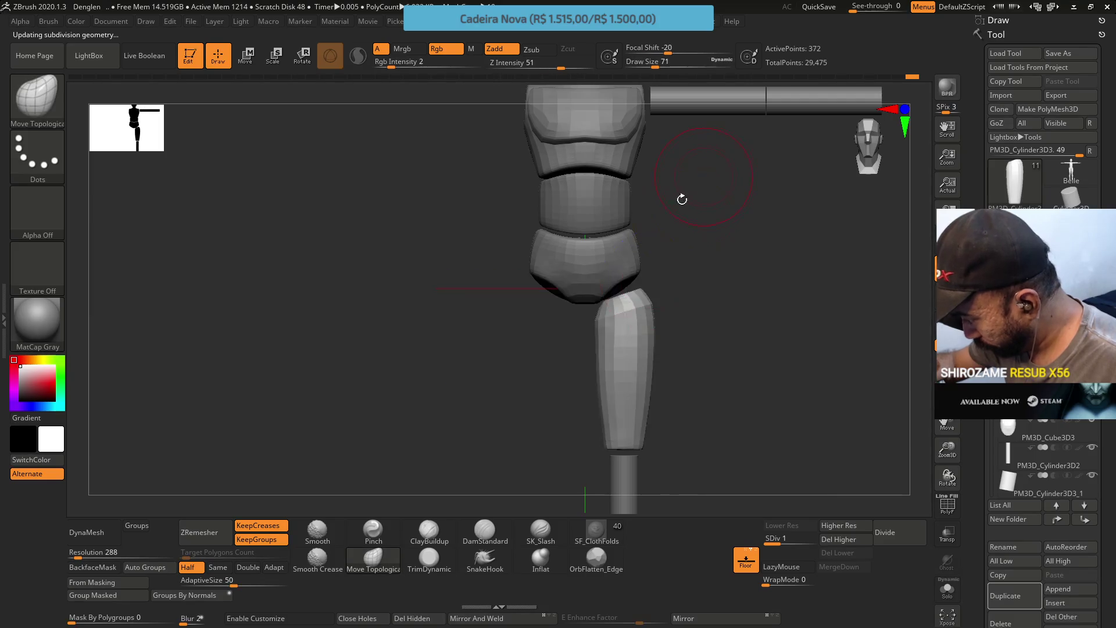
key("ctrl")
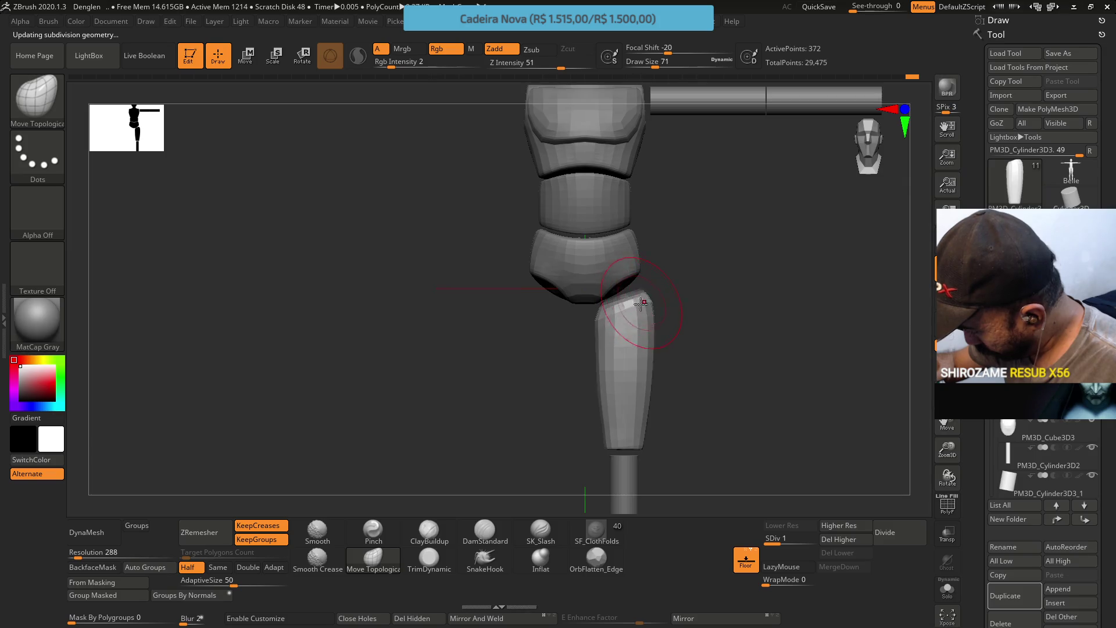
key("ctrl")
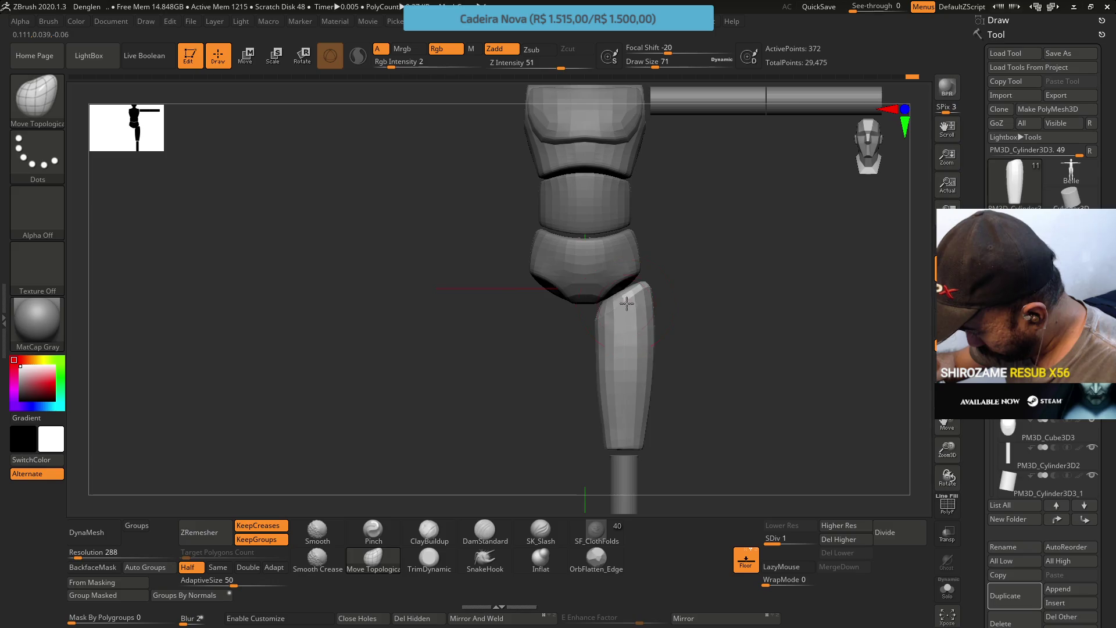
key("s")
left_click_drag(642, 314, 611, 309)
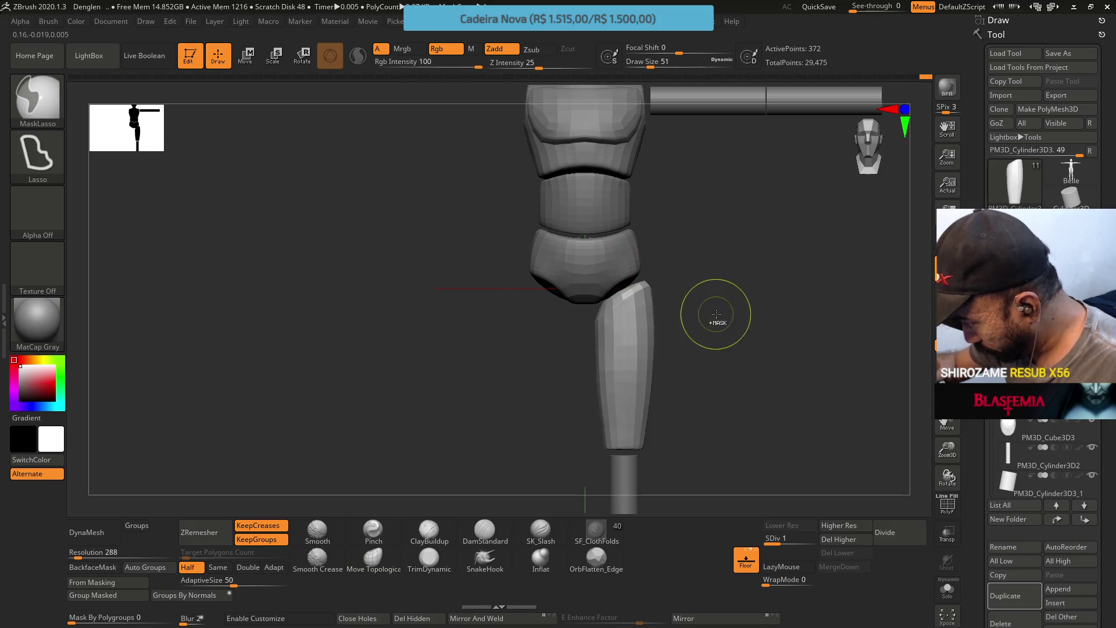
mouse_move(837, 322)
left_mouse_down()
mouse_move(646, 303)
mouse_move(639, 262)
mouse_move(637, 279)
left_mouse_up()
Isolate the shin piece and set the trimming brush size from 18 to 22
scroll(991, 378, "down", 1)
scroll(992, 378, "down", 1)
left_click(619, 360, "ctrl+shift")
mouse_move(668, 325)
left_mouse_down()
mouse_move(641, 314)
mouse_move(636, 250)
mouse_move(617, 336)
left_mouse_up()
left_click(429, 558)
mouse_move(523, 361)
left_mouse_down()
mouse_move(674, 286)
mouse_move(645, 279)
left_mouse_up()
key("s")
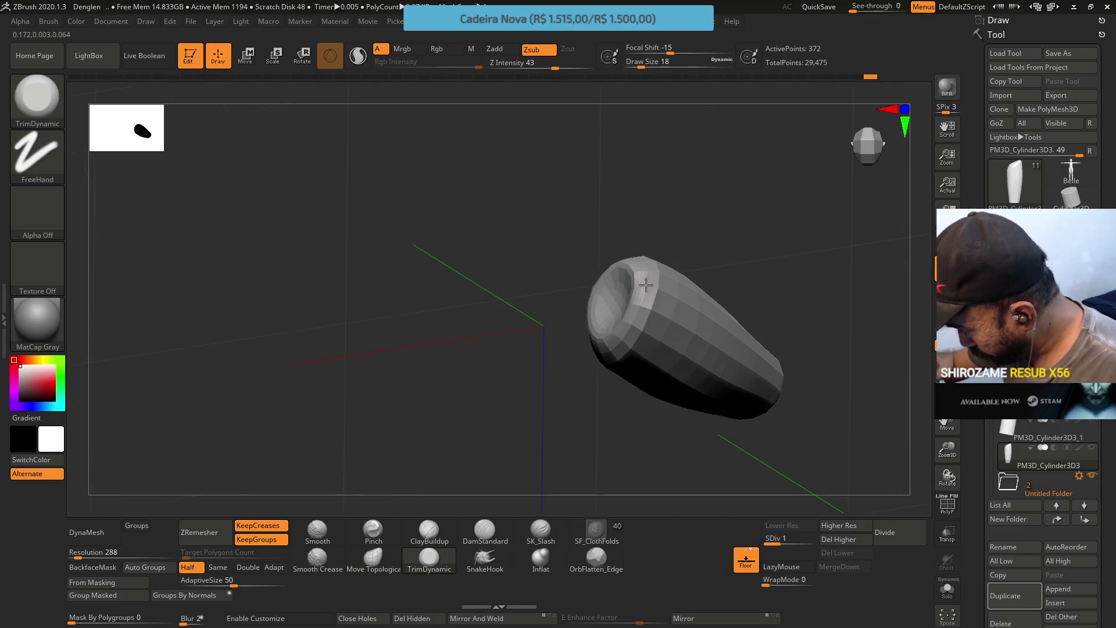
left_click_drag(633, 318, 653, 219)
key("bracketright")
left_click_drag(650, 258, 587, 252)
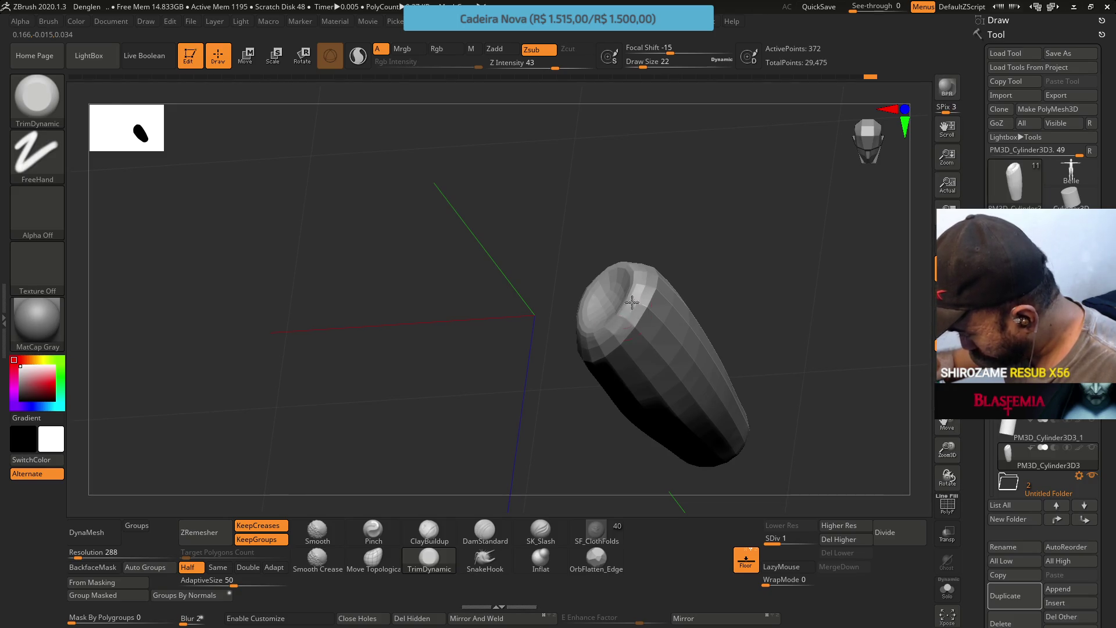
Delete higher subdivisions, divide the cylinder again, and step back down to SDiv 1
left_click(849, 540)
left_click_drag(668, 273, 628, 236)
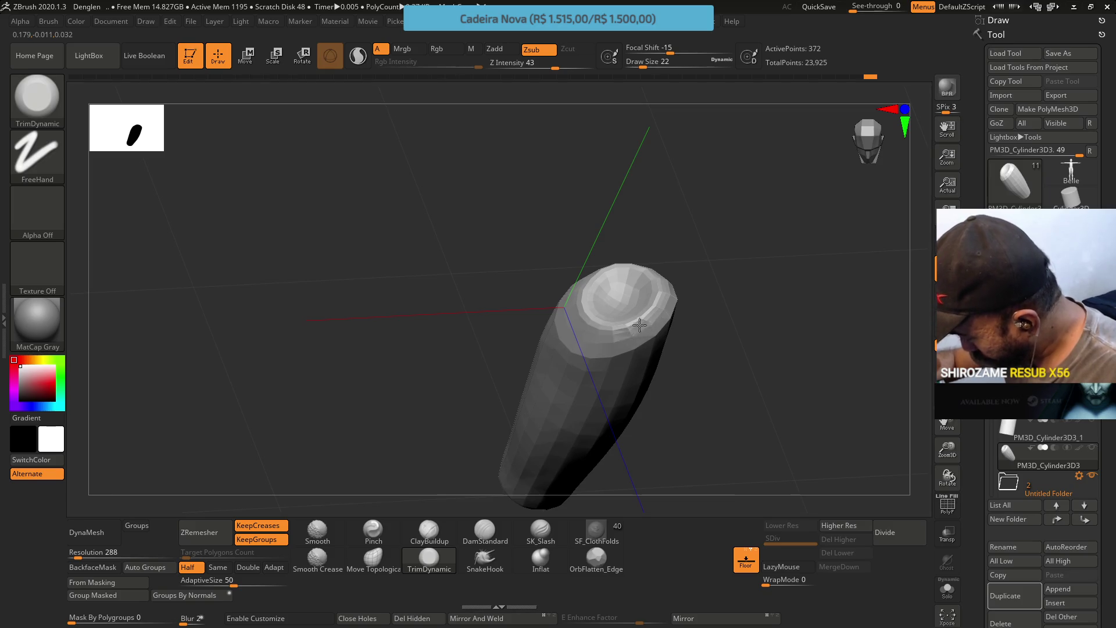
mouse_move(655, 304)
left_mouse_down()
mouse_move(670, 216)
mouse_move(656, 256)
left_mouse_up()
left_click(899, 533)
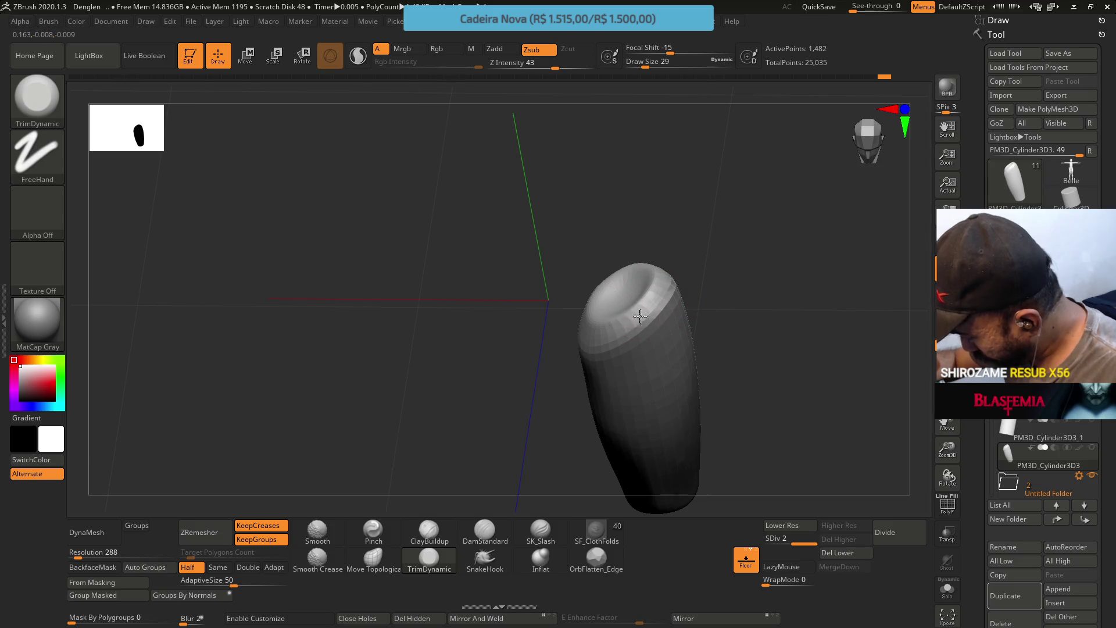
left_click_drag(670, 270, 662, 270)
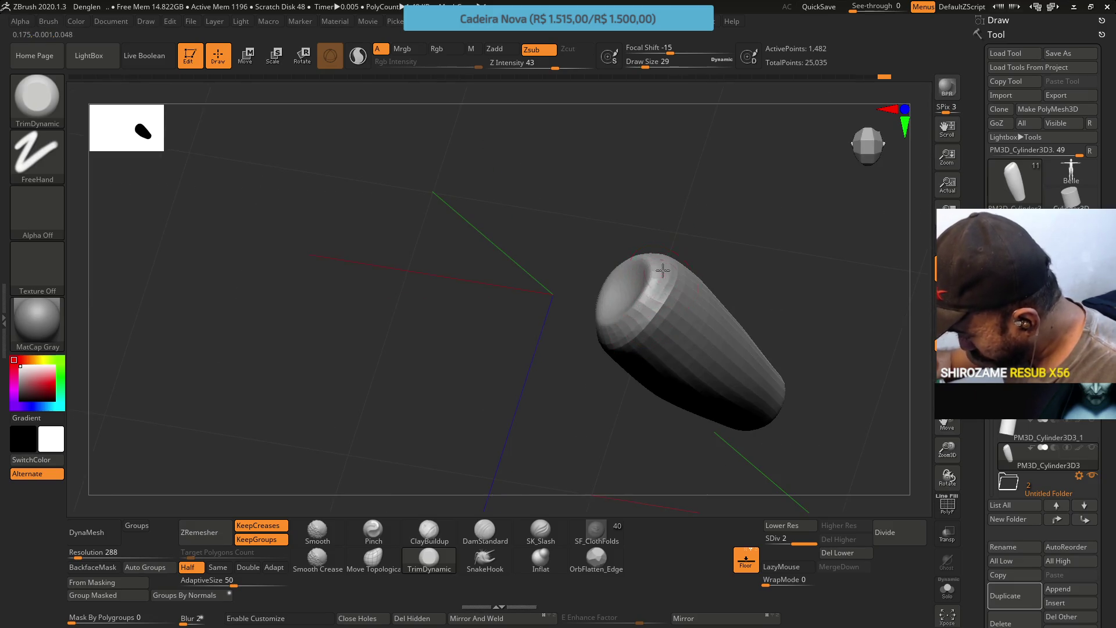
mouse_move(656, 283)
left_mouse_down()
mouse_move(668, 269)
mouse_move(621, 227)
left_mouse_up()
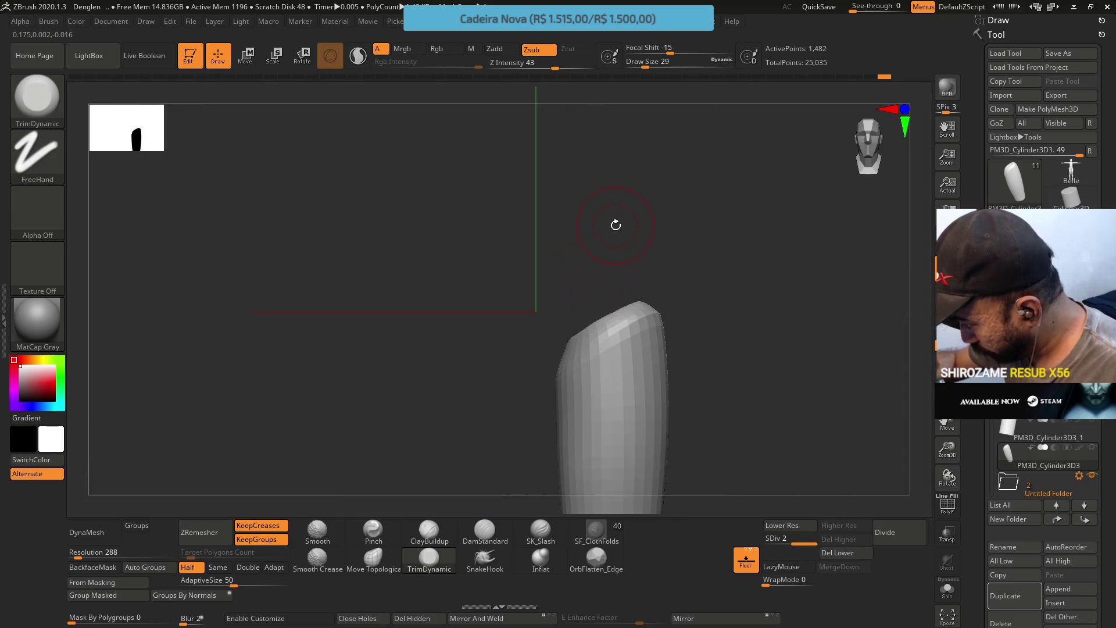
left_click_drag(649, 352, 552, 303)
key("shift+d")
Choose the Move Topological brush (B, M, T) and set its Draw Size to 35
key("b")
key("m")
key("t")
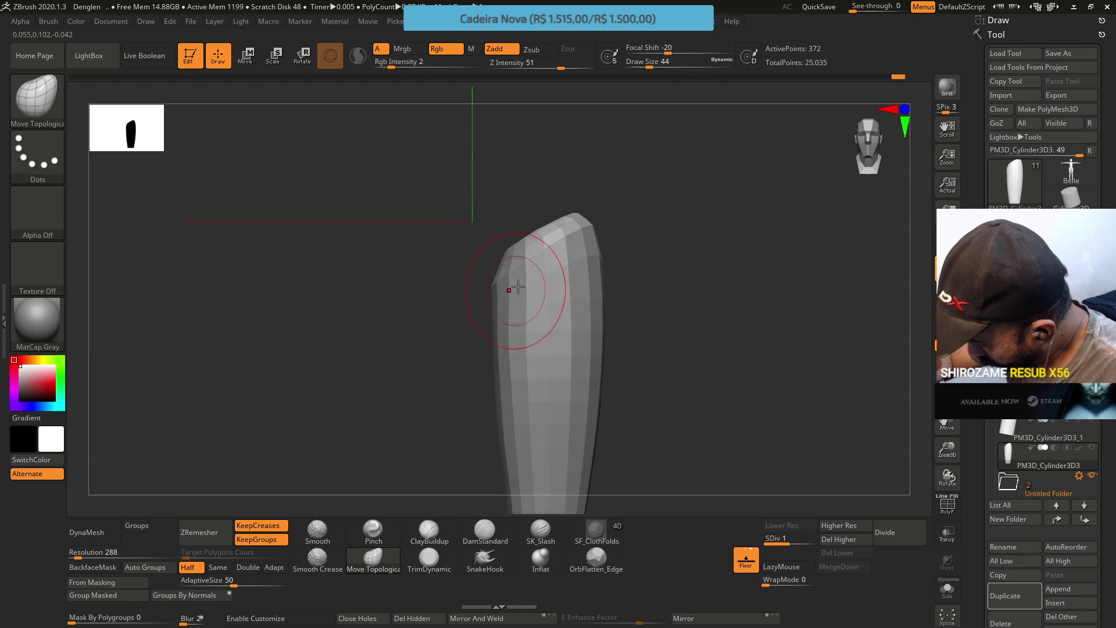
key("s")
mouse_move(526, 312)
left_mouse_down()
mouse_move(513, 313)
mouse_move(517, 346)
left_mouse_up()
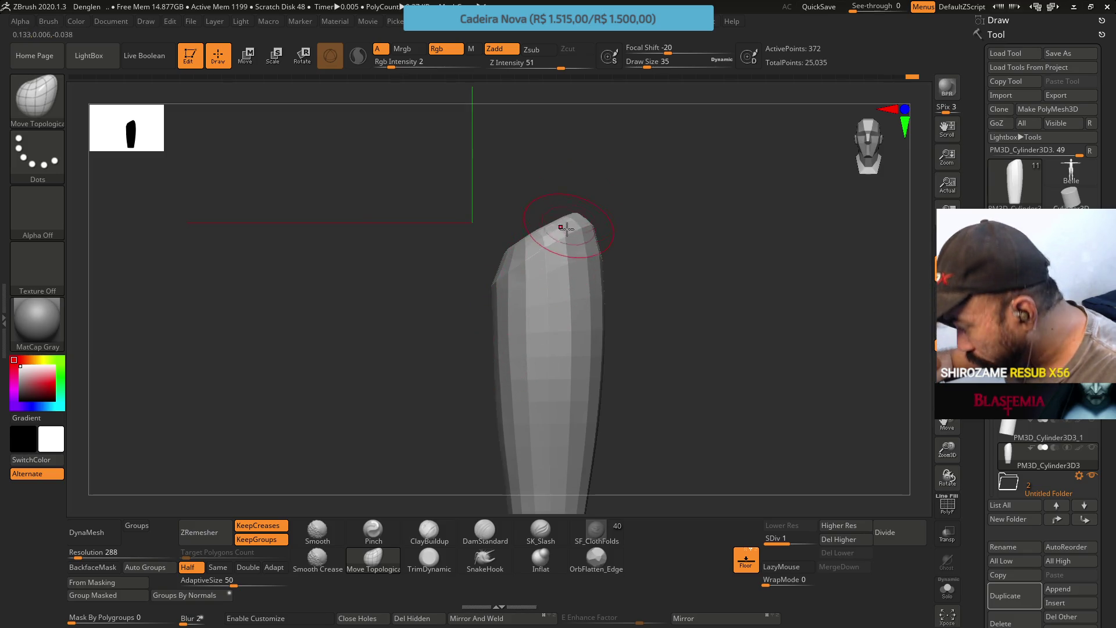
mouse_move(557, 272)
right_mouse_down()
mouse_move(551, 299)
mouse_move(568, 304)
mouse_move(568, 242)
mouse_move(588, 277)
mouse_move(638, 269)
mouse_move(598, 281)
mouse_move(672, 311)
right_mouse_up()
Raise the cylinder to SDiv 2 and compare the whole leg with the mannequin reference
key("d")
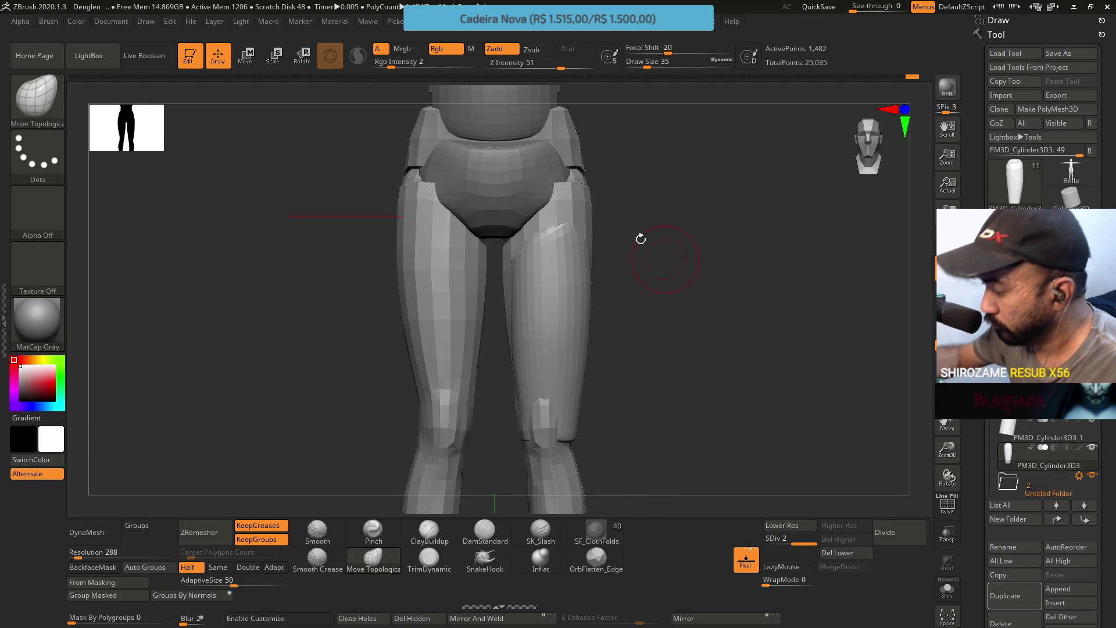
scroll(1043, 460, "up", 2)
mouse_move(655, 247)
right_mouse_down()
mouse_move(802, 236)
mouse_move(597, 240)
mouse_move(686, 215)
mouse_move(630, 216)
right_mouse_up()
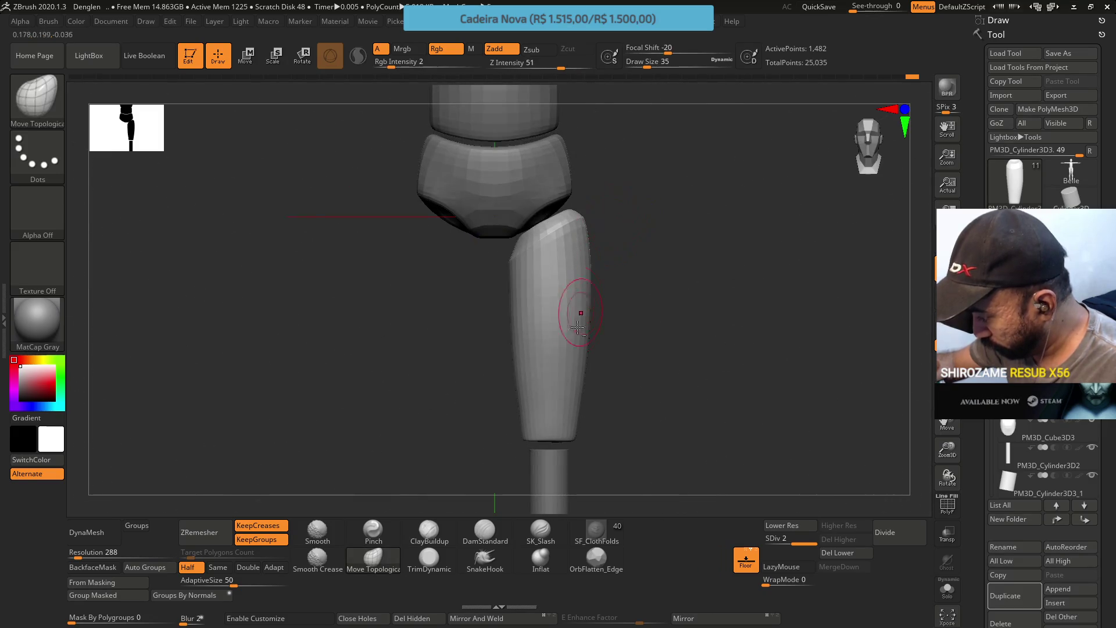
right_click_drag(573, 312, 577, 237, "ctrl")
right_click_drag(593, 349, 614, 287, "ctrl")
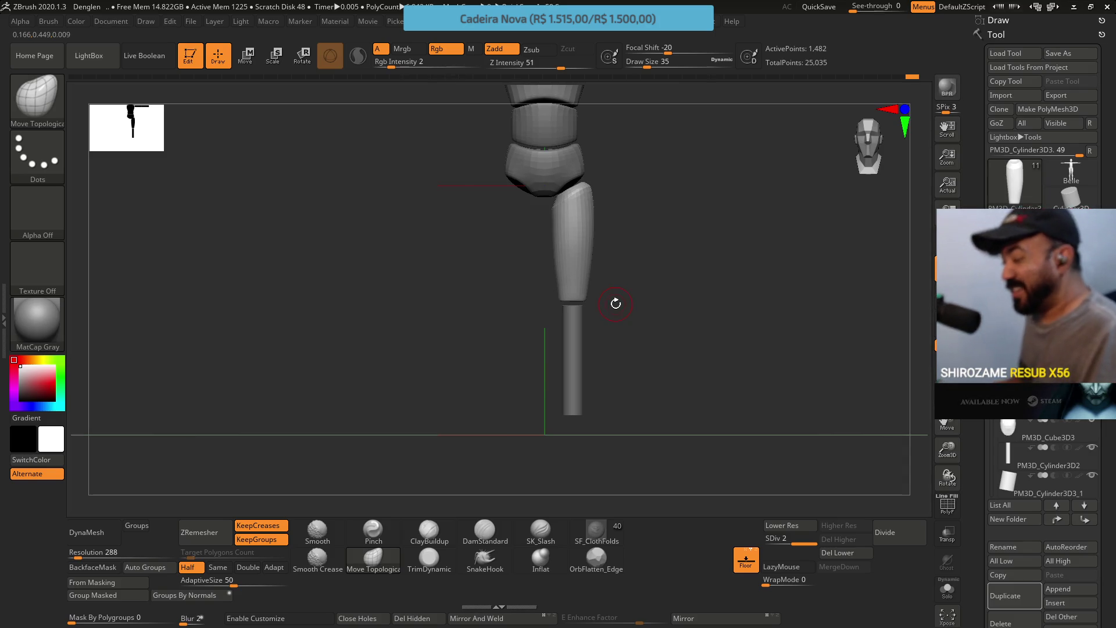
key("alt+Tab")
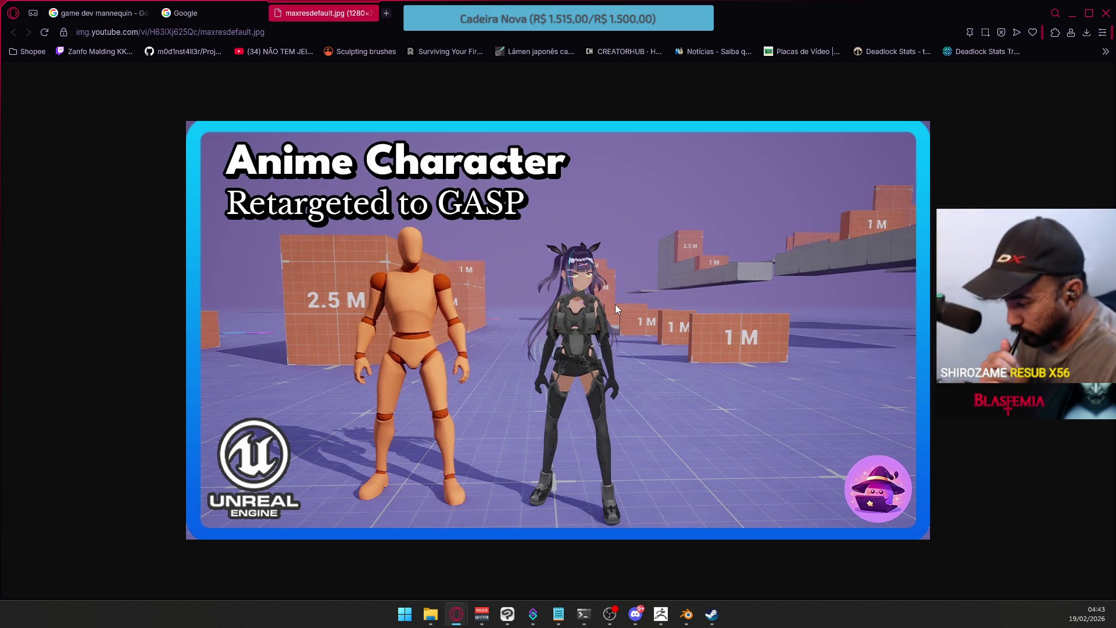
key("alt+Tab")
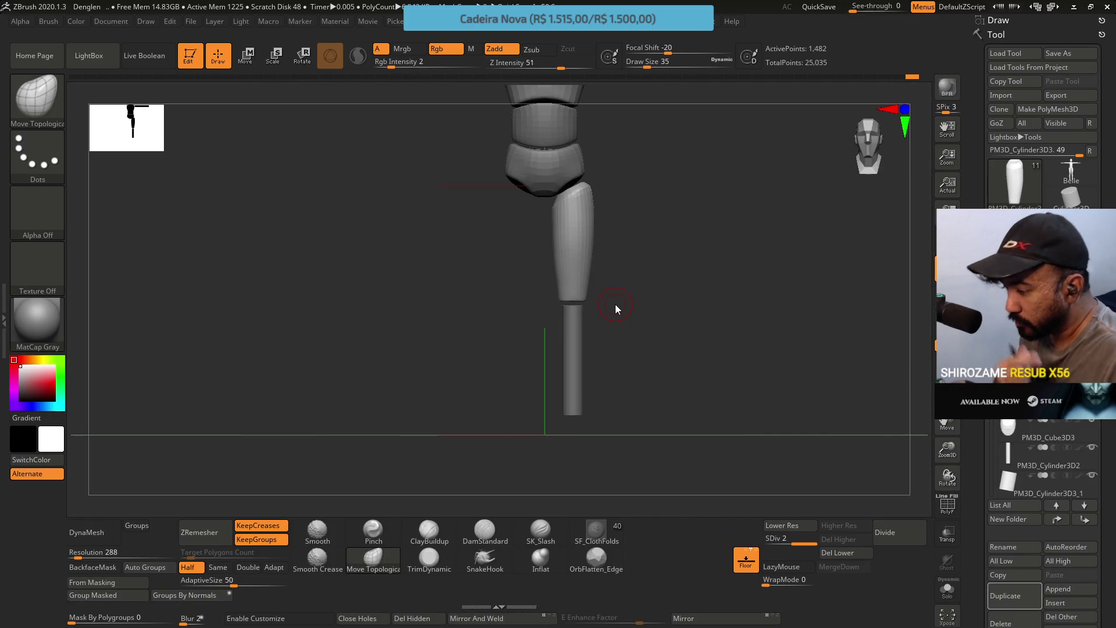
Set the cylinder to SDiv 1, pick the Pinch brush, and rotate to a side view
mouse_move(658, 239)
left_mouse_down()
mouse_move(750, 477)
mouse_move(605, 192)
left_mouse_up()
left_click(784, 545)
left_click_drag(607, 319, 644, 370)
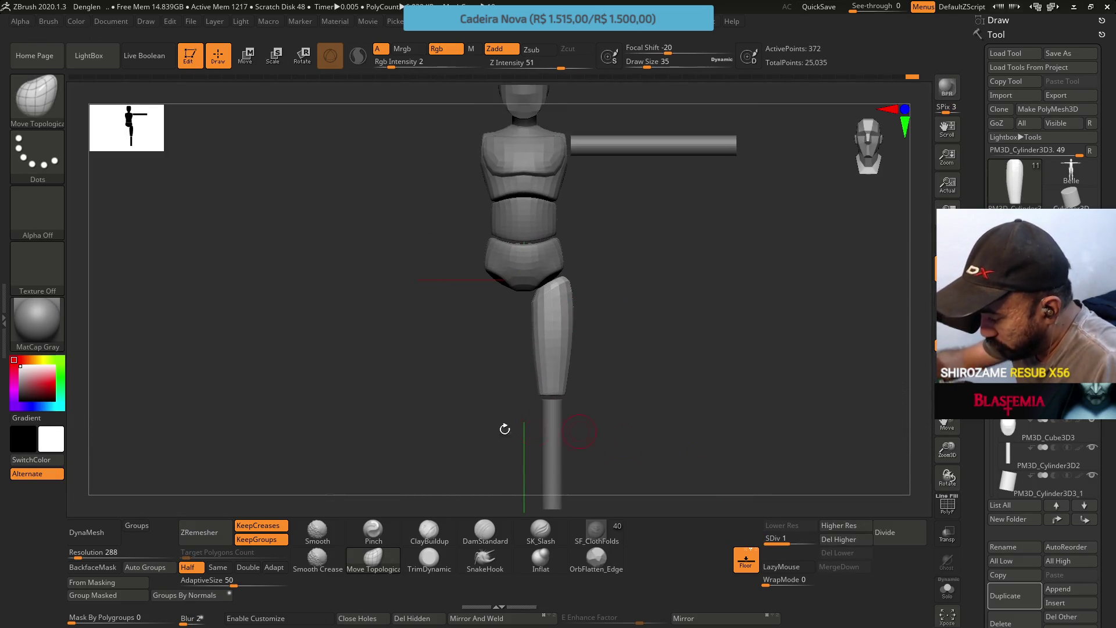
left_click(388, 535)
mouse_move(608, 319)
left_mouse_down()
mouse_move(575, 355)
mouse_move(604, 315)
left_mouse_up()
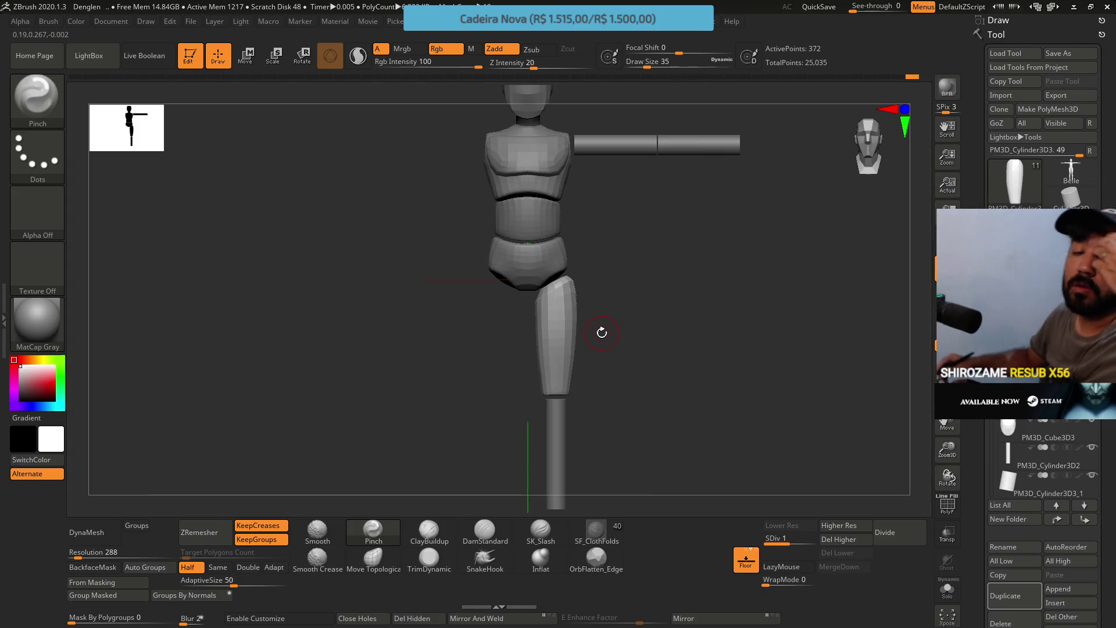
mouse_move(658, 377)
left_mouse_down()
mouse_move(630, 326)
mouse_move(675, 302)
left_mouse_up()
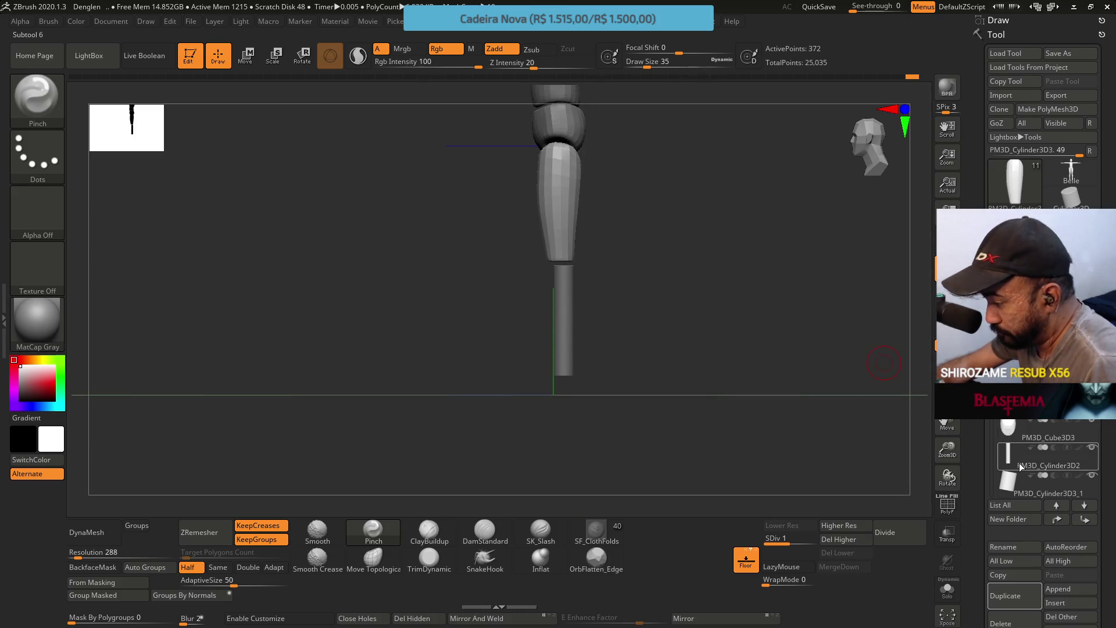
Select PM3D_Cylinder3D2, nudge it along its depth axis, and DynaMesh it at resolution 128
left_click(542, 201, "alt")
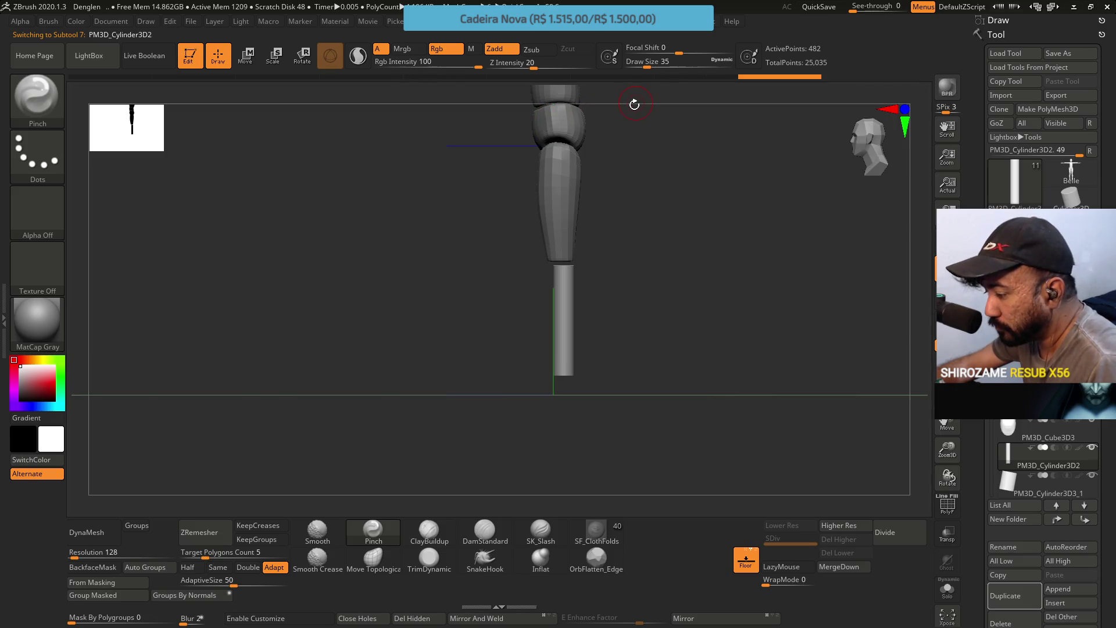
left_click(253, 54)
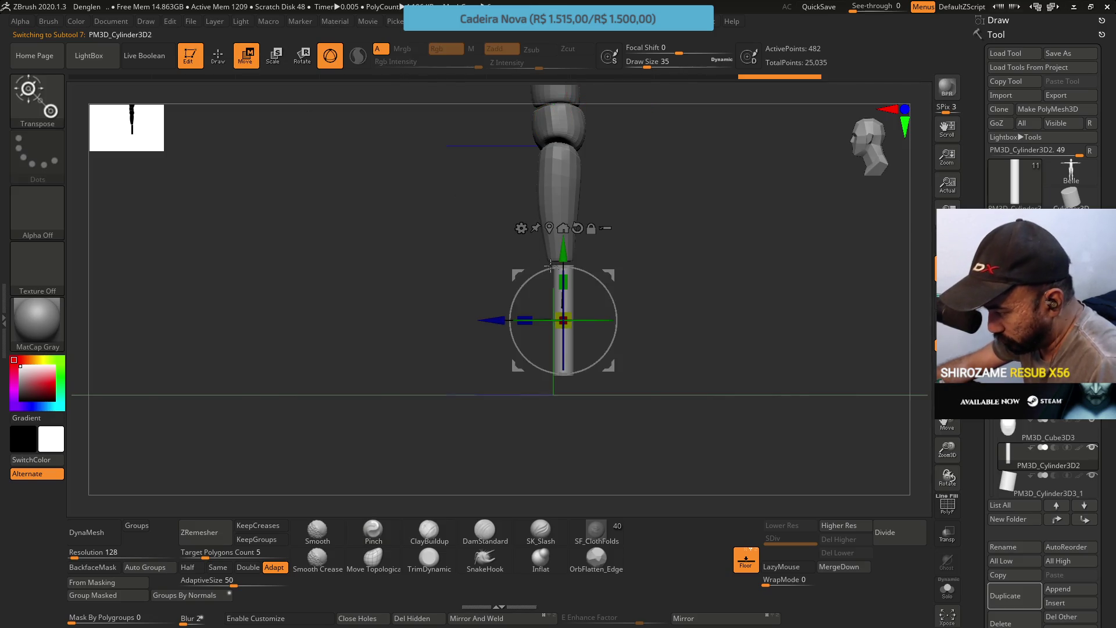
left_click_drag(497, 321, 498, 321)
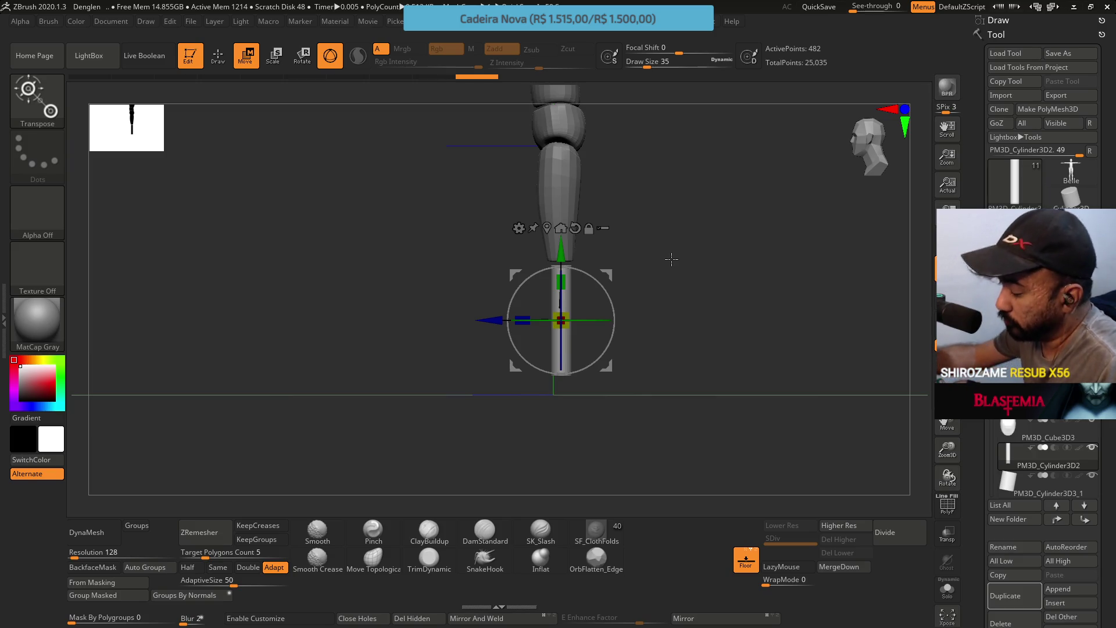
left_click(95, 532)
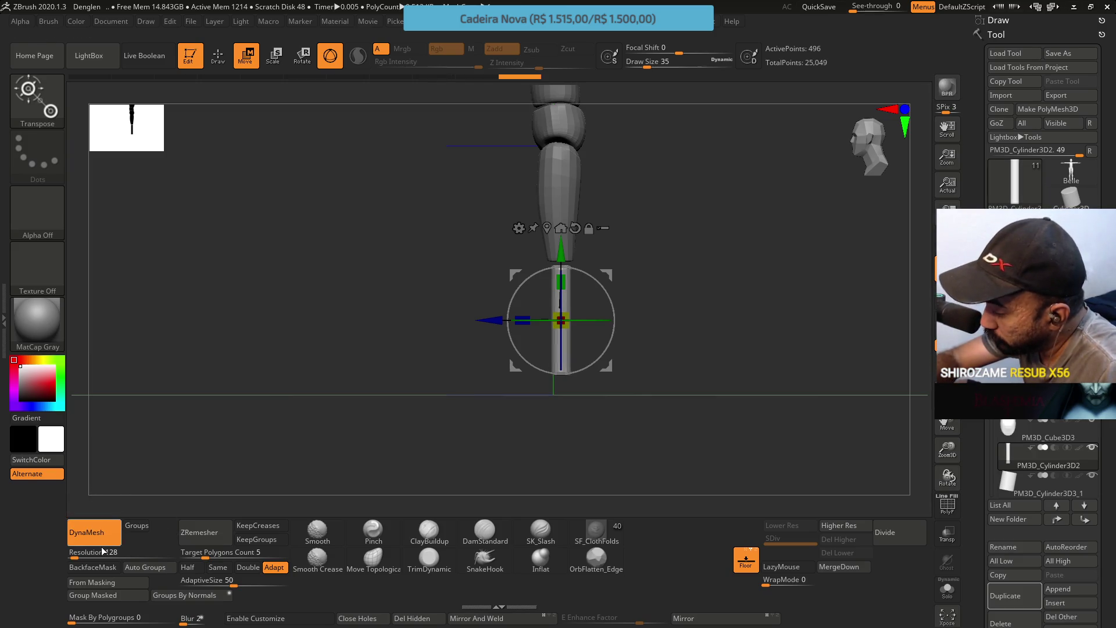
left_click(429, 531)
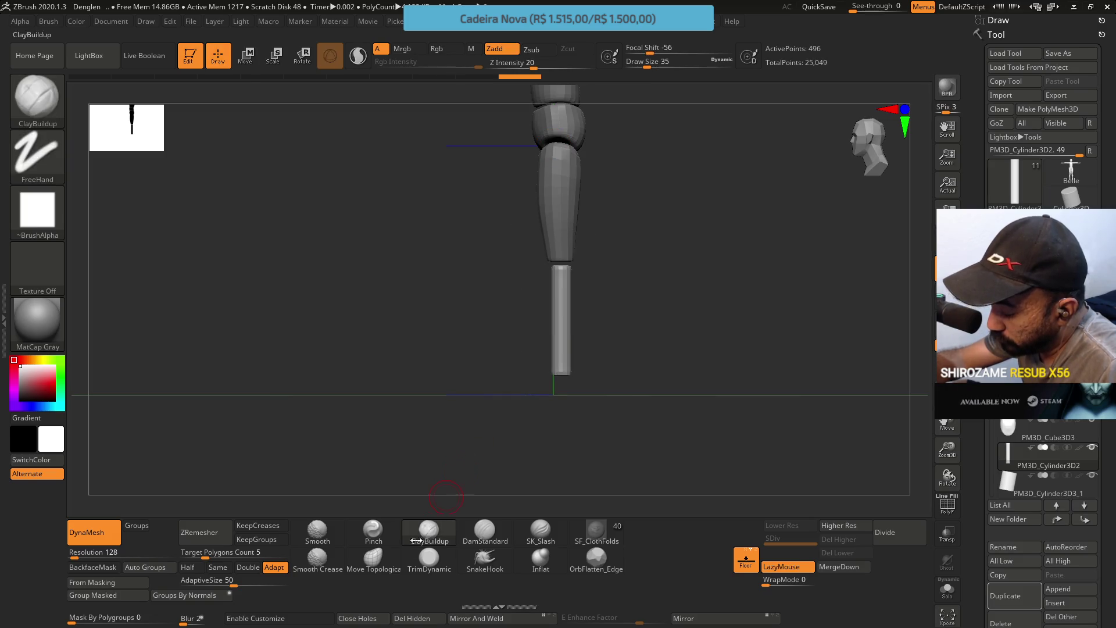
With Move Topological at size 108, bend the shin's upper part to lean right
left_click(374, 559)
key("s")
left_click_drag(604, 347, 618, 348)
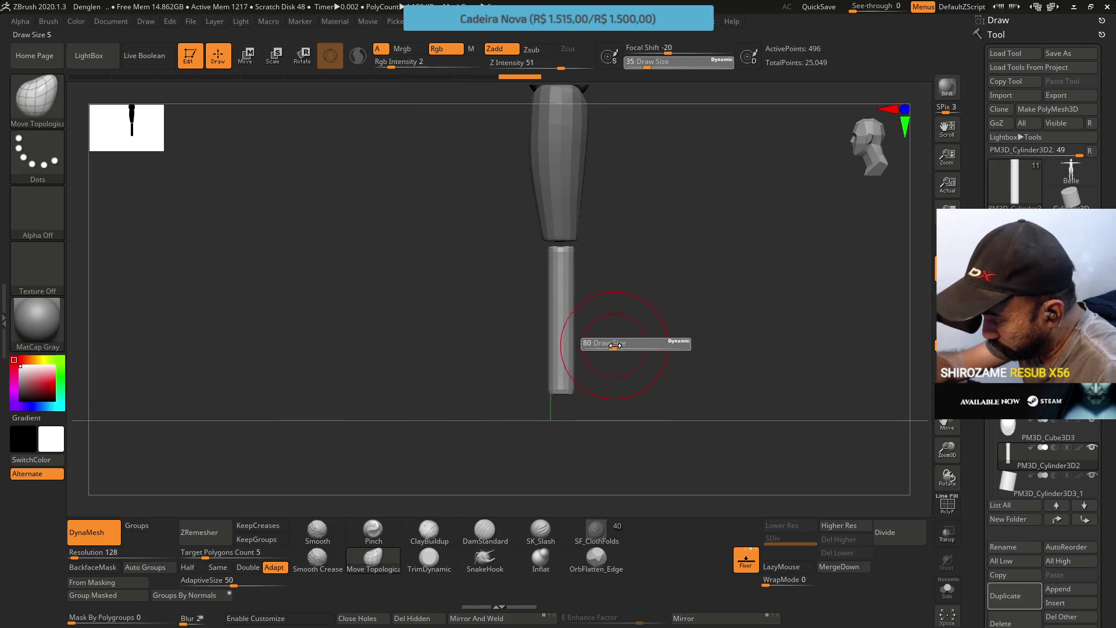
mouse_move(550, 336)
left_mouse_down()
mouse_move(568, 274)
mouse_move(544, 249)
mouse_move(569, 245)
left_mouse_up()
mouse_move(584, 284)
left_mouse_down()
mouse_move(605, 267)
mouse_move(591, 274)
mouse_move(568, 349)
left_mouse_up()
key("s")
mouse_move(575, 262)
left_mouse_down()
mouse_move(573, 336)
mouse_move(604, 308)
mouse_move(626, 222)
left_mouse_up()
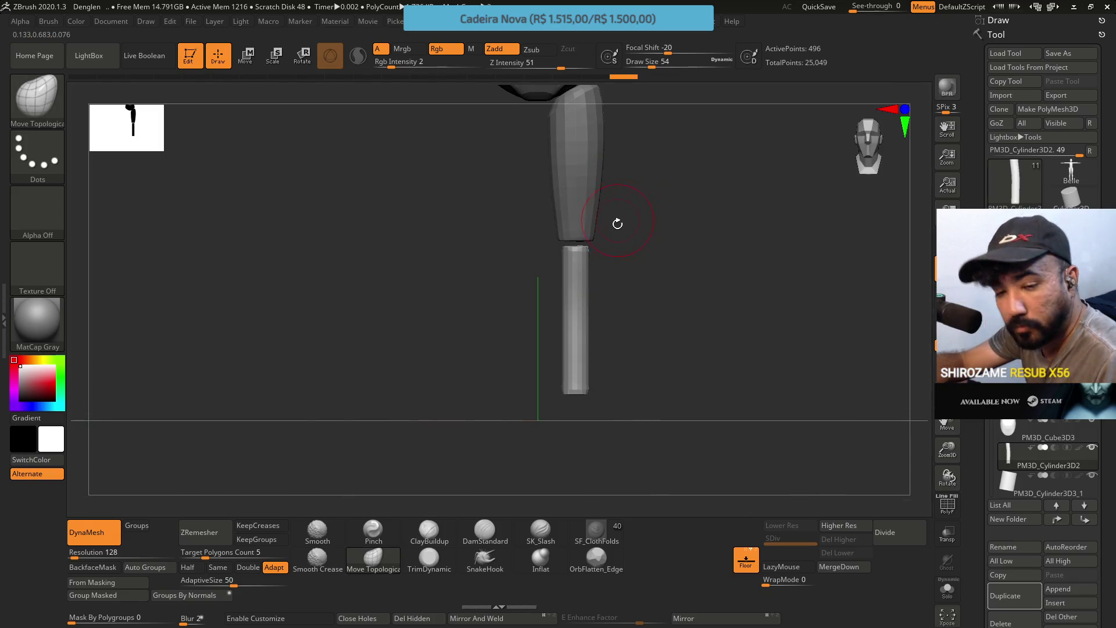
At brush size 87, push the shin's upper section sideways, undo one bend, then reduce size to 62
key("s")
left_click_drag(633, 367, 610, 415)
mouse_move(545, 356)
left_mouse_down()
mouse_move(552, 436)
mouse_move(572, 426)
left_mouse_up()
left_click_drag(567, 373, 563, 359)
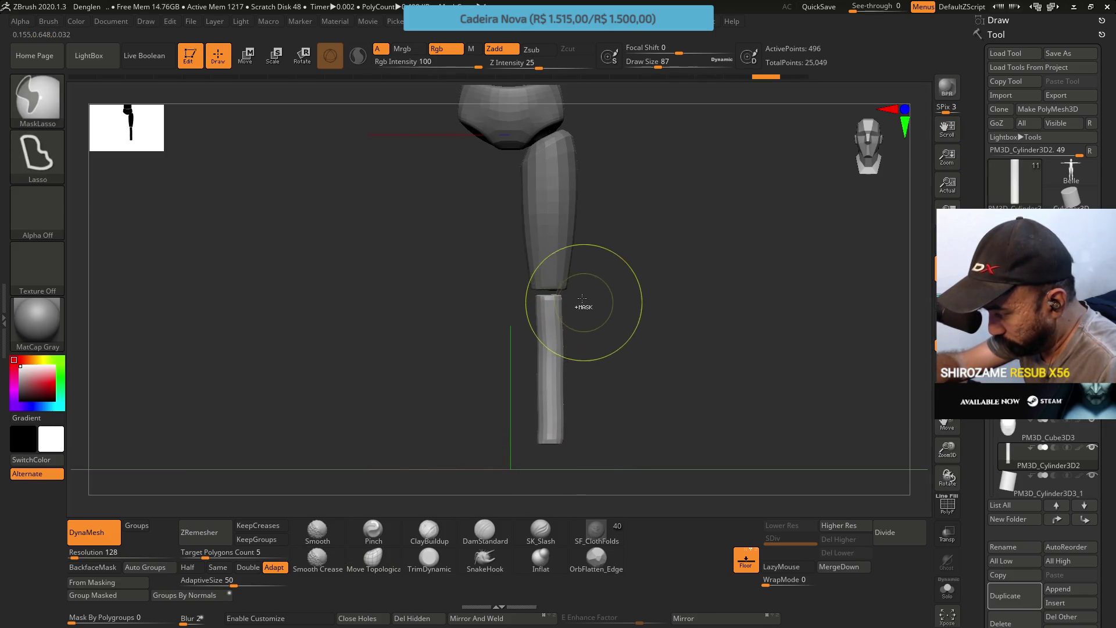
key("ctrl+z")
left_click_drag(540, 439, 545, 435)
left_click_drag(551, 381, 551, 377)
key("s")
left_click_drag(543, 451, 549, 436)
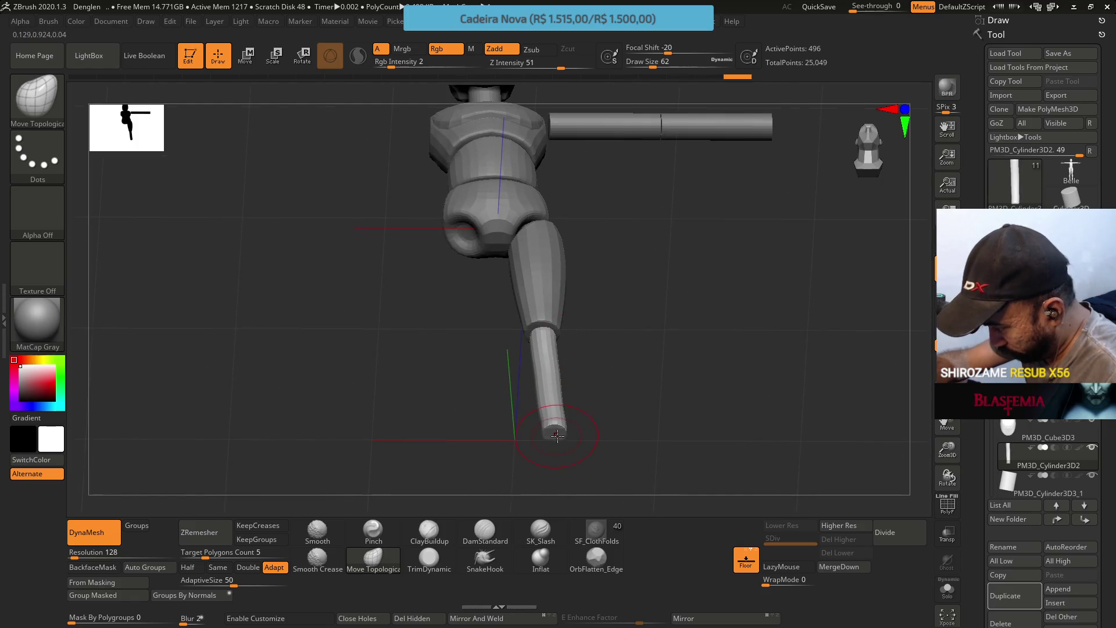
mouse_move(565, 398)
left_mouse_down("shift")
mouse_move(546, 400)
mouse_move(625, 267)
left_mouse_up("shift")
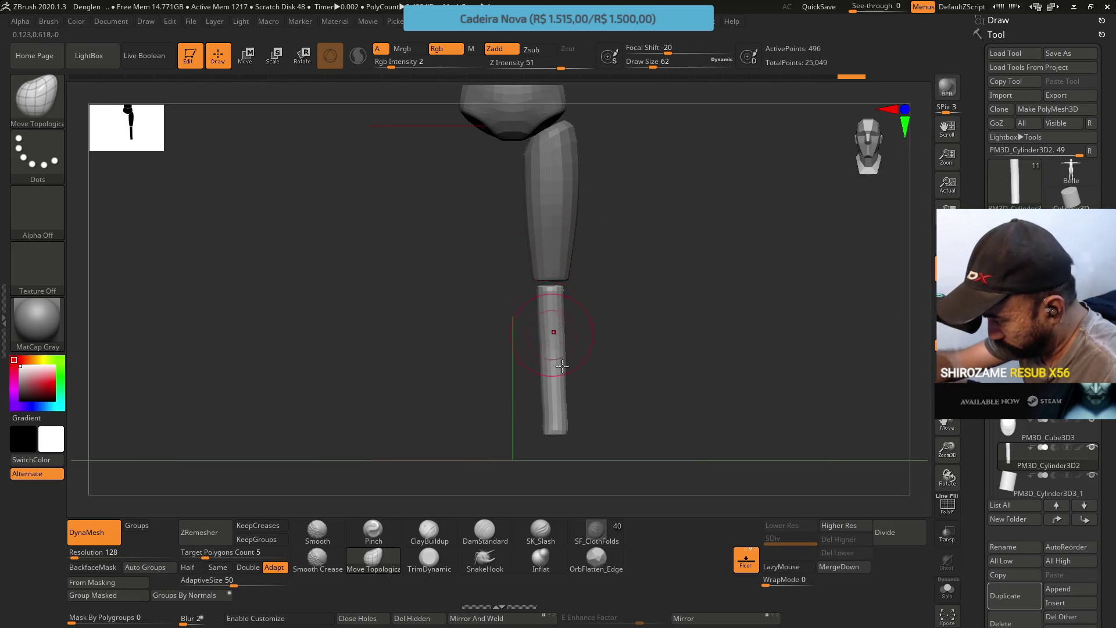
Build ClayBuildup volume on the shin's calf and check the mannequin reference
left_click(427, 536)
left_click_drag(552, 332, 512, 394)
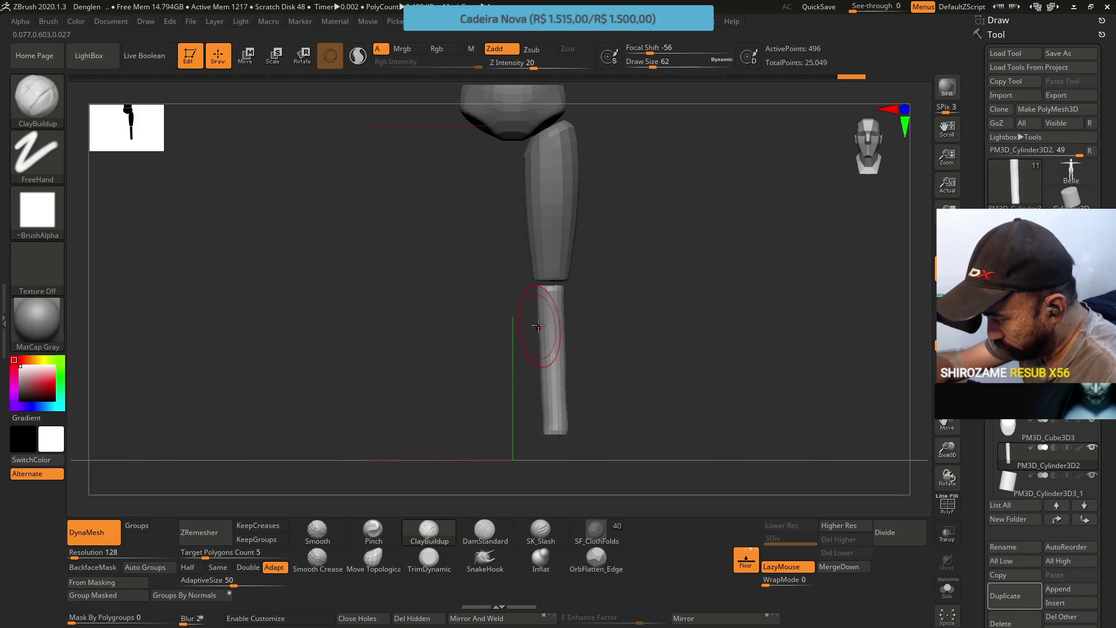
key("alt+Tab")
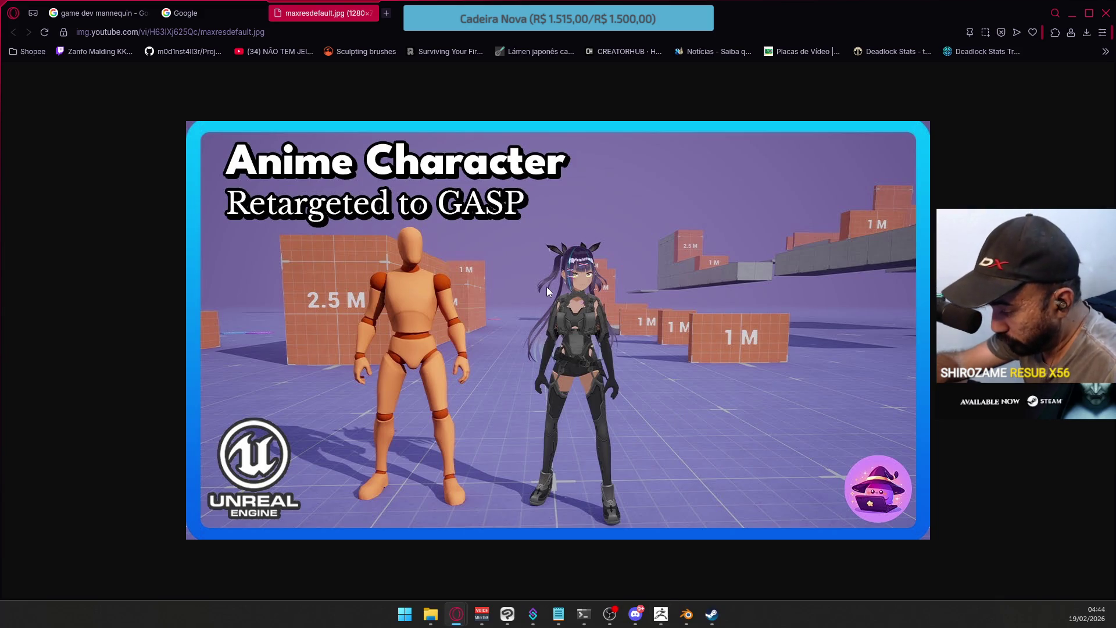
key("alt+Tab")
right_click_drag(552, 225, 543, 299)
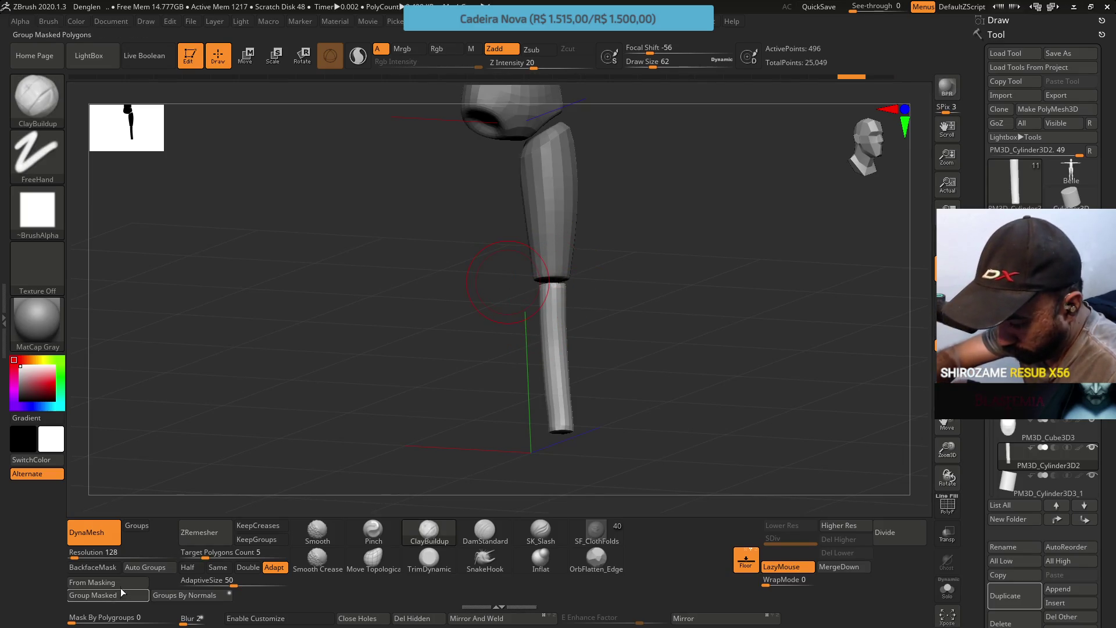
Enable BackfaceMask, orbit to a straight front view of the leg, and start ZRemesher
left_click(92, 567)
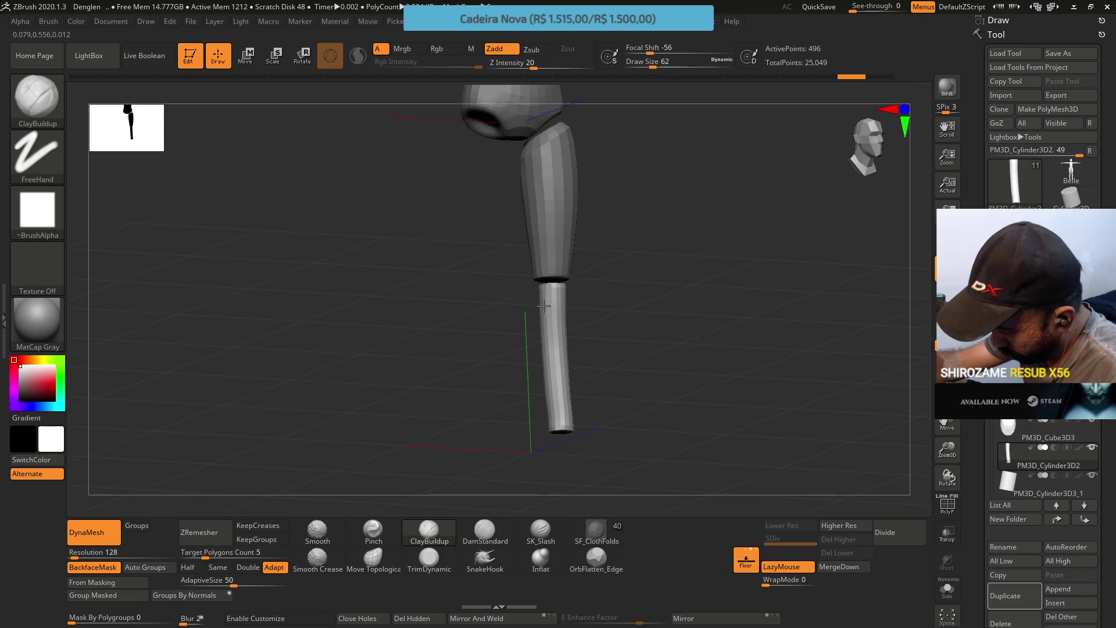
mouse_move(540, 314)
right_mouse_down()
mouse_move(588, 319)
mouse_move(531, 323)
mouse_move(546, 305)
mouse_move(553, 317)
mouse_move(555, 302)
mouse_move(526, 291)
mouse_move(563, 304)
mouse_move(600, 257)
right_mouse_up()
mouse_move(583, 317)
right_mouse_down()
mouse_move(610, 298)
mouse_move(563, 312)
right_mouse_up()
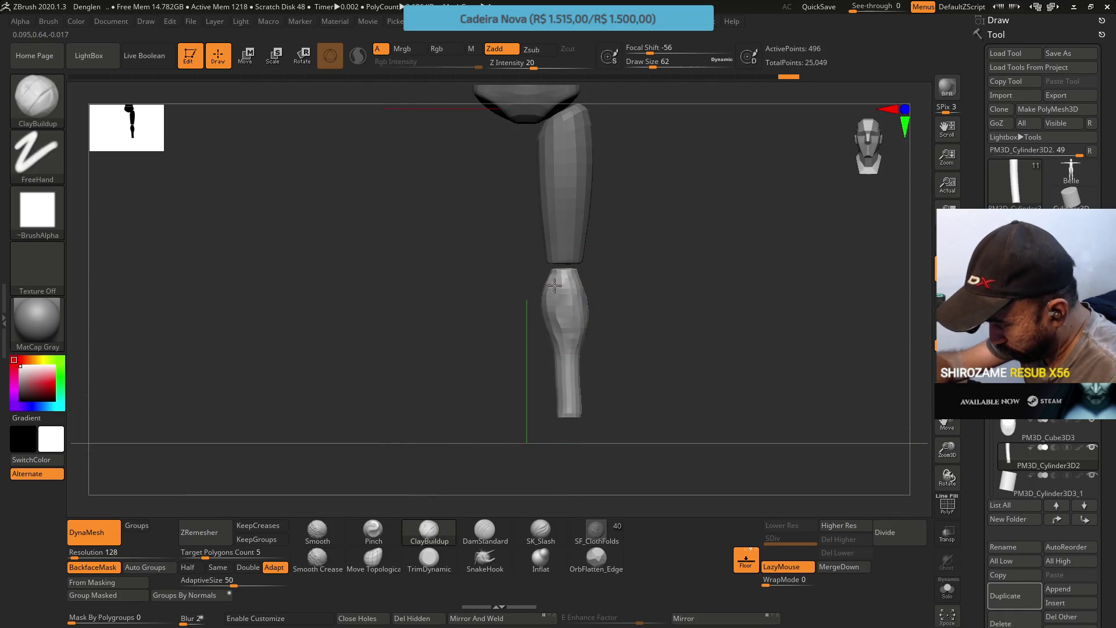
left_click(199, 531)
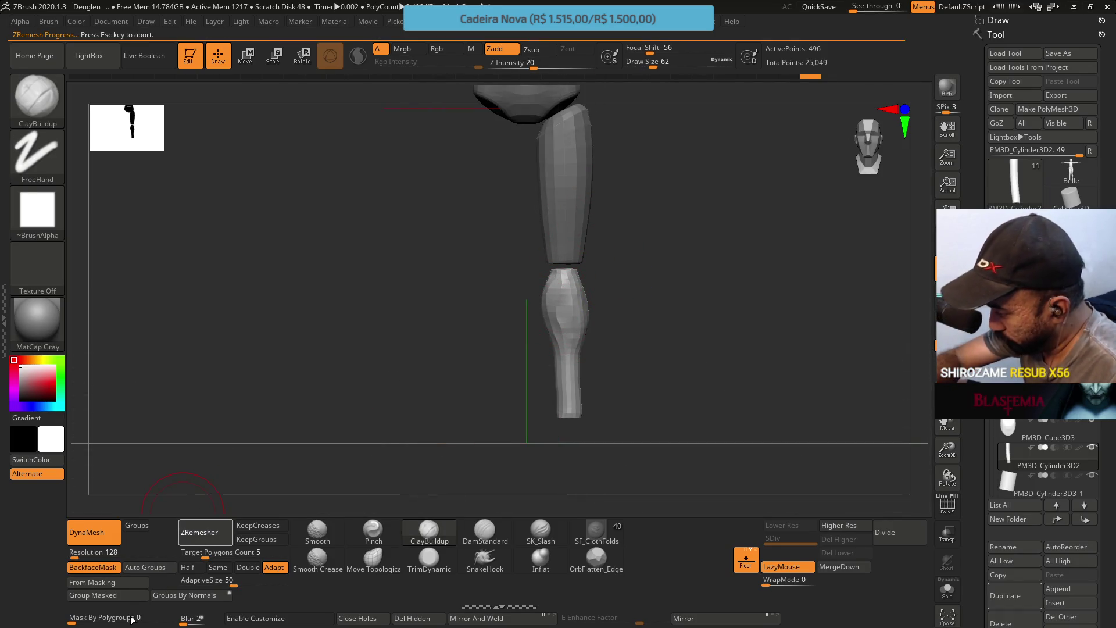
ZRemesh the shin with Same and KeepCreases enabled, then inspect the new topology from several angles
left_click(217, 567)
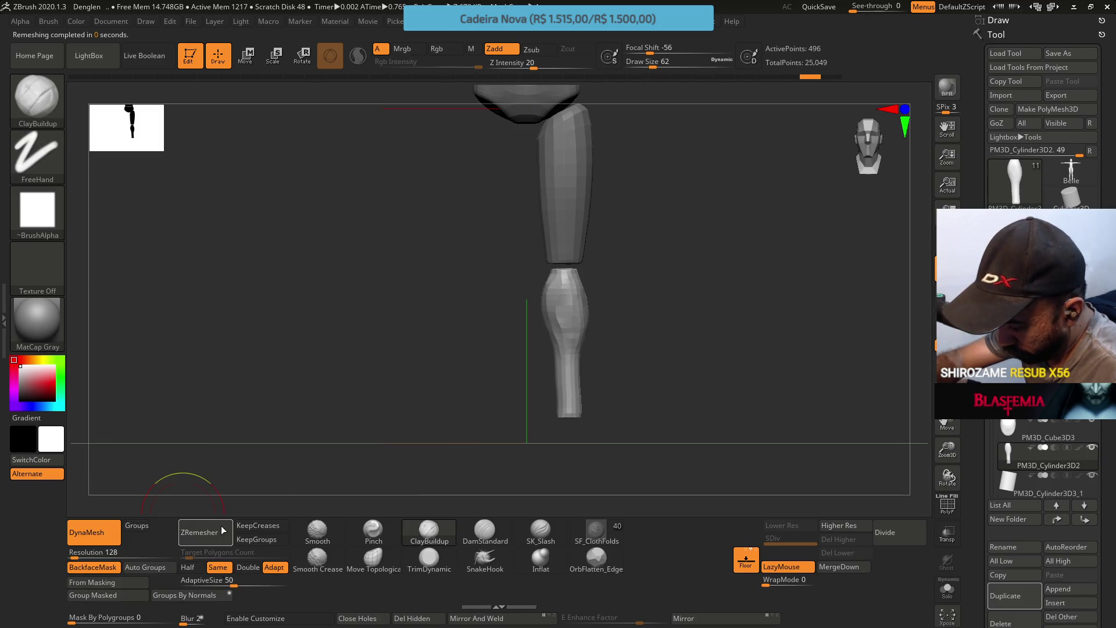
left_click(258, 526)
left_click(201, 532)
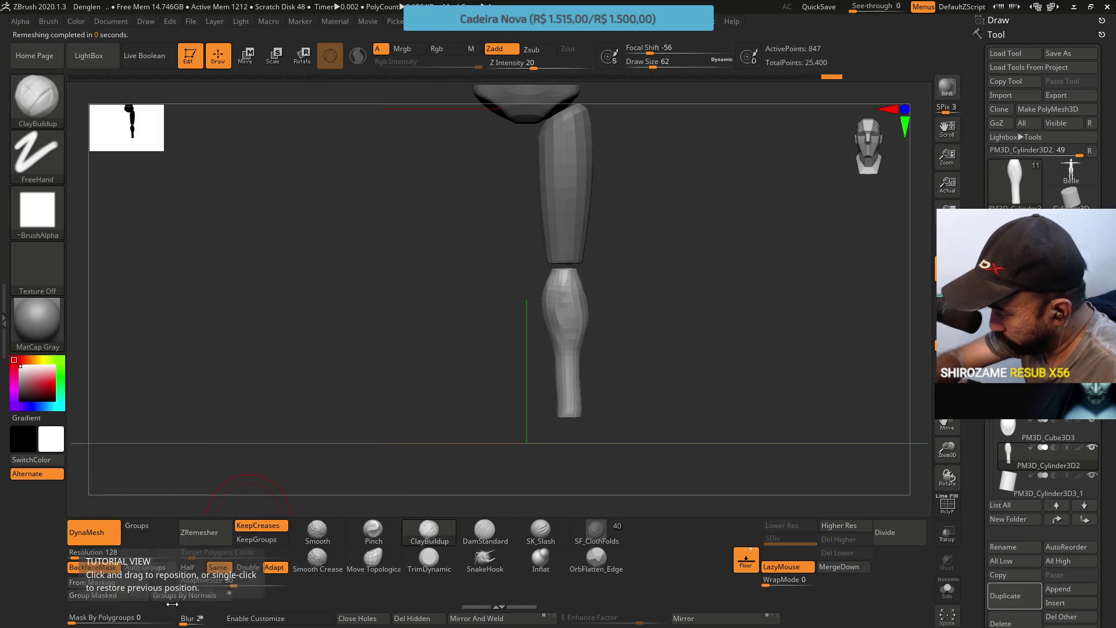
left_click(213, 536)
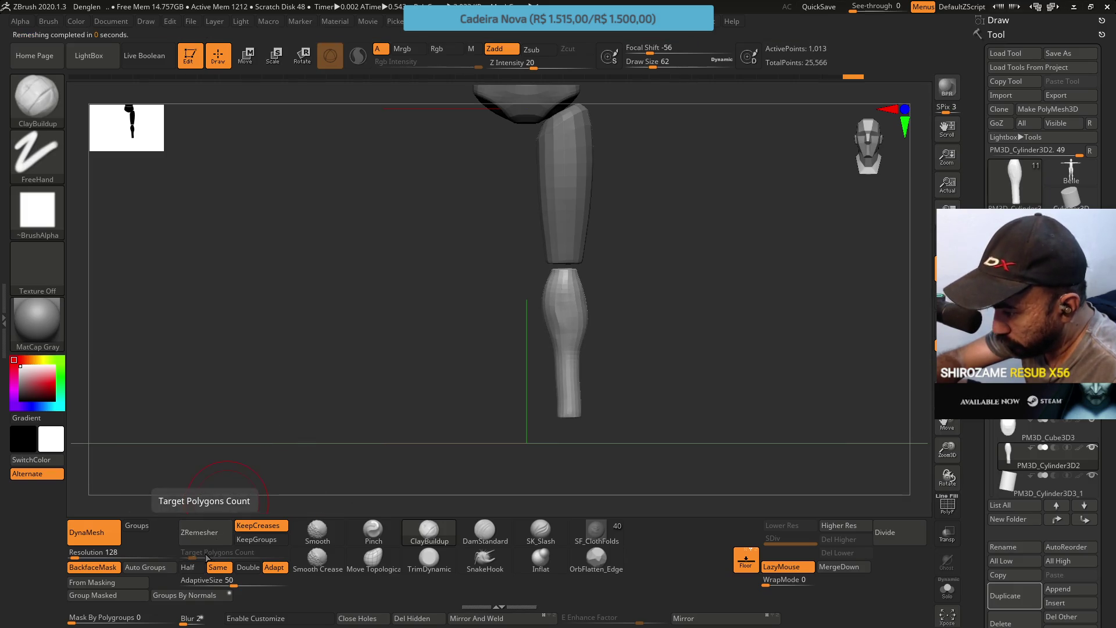
left_click(572, 313, "alt")
right_click_drag(572, 314, 555, 356)
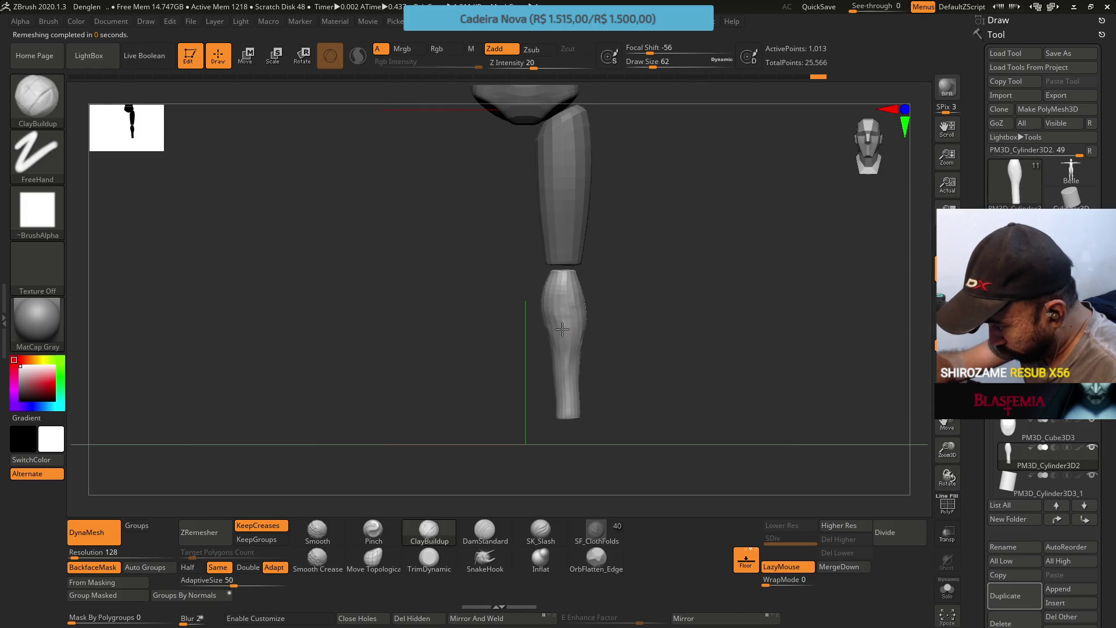
right_click_drag(549, 327, 584, 360)
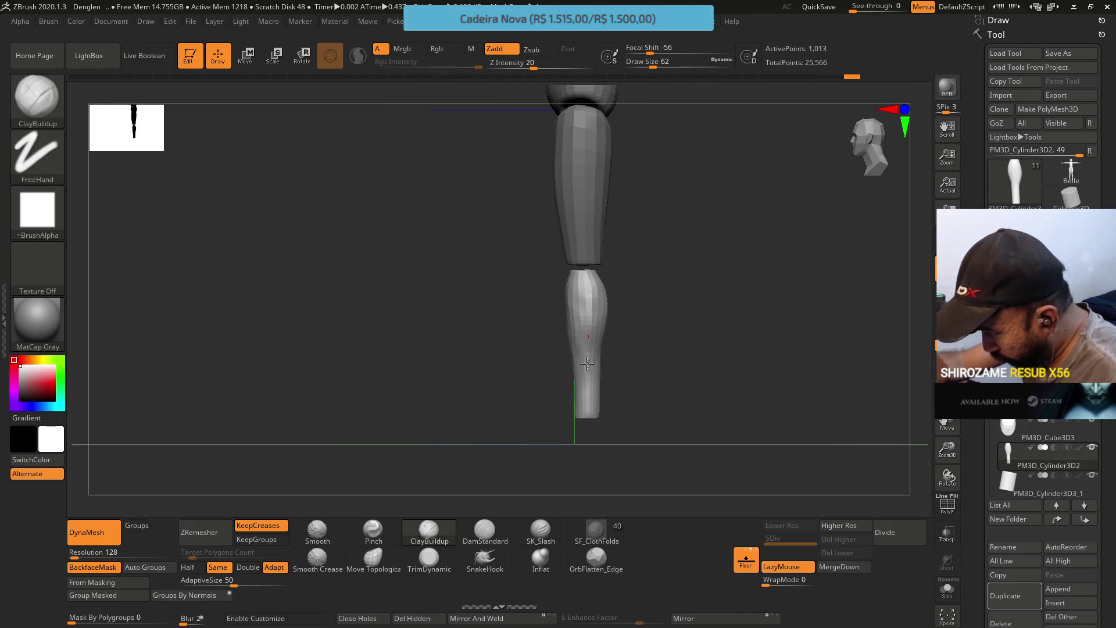
mouse_move(599, 367)
right_mouse_down()
mouse_move(609, 326)
mouse_move(634, 312)
mouse_move(599, 343)
right_mouse_up()
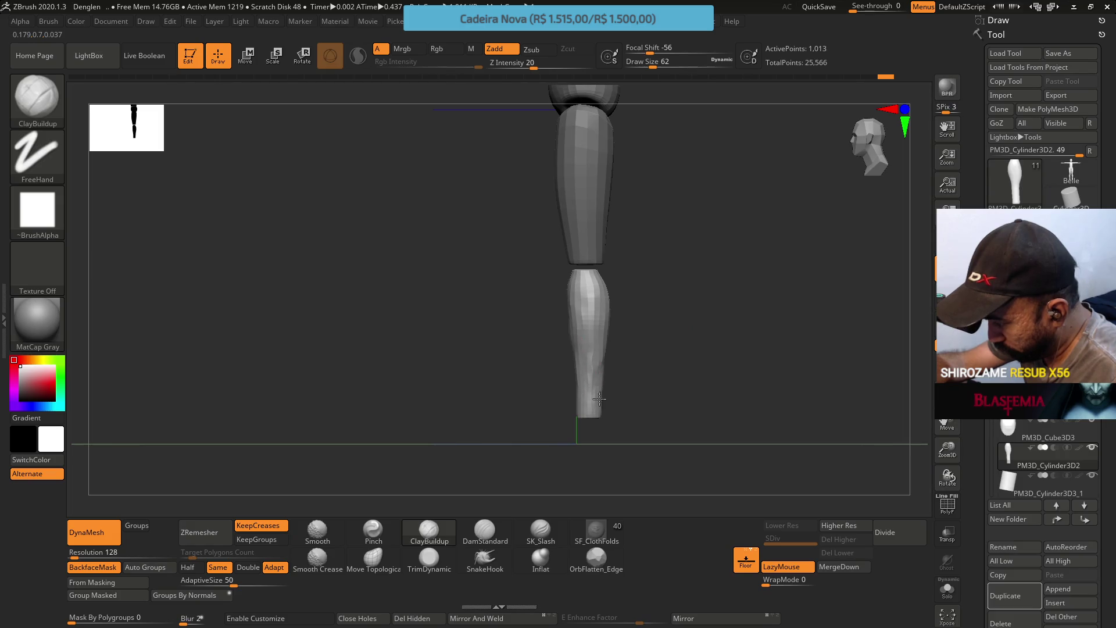
right_click_drag(585, 386, 640, 324)
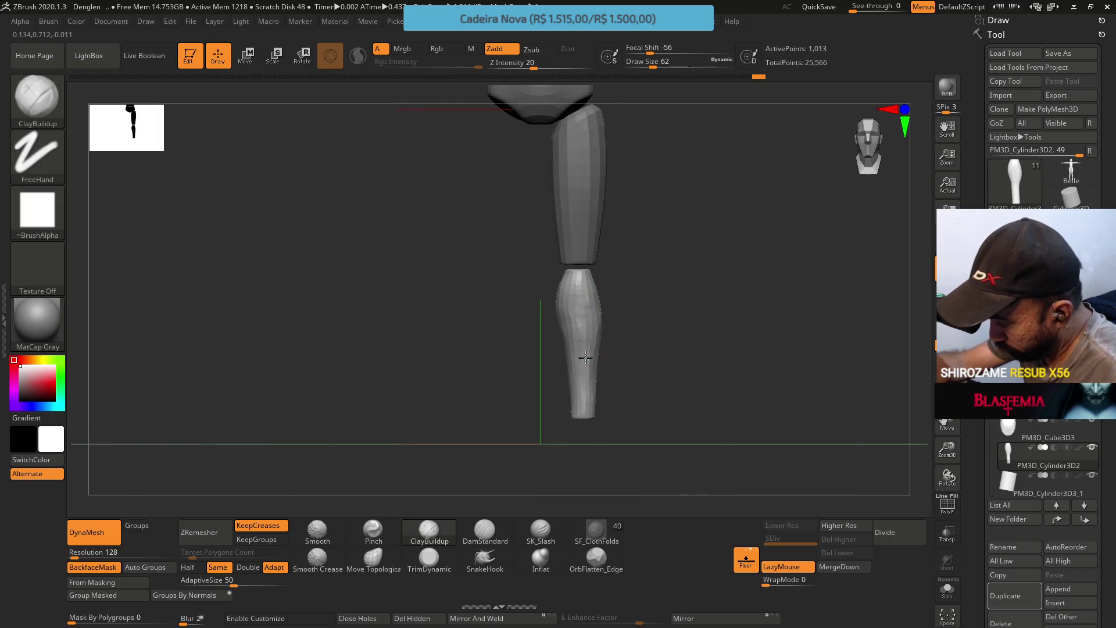
mouse_move(587, 276)
right_mouse_down()
mouse_move(583, 290)
mouse_move(622, 229)
right_mouse_up()
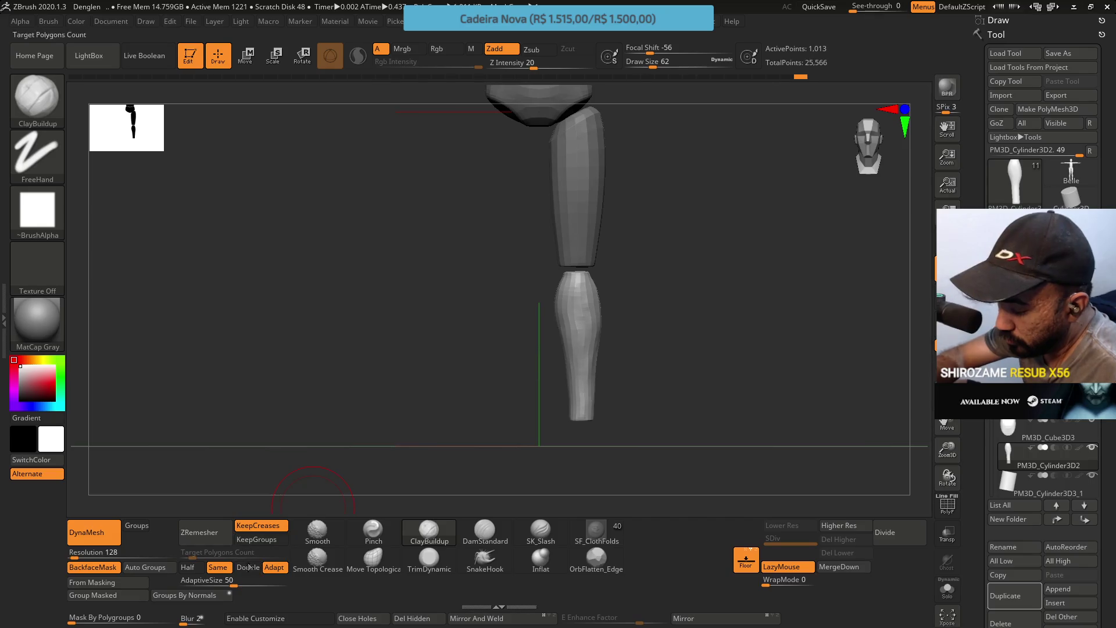
Remesh the shin again at Half density, bringing it down to about 305 points
left_click(188, 567)
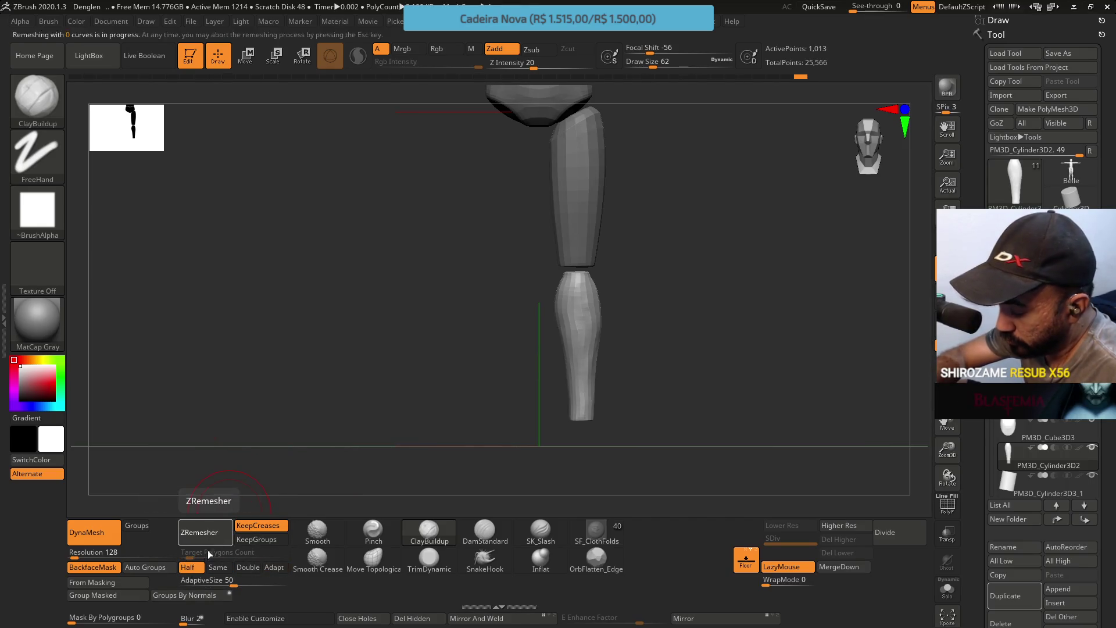
left_click(199, 531)
left_click(197, 570)
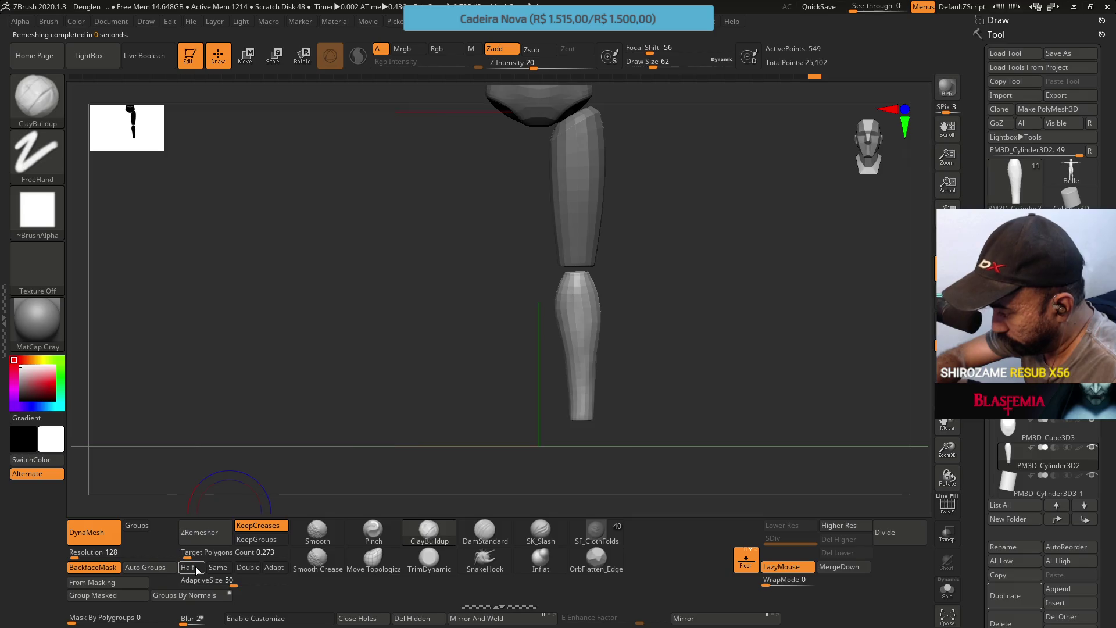
left_click(210, 544)
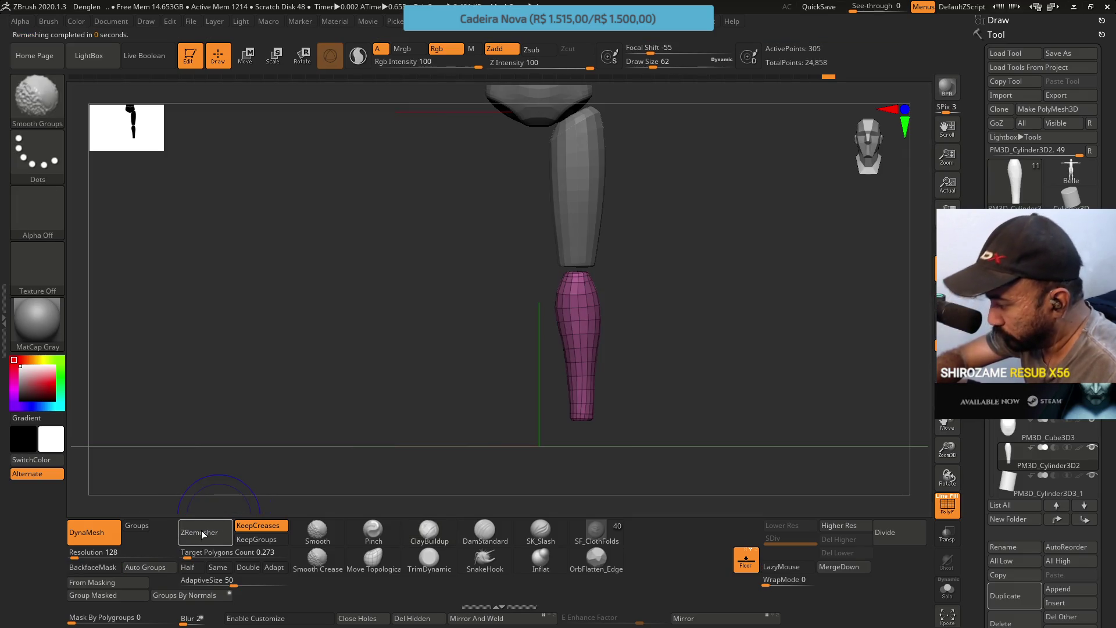
With Move Topological at draw size 27, push the top of the shin into a knee form
mouse_move(618, 226)
left_mouse_down()
mouse_move(613, 267)
mouse_move(615, 250)
mouse_move(650, 274)
mouse_move(651, 326)
left_mouse_up()
left_click(373, 558)
right_click_drag(590, 289, 590, 368, "ctrl")
key("s")
left_click_drag(597, 372, 572, 372)
key("bracketleft")
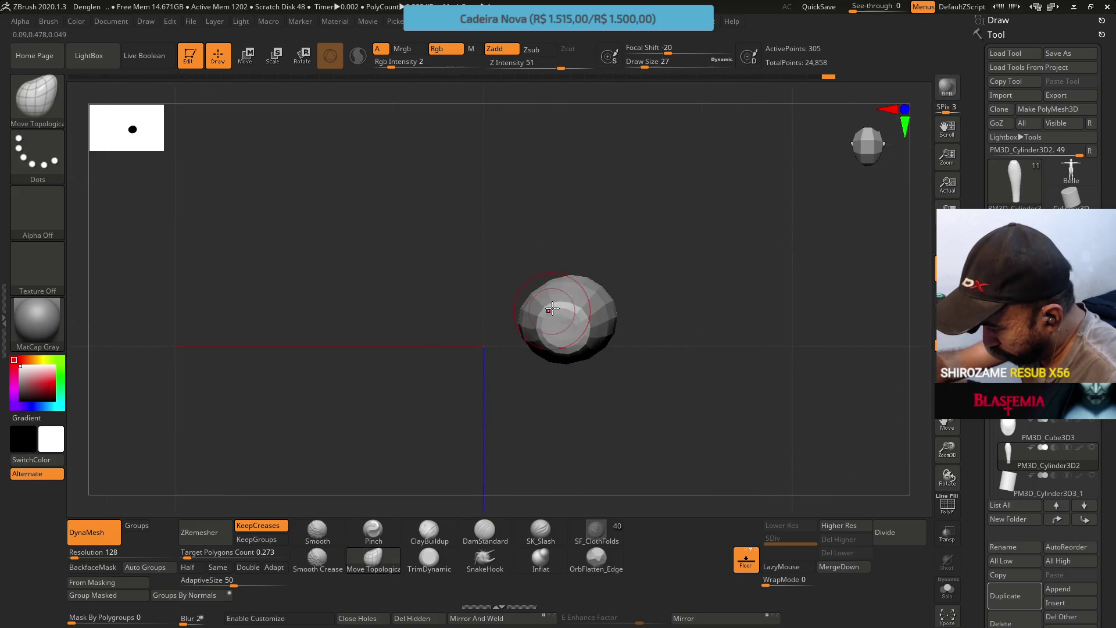
left_click_drag(588, 305, 586, 331)
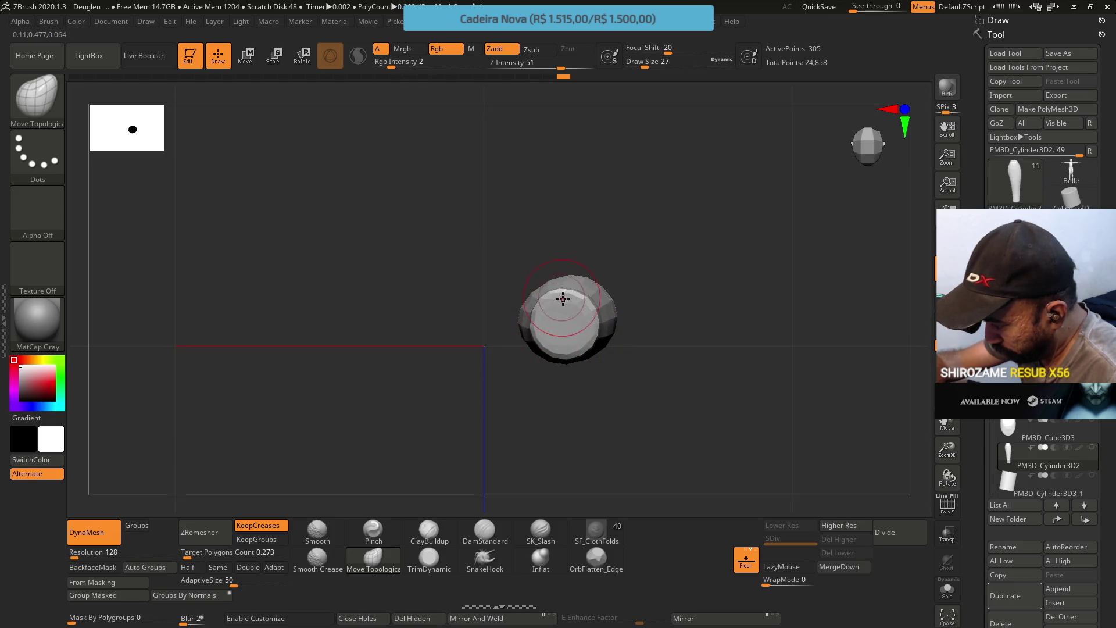
left_click_drag(580, 339, 561, 351)
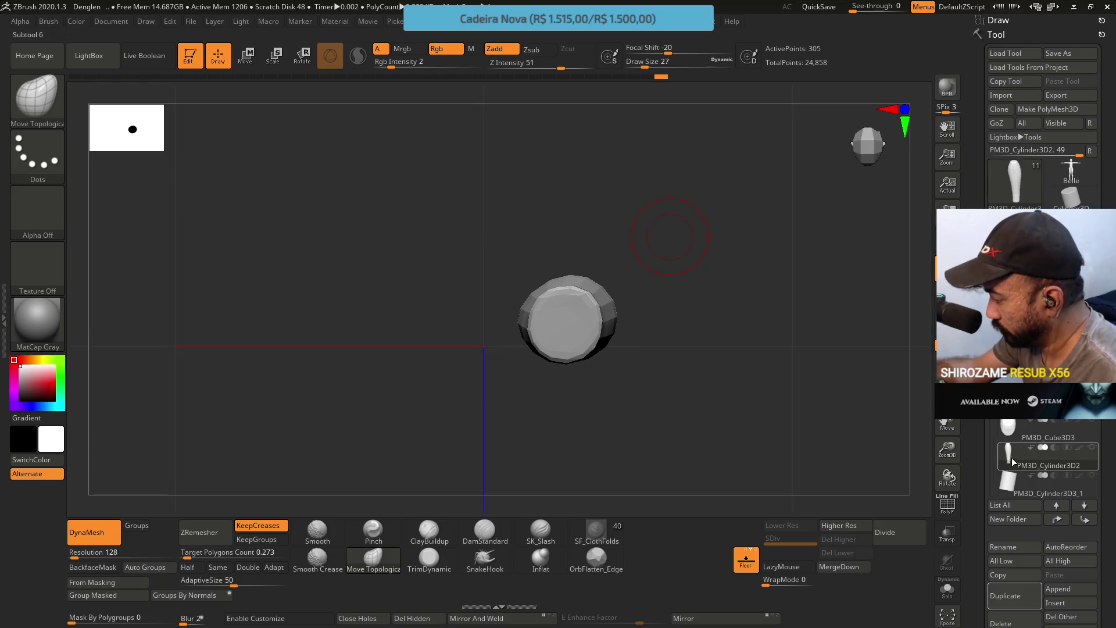
Turn Solo off to show the full figure and view the legs from the front
left_click(947, 588)
mouse_move(653, 377)
left_mouse_down()
mouse_move(662, 280)
mouse_move(744, 295)
mouse_move(635, 294)
left_mouse_up()
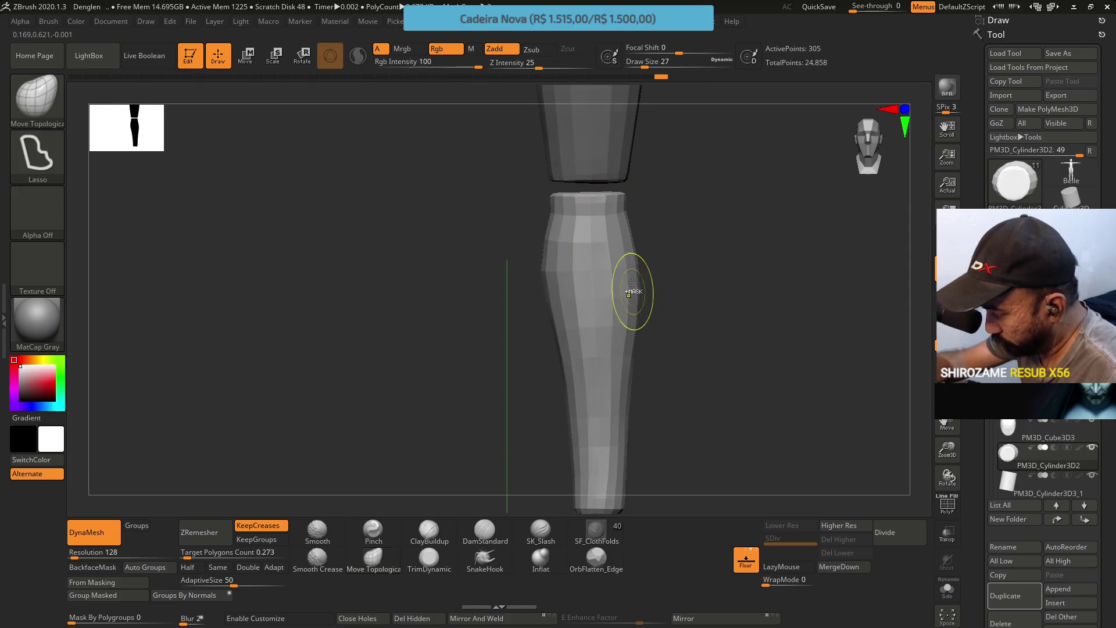
left_click_drag(652, 240, 648, 229)
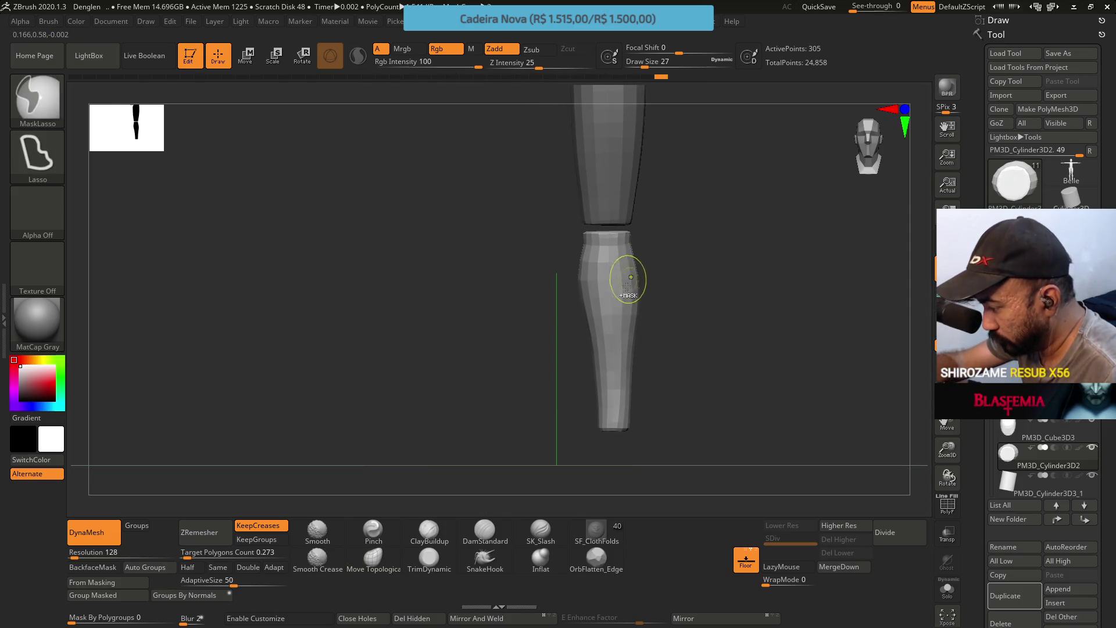
left_click_drag(645, 290, 610, 360)
Switch back to Move Topological (BMT) at size 83 and broaden the calf of the shin
key("b")
key("m")
key("t")
key("s")
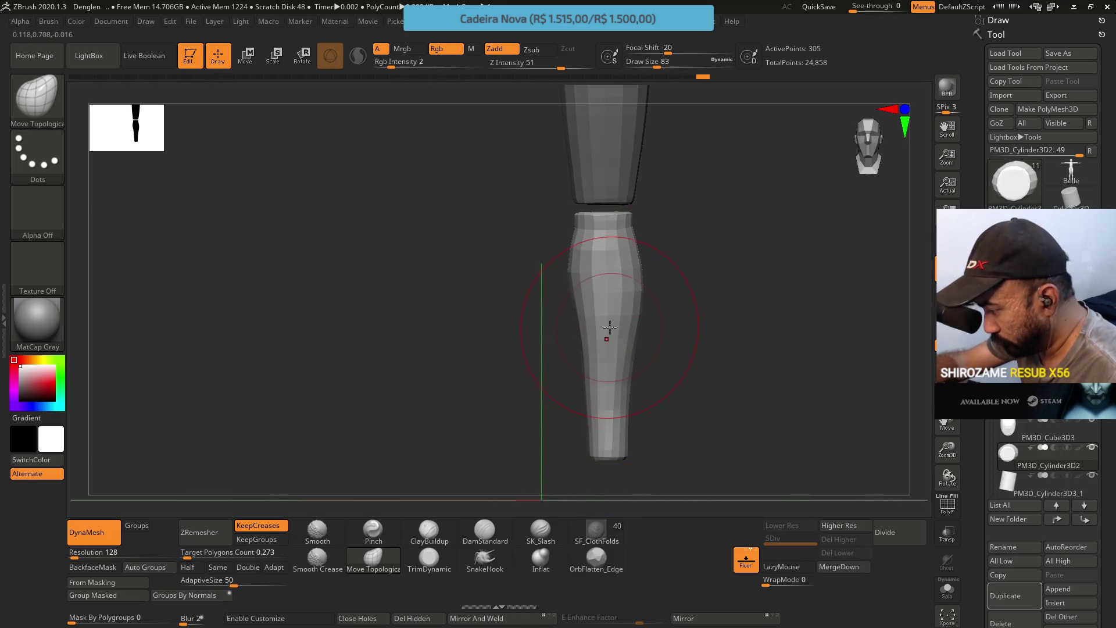
mouse_move(658, 267)
left_mouse_down()
mouse_move(610, 337)
mouse_move(650, 294)
mouse_move(631, 379)
left_mouse_up()
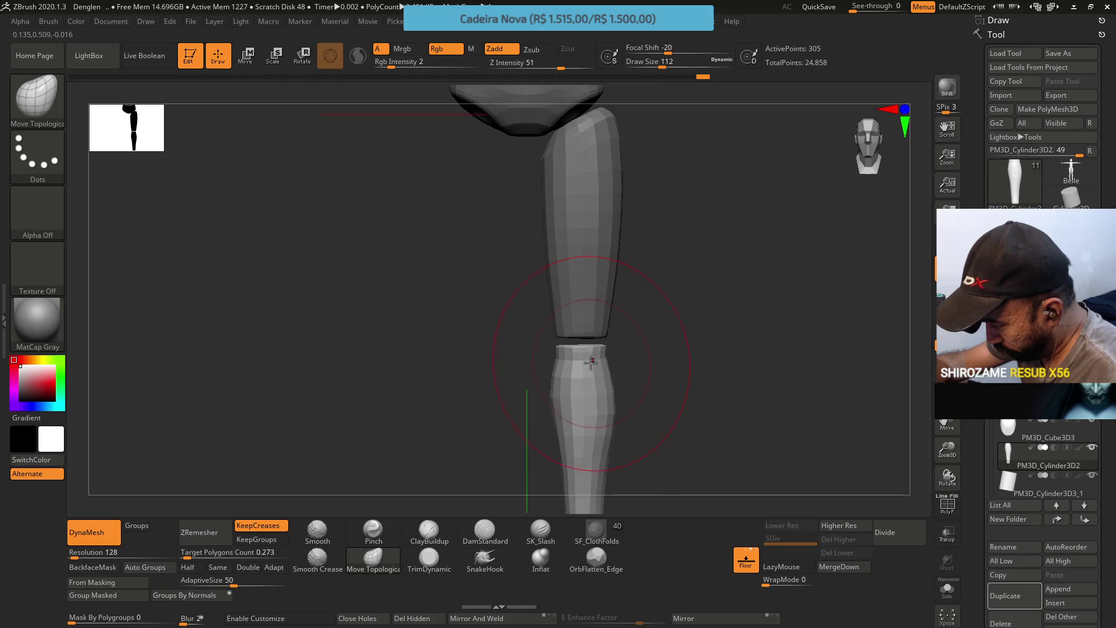
left_click_drag(633, 401, 623, 347)
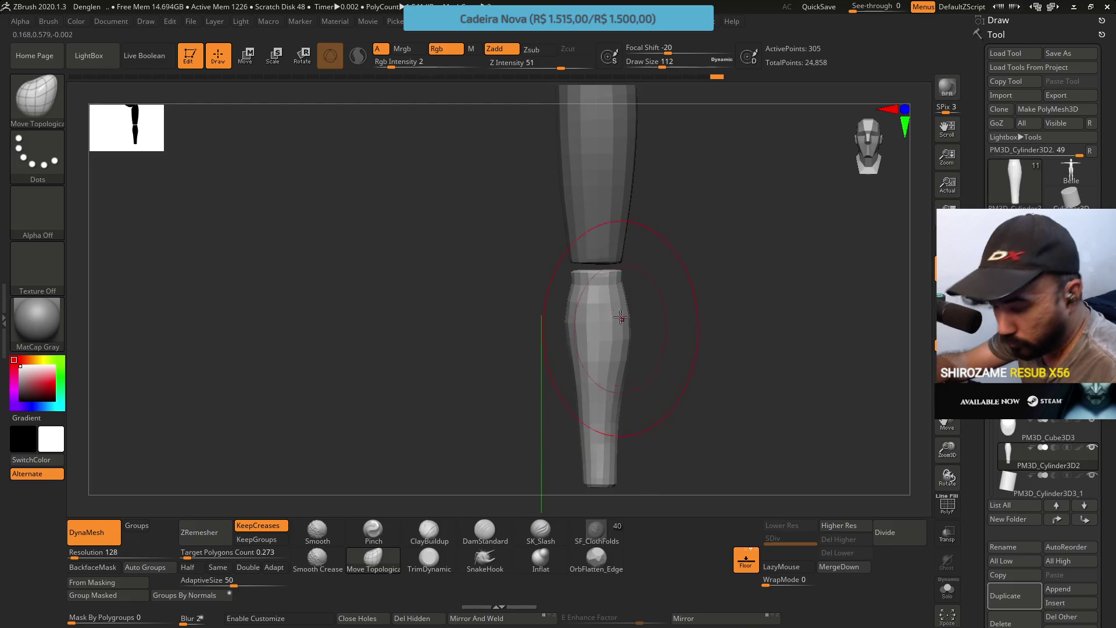
left_click_drag(552, 357, 541, 337)
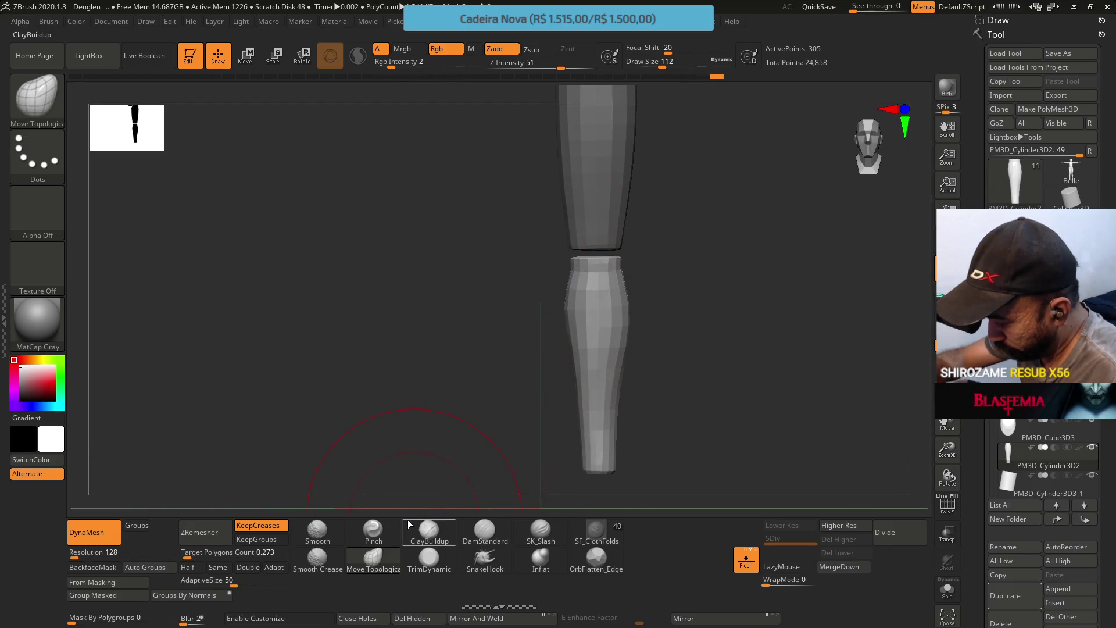
mouse_move(585, 336)
right_mouse_down()
mouse_move(572, 343)
mouse_move(598, 357)
right_mouse_up()
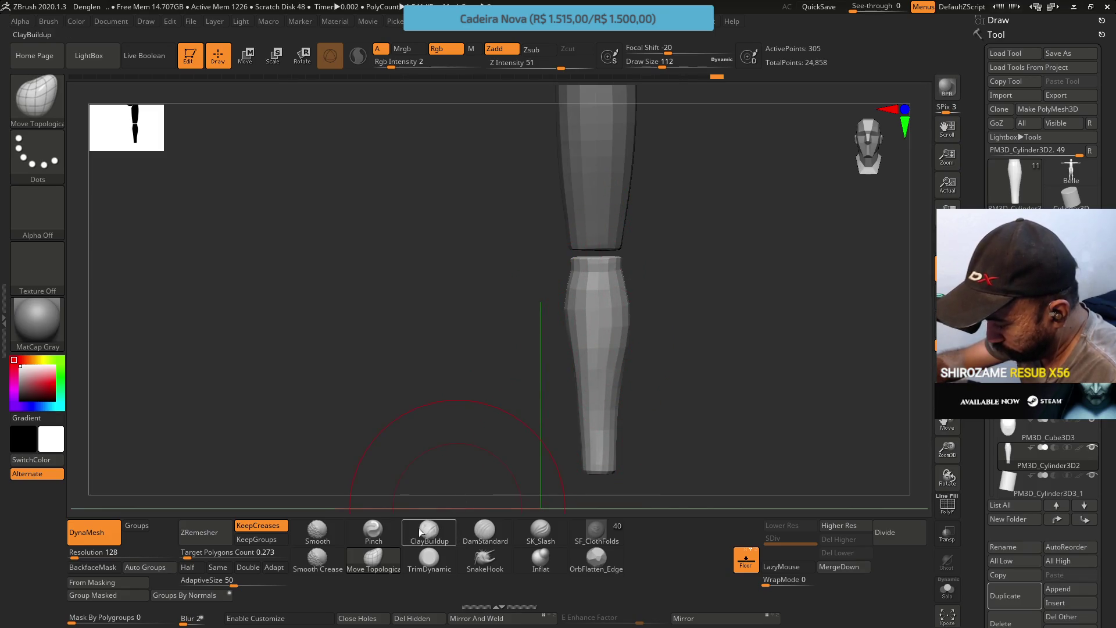
left_click(485, 532)
Divide the shin cylinder to subdivision level 2, giving 1,214 points
mouse_move(526, 425)
right_mouse_down()
mouse_move(605, 355)
mouse_move(651, 290)
right_mouse_up()
mouse_move(730, 187)
right_mouse_down()
mouse_move(698, 295)
mouse_move(693, 209)
mouse_move(644, 301)
right_mouse_up()
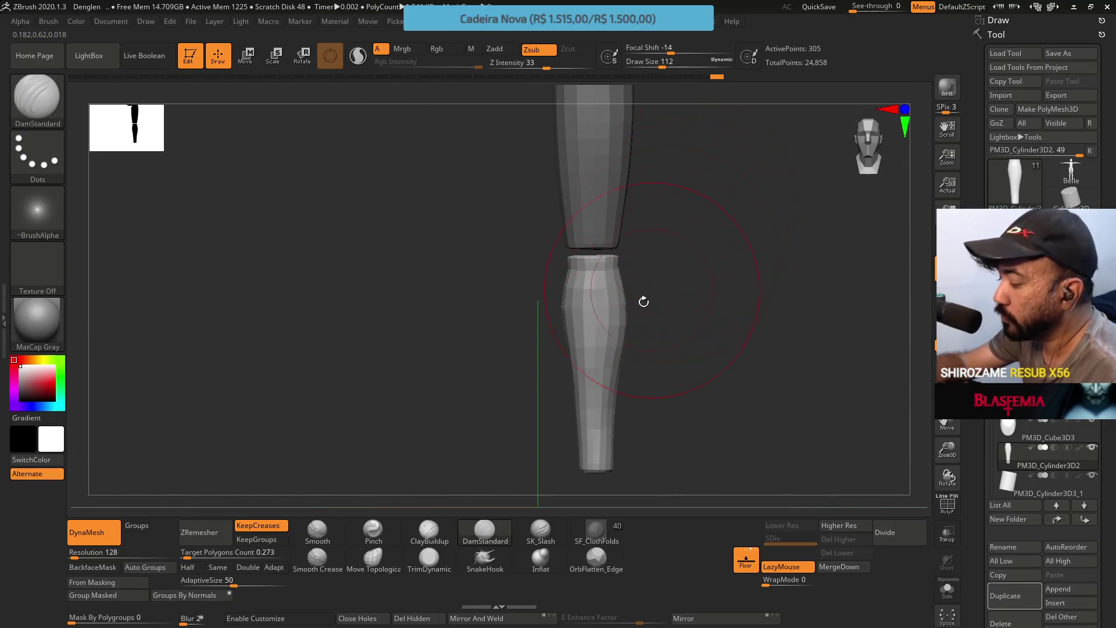
right_click_drag(581, 346, 564, 335)
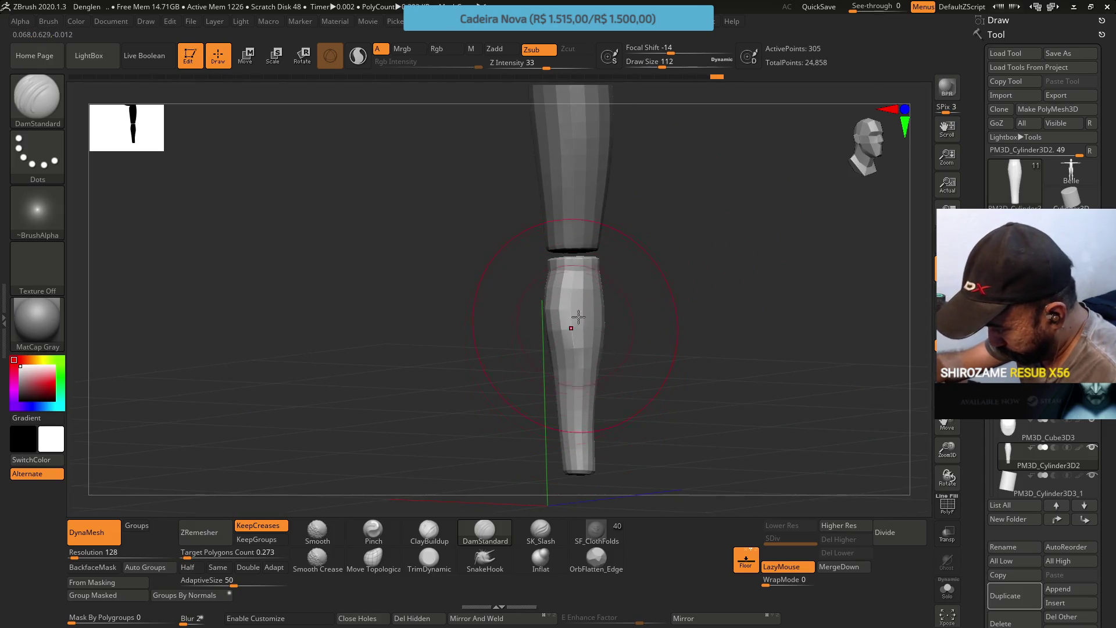
left_click(886, 532)
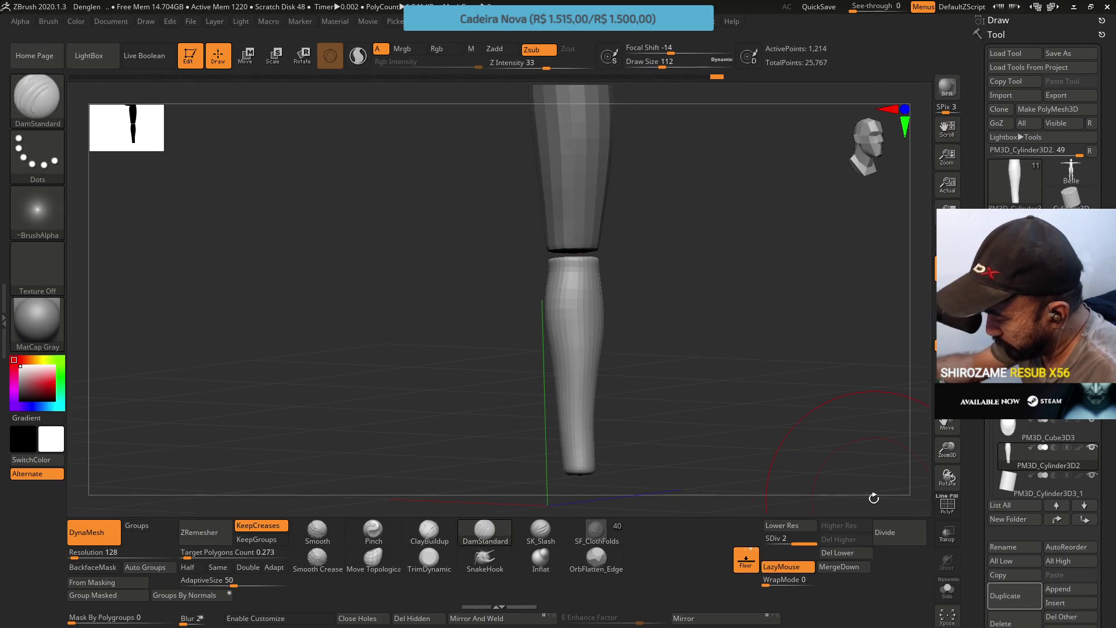
Carve a faint DamStandard mark on the lower shin and orbit around to check it
mouse_move(558, 319)
right_mouse_down()
mouse_move(593, 297)
mouse_move(534, 309)
right_mouse_up()
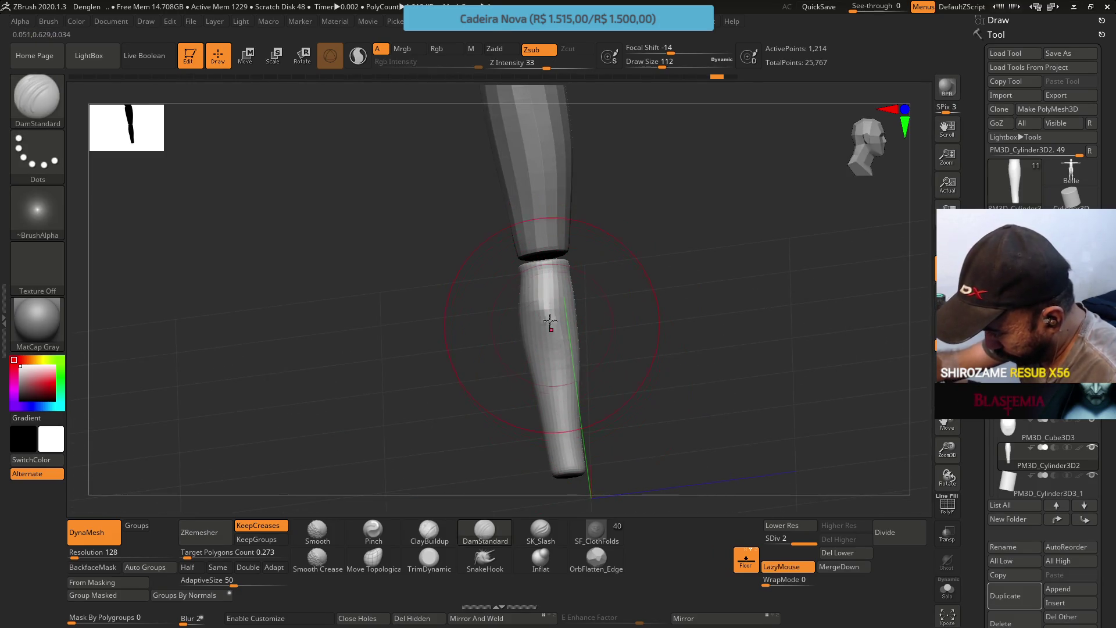
left_click(547, 323)
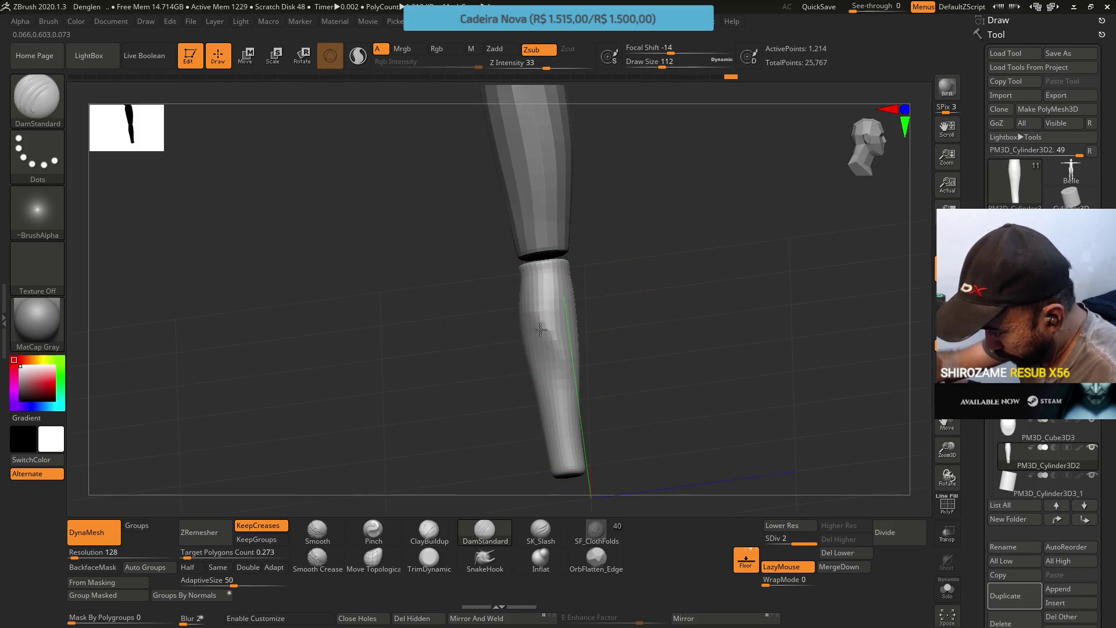
left_click_drag(506, 348, 486, 360, "shift")
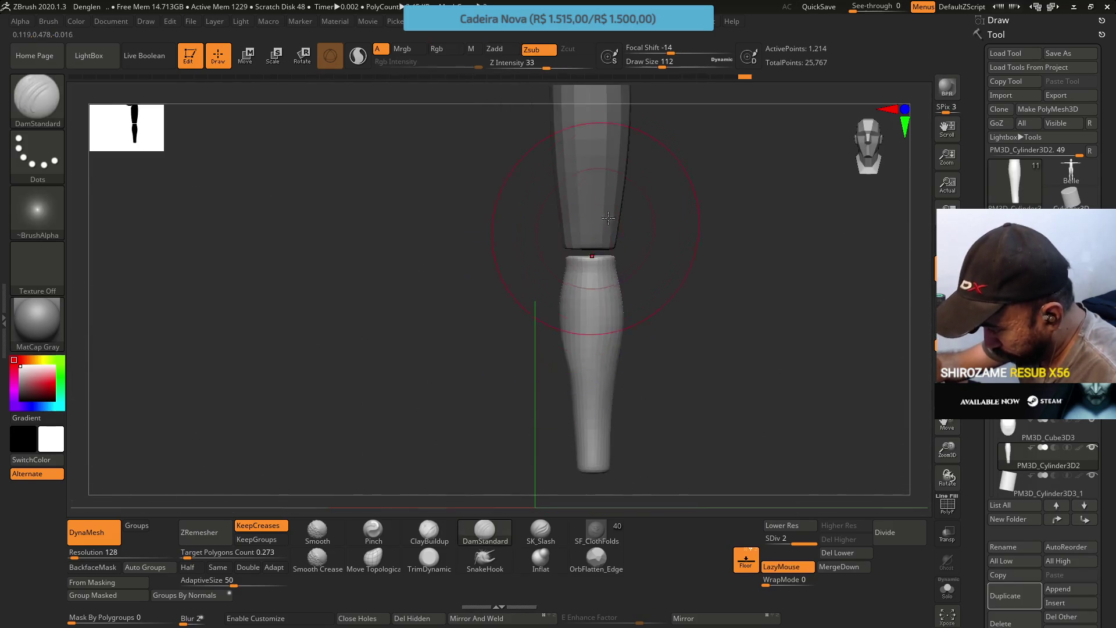
left_click_drag(576, 315, 607, 277)
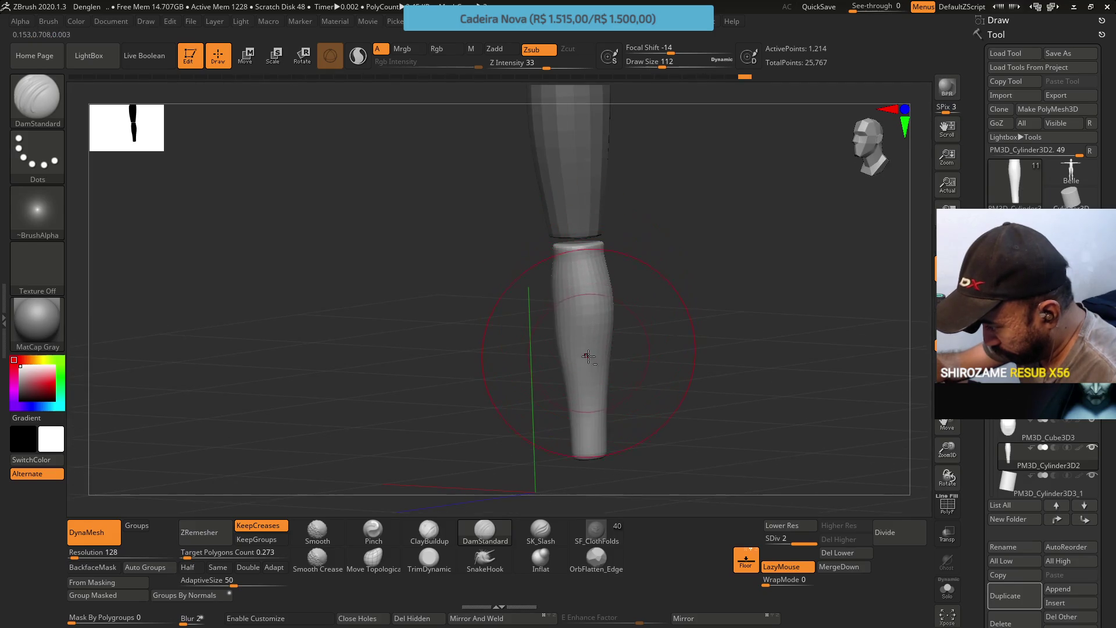
mouse_move(607, 299)
right_mouse_down()
mouse_move(569, 264)
mouse_move(616, 261)
right_mouse_up()
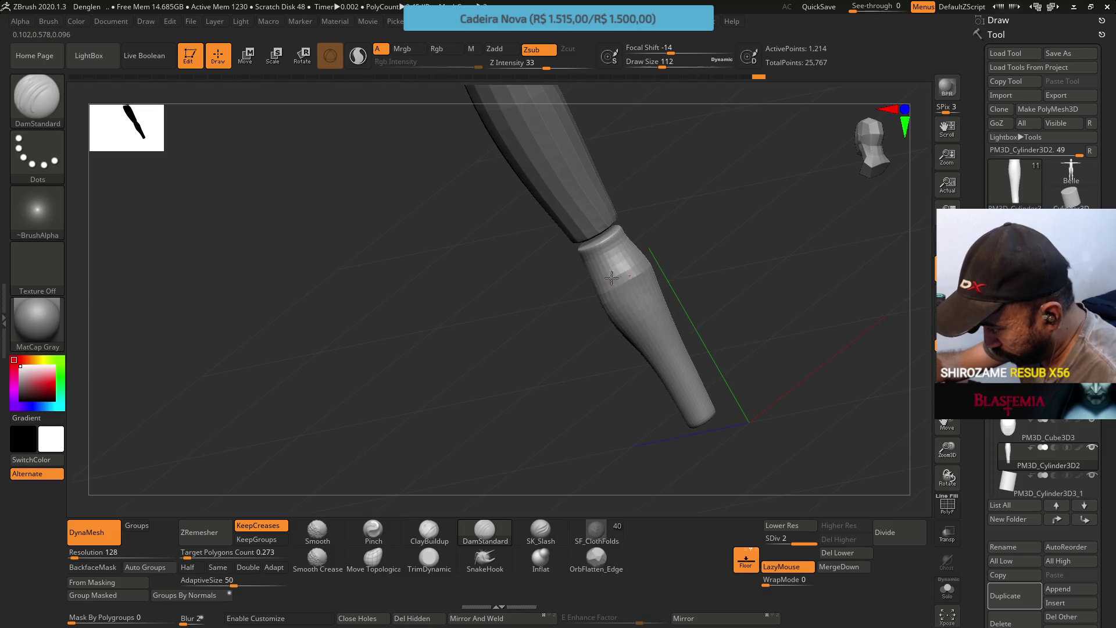
mouse_move(612, 275)
right_mouse_down()
mouse_move(604, 316)
mouse_move(608, 278)
right_mouse_up()
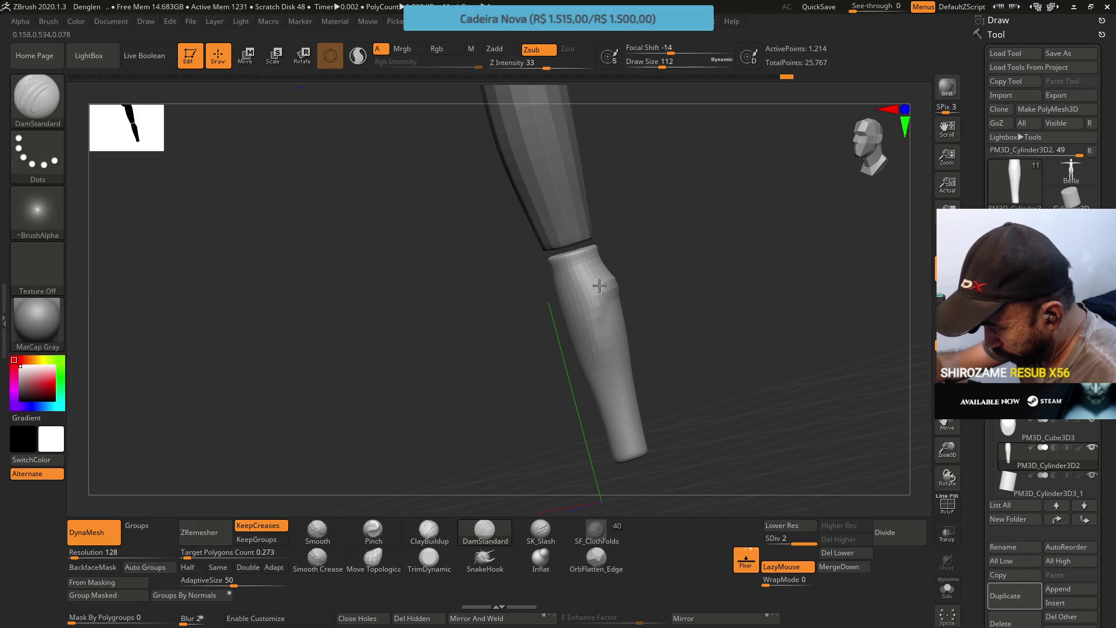
mouse_move(584, 324)
right_mouse_down()
mouse_move(637, 264)
mouse_move(605, 324)
right_mouse_up()
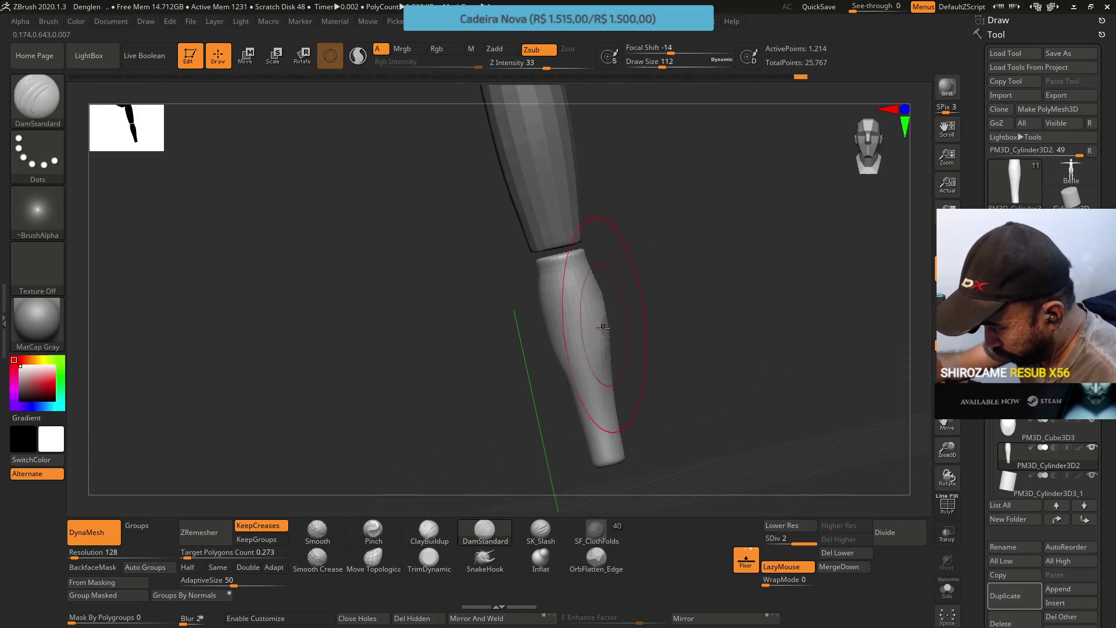
mouse_move(596, 376)
right_mouse_down()
mouse_move(548, 346)
mouse_move(595, 376)
mouse_move(570, 345)
mouse_move(563, 297)
mouse_move(623, 287)
mouse_move(632, 249)
right_mouse_up()
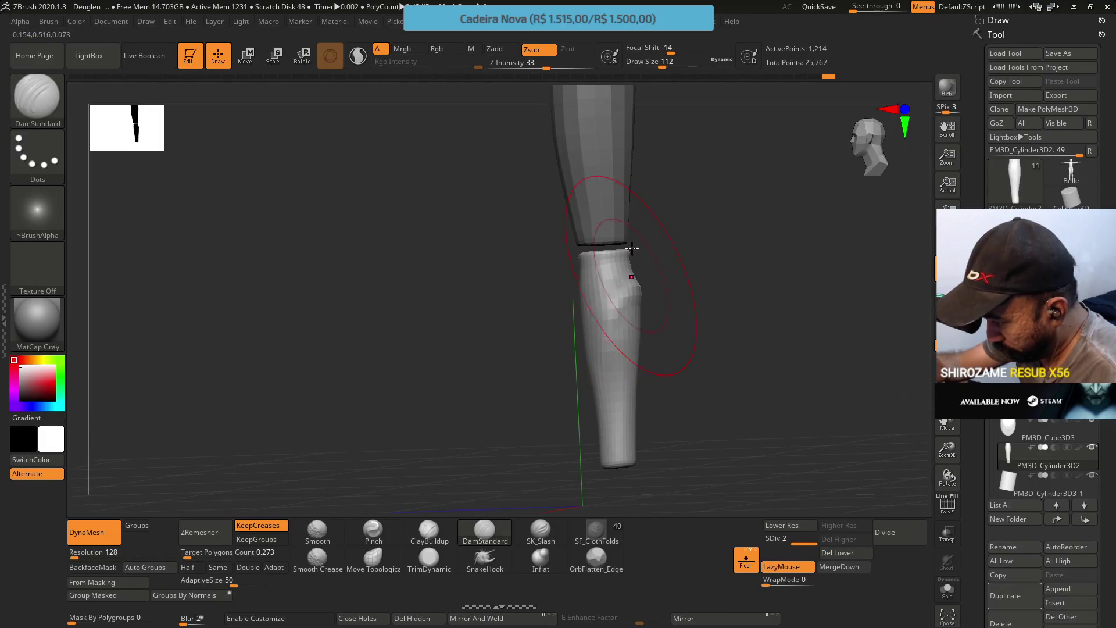
left_click(429, 530)
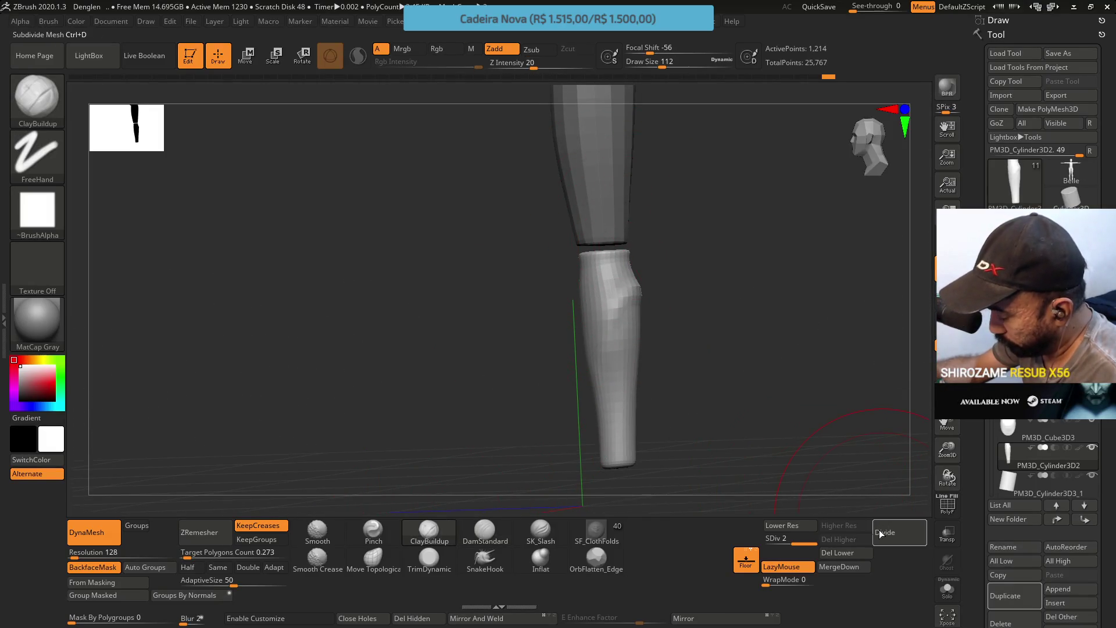
ZRemesh the shin at the Same density, dropping its subdivision levels to reach 1,231 points
left_click(220, 565)
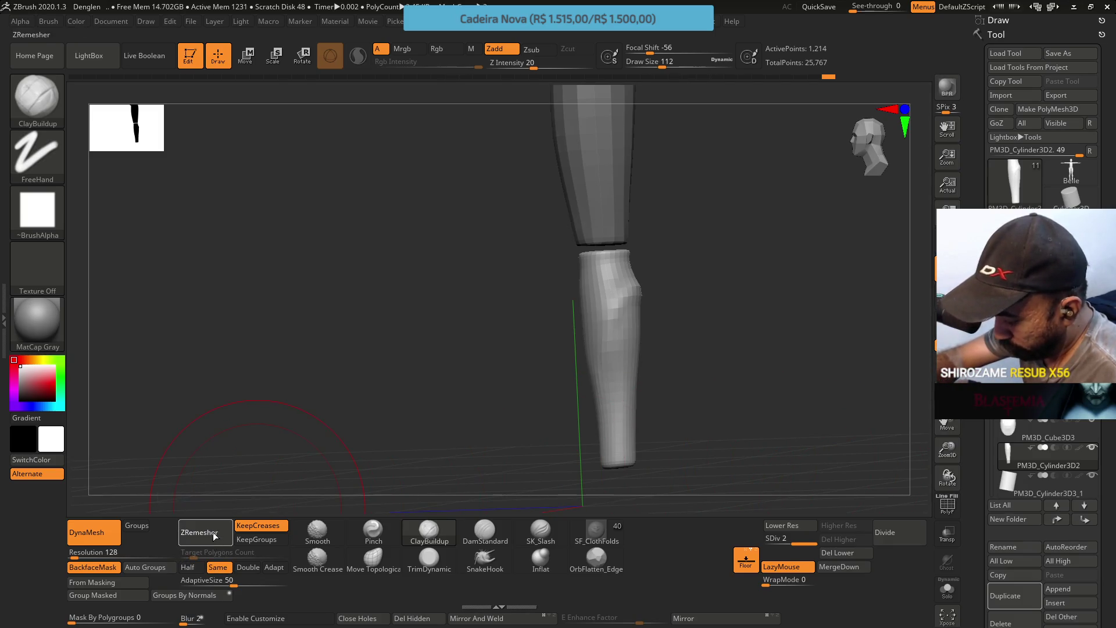
left_click(214, 536)
mouse_move(605, 326)
right_mouse_down()
mouse_move(631, 294)
mouse_move(573, 186)
right_mouse_up()
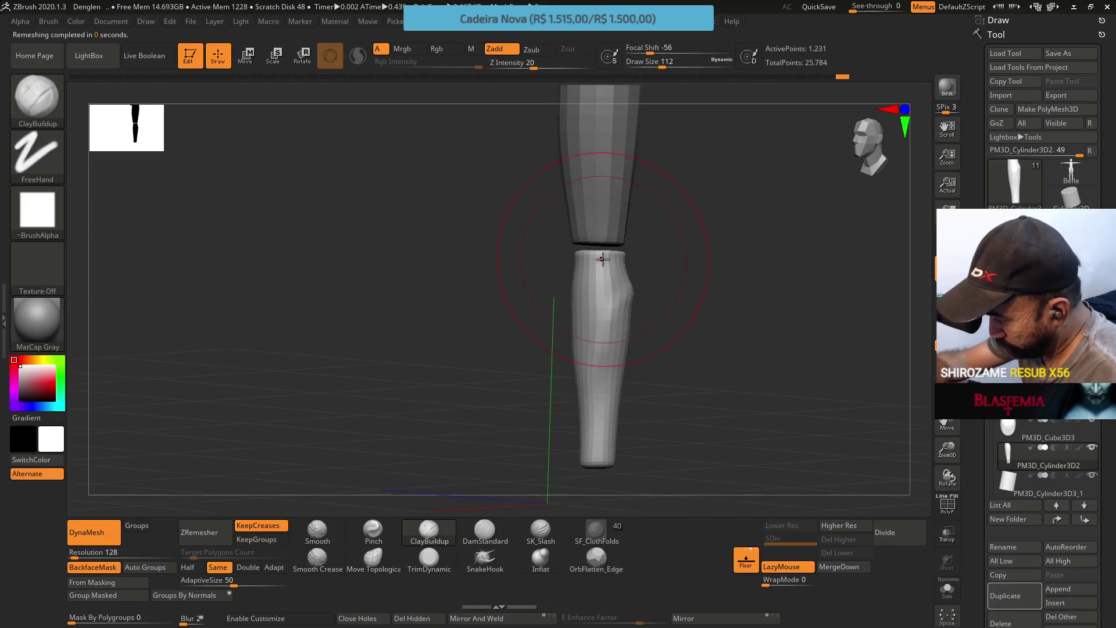
Select the Pinch brush and set its draw size to 23
left_click(397, 528)
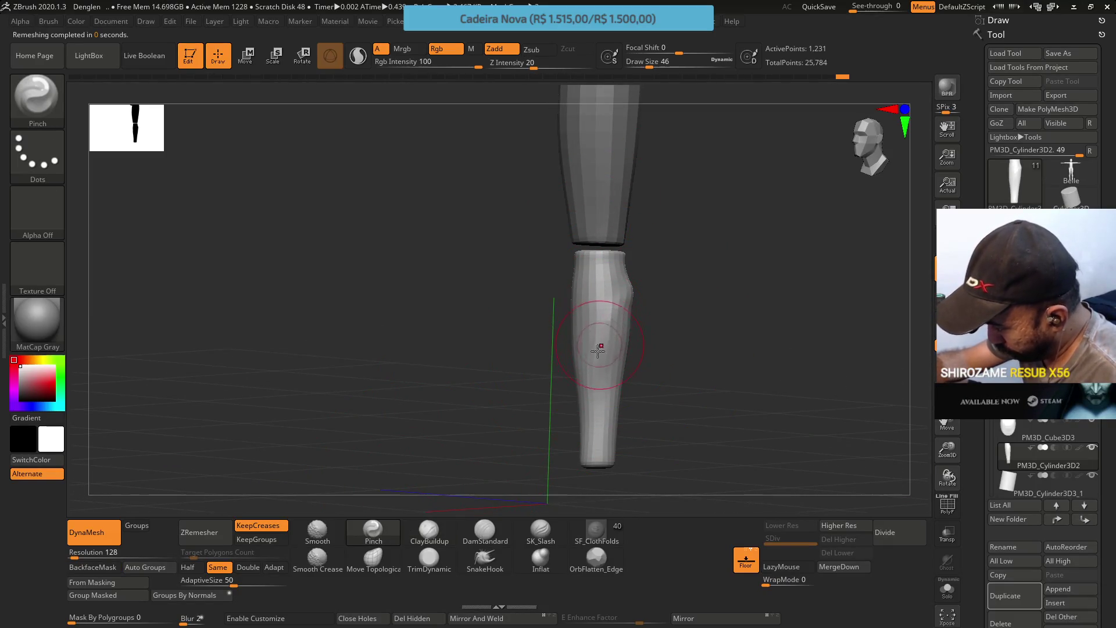
key("s")
left_click_drag(614, 327, 605, 326)
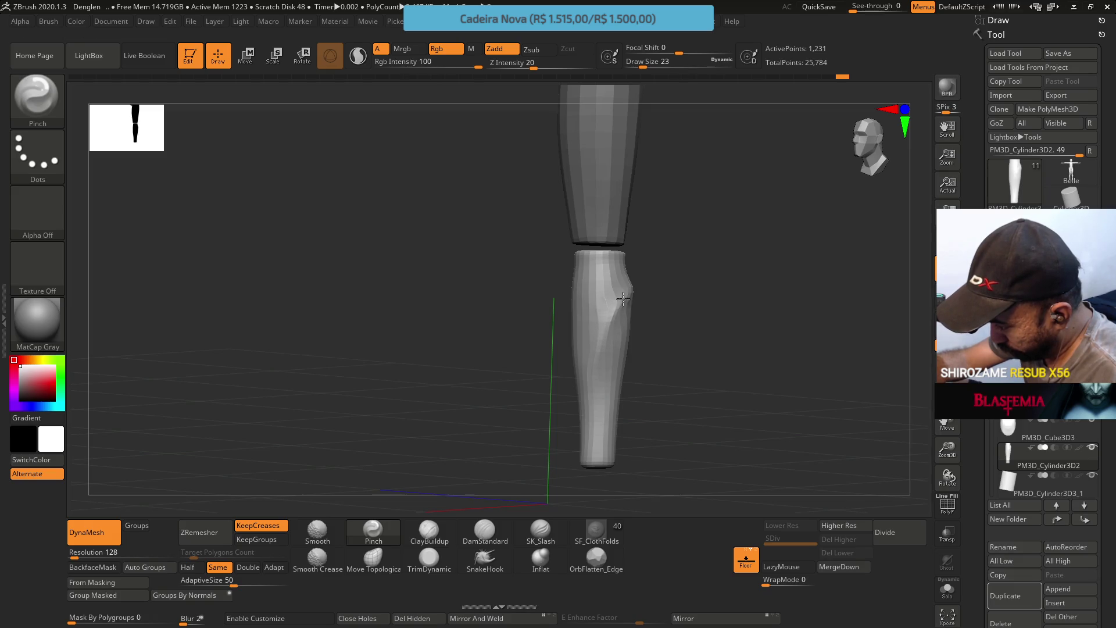
left_click_drag(621, 302, 646, 287)
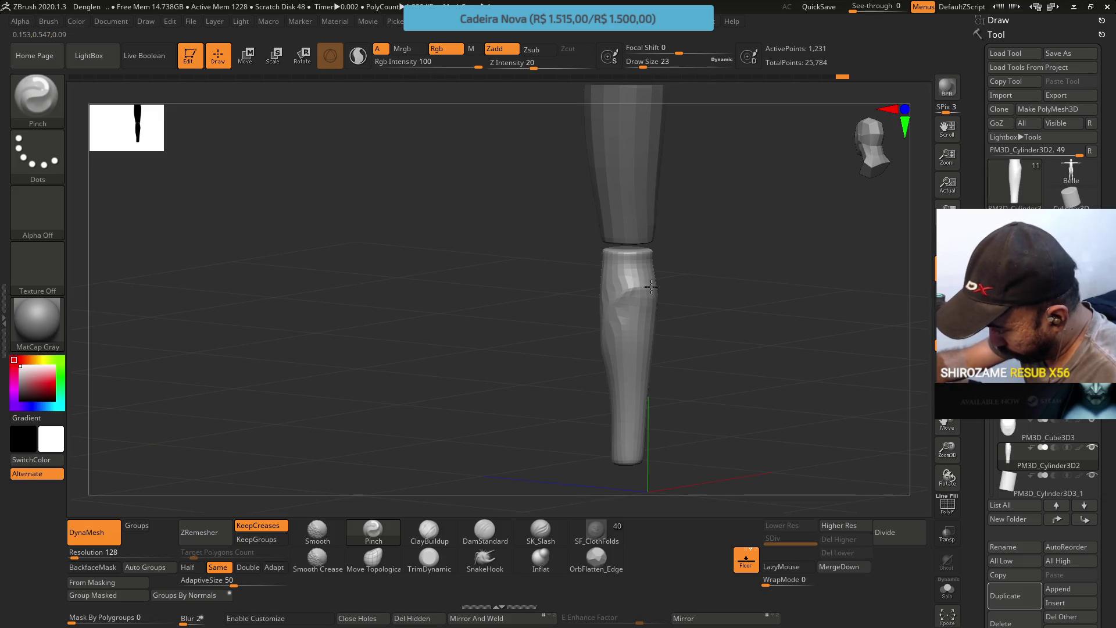
right_click_drag(627, 286, 690, 299)
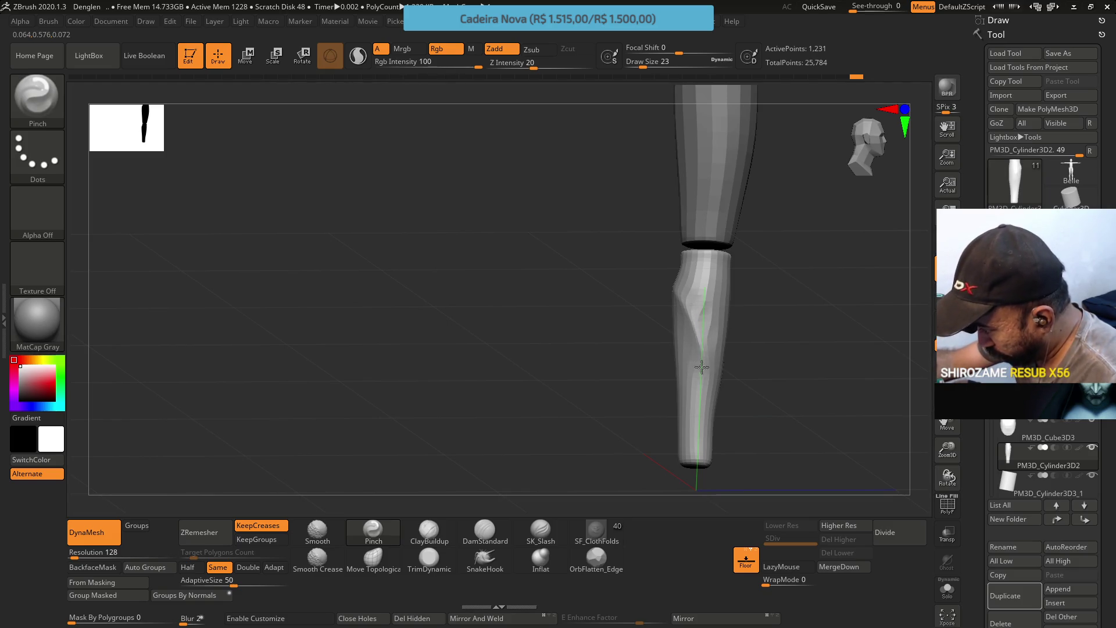
mouse_move(677, 308)
right_mouse_down()
mouse_move(693, 295)
mouse_move(688, 309)
mouse_move(701, 298)
mouse_move(714, 312)
right_mouse_up()
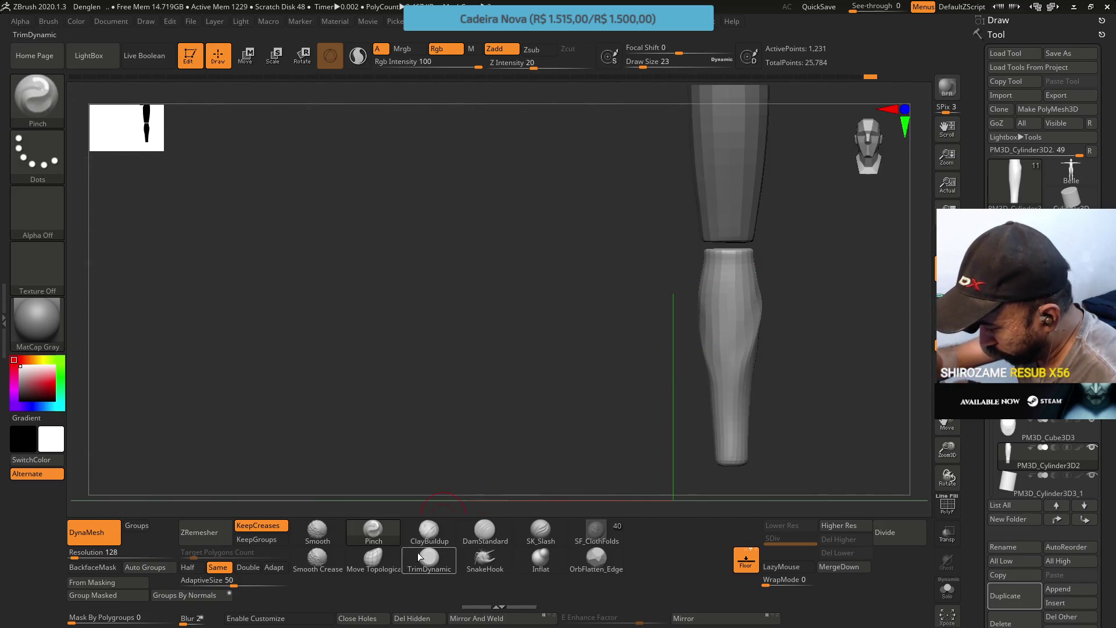
Select the Move Topological brush and set its draw size to 37
left_click(372, 558)
key("s")
left_click_drag(789, 366, 785, 367)
right_click_drag(785, 366, 703, 330)
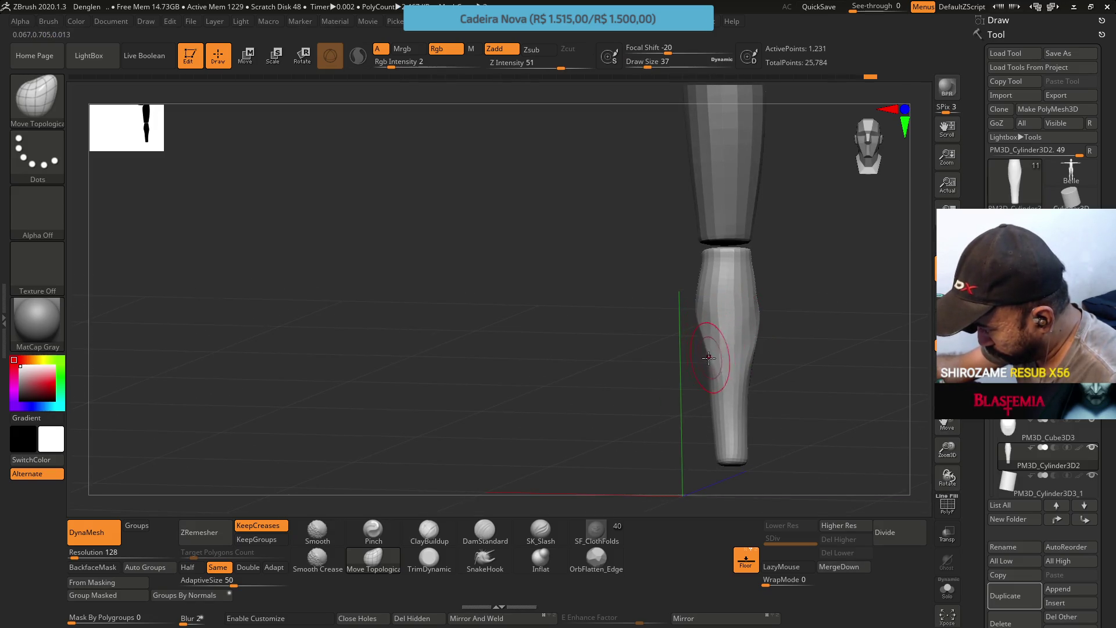
mouse_move(718, 329)
right_mouse_down()
mouse_move(696, 322)
mouse_move(740, 304)
mouse_move(692, 313)
right_mouse_up()
Pull out a knee bulge at the top of the shin, undoing and redoing strokes as needed
left_click_drag(684, 311, 683, 294)
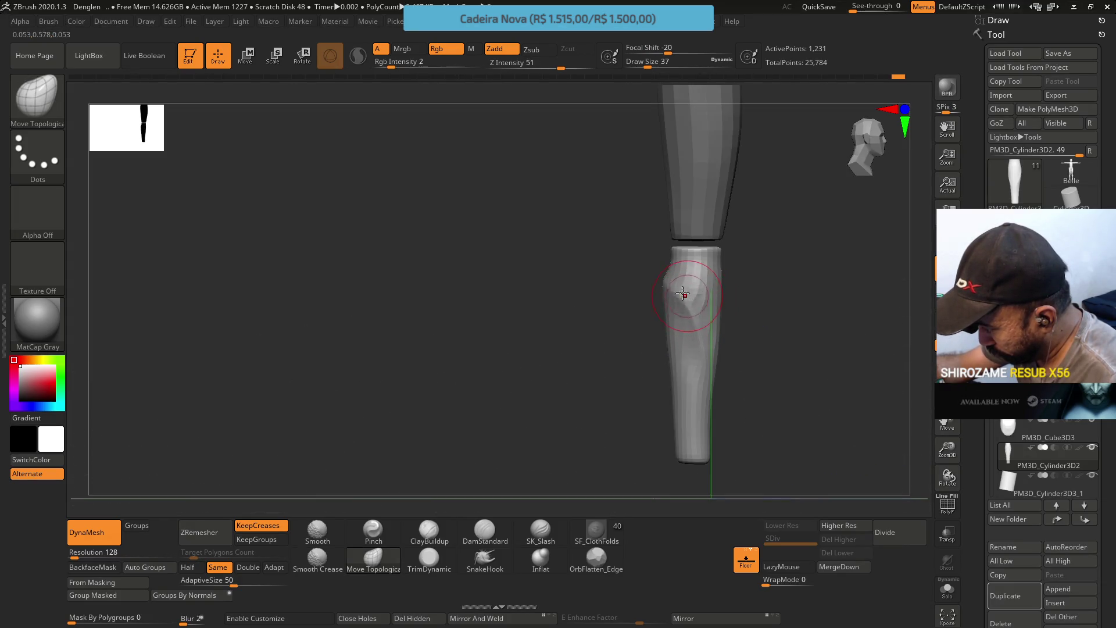
key("ctrl+z")
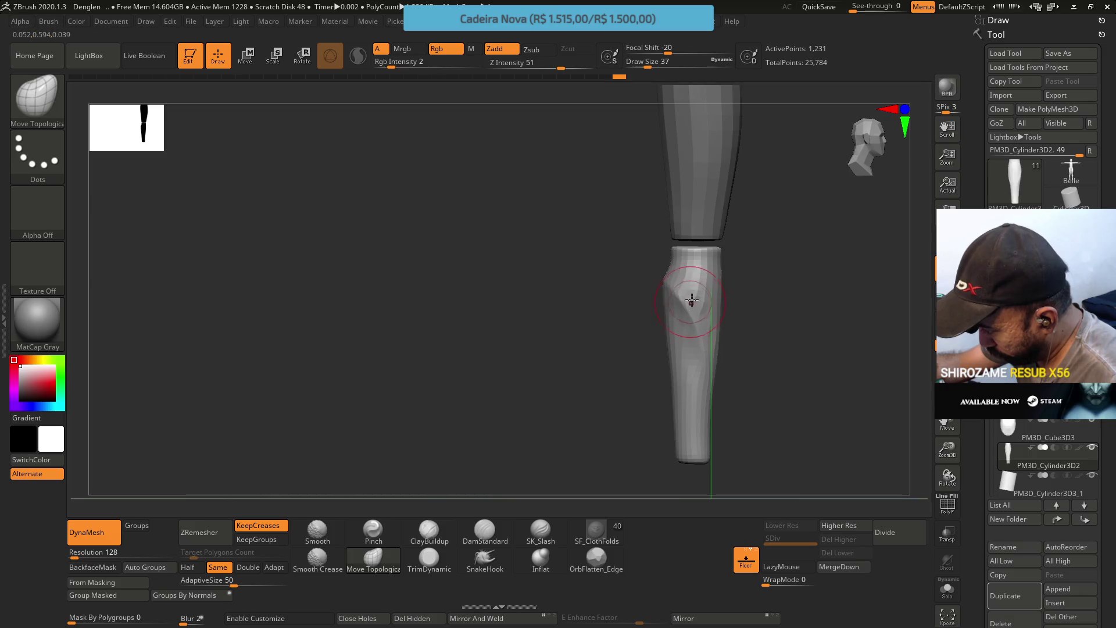
key("ctrl+shift+z")
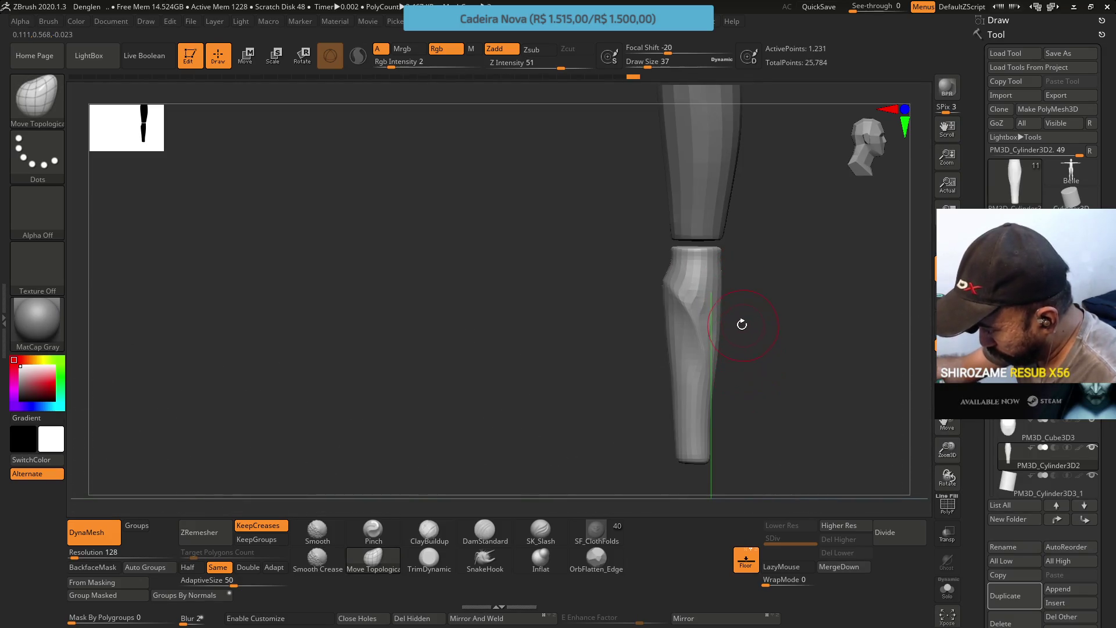
mouse_move(713, 330)
left_mouse_down()
mouse_move(732, 348)
mouse_move(726, 370)
mouse_move(730, 322)
mouse_move(662, 279)
left_mouse_up()
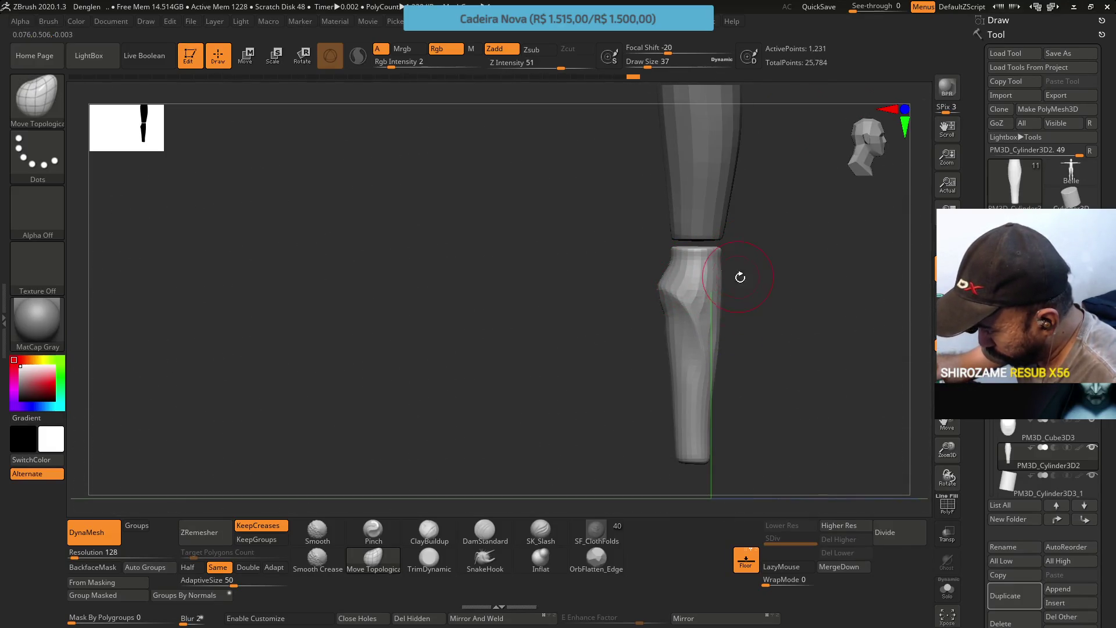
mouse_move(744, 302)
left_mouse_down()
mouse_move(734, 291)
mouse_move(715, 299)
mouse_move(754, 252)
mouse_move(679, 324)
mouse_move(705, 368)
mouse_move(705, 286)
mouse_move(706, 316)
mouse_move(703, 303)
left_mouse_up()
right_click_drag(694, 358, 686, 336)
key("o")
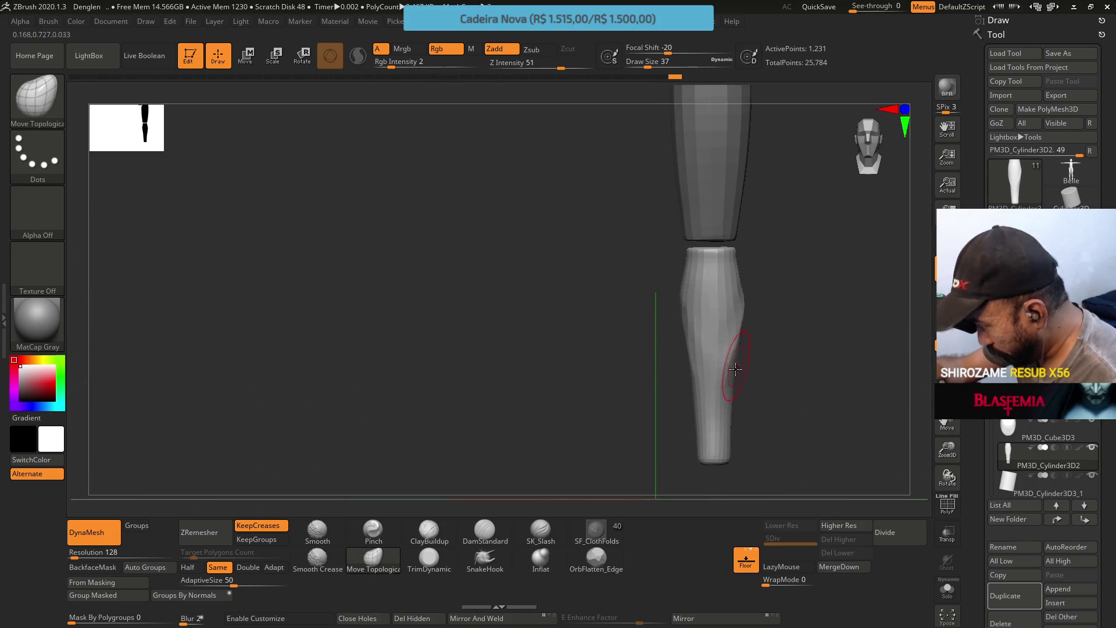
mouse_move(766, 291)
right_mouse_down()
mouse_move(747, 342)
mouse_move(779, 323)
mouse_move(805, 329)
mouse_move(702, 319)
mouse_move(735, 224)
right_mouse_up()
key("b")
key("c")
key("b")
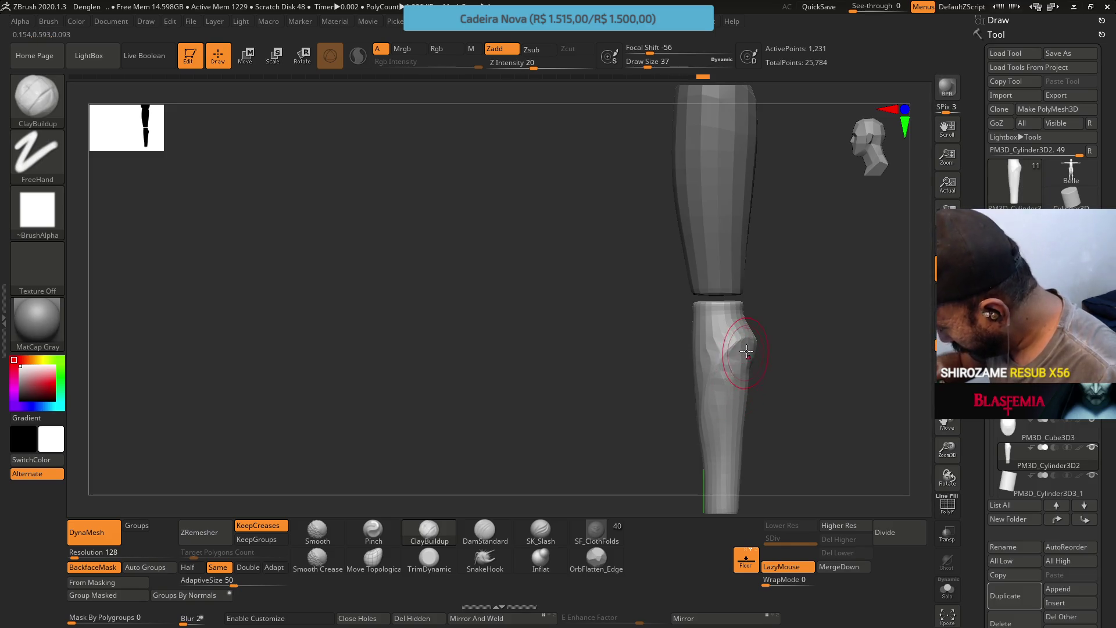
Subdivide the shin with Ctrl+D to 4,918 points and lay ClayBuildup strokes around and below the knee
mouse_move(722, 399)
right_mouse_down()
mouse_move(750, 292)
mouse_move(723, 336)
right_mouse_up()
key("ctrl+d")
left_click_drag(743, 365, 727, 398)
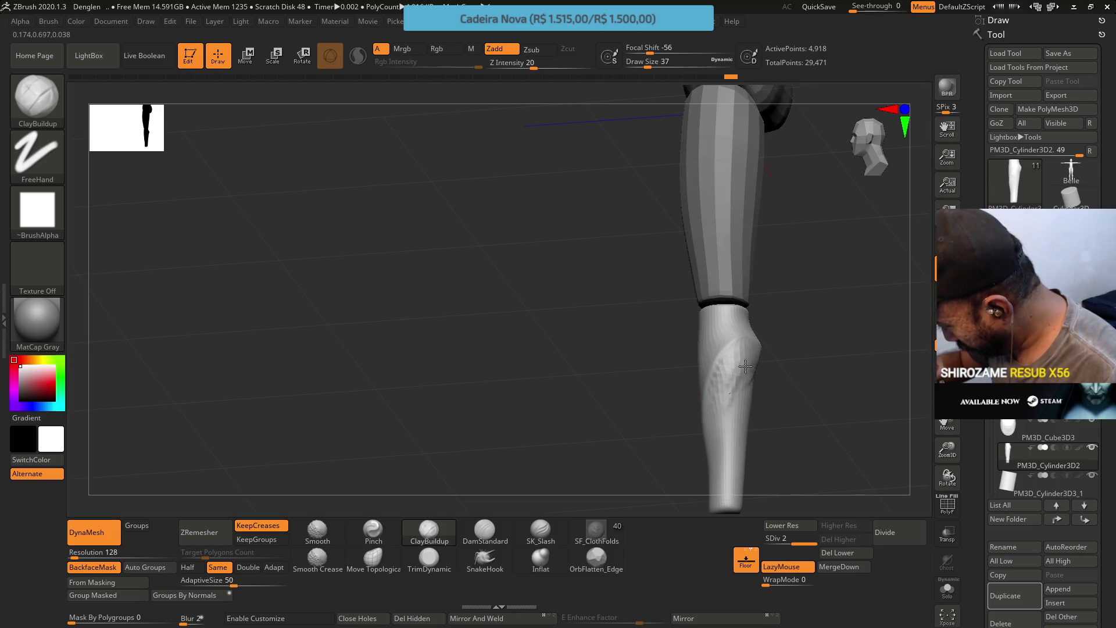
right_click_drag(748, 384, 744, 386)
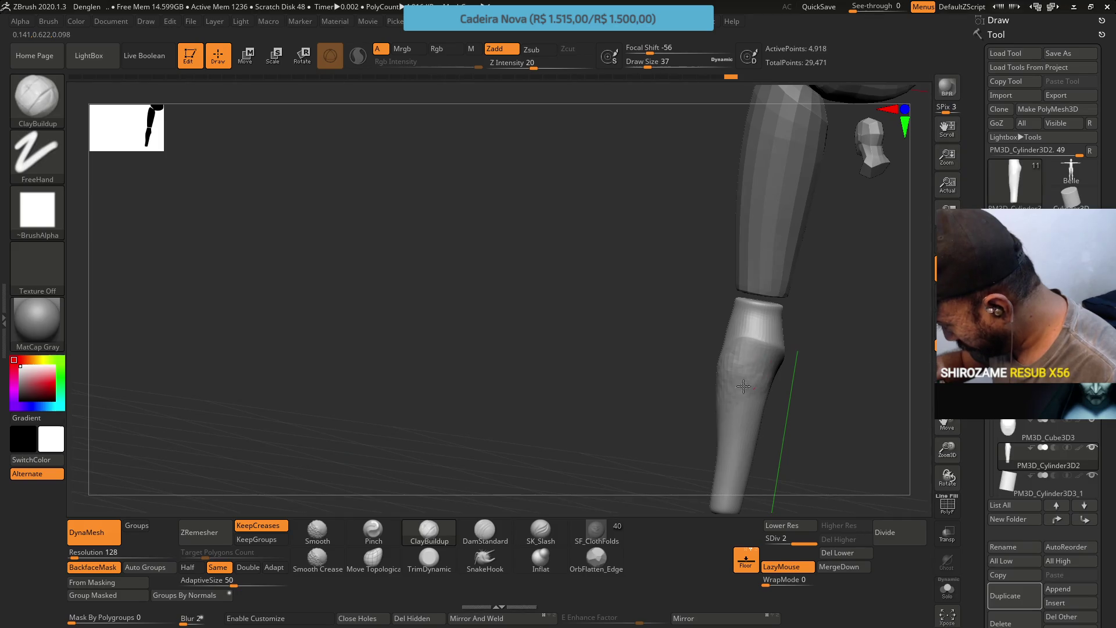
left_click_drag(730, 393, 733, 400)
right_click_drag(762, 356, 742, 350)
left_click_drag(743, 350, 754, 355)
right_click_drag(763, 370, 745, 279)
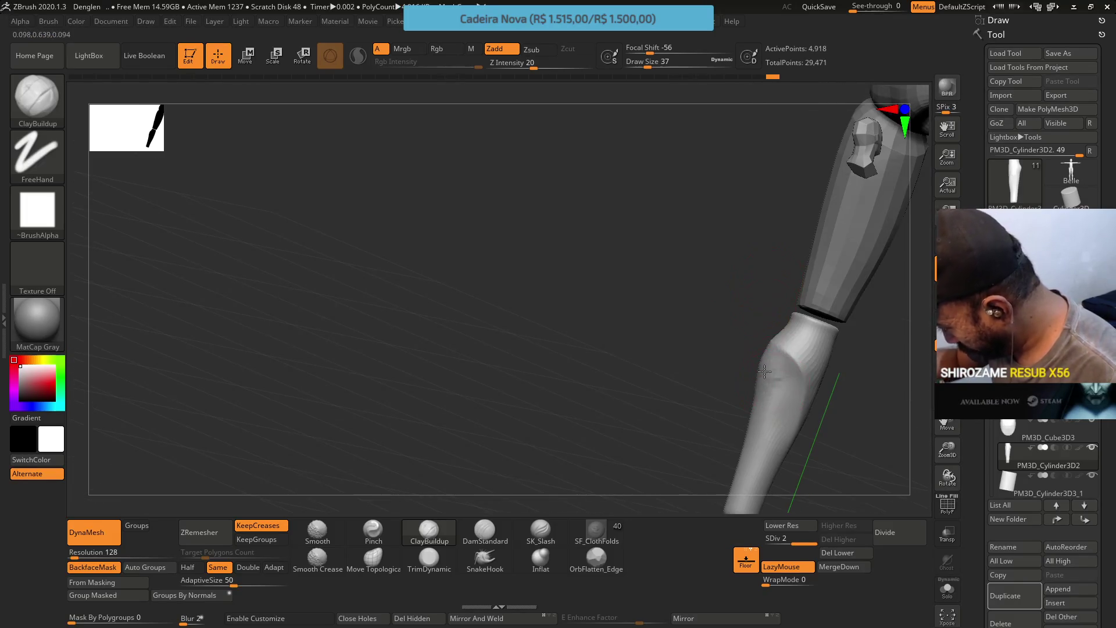